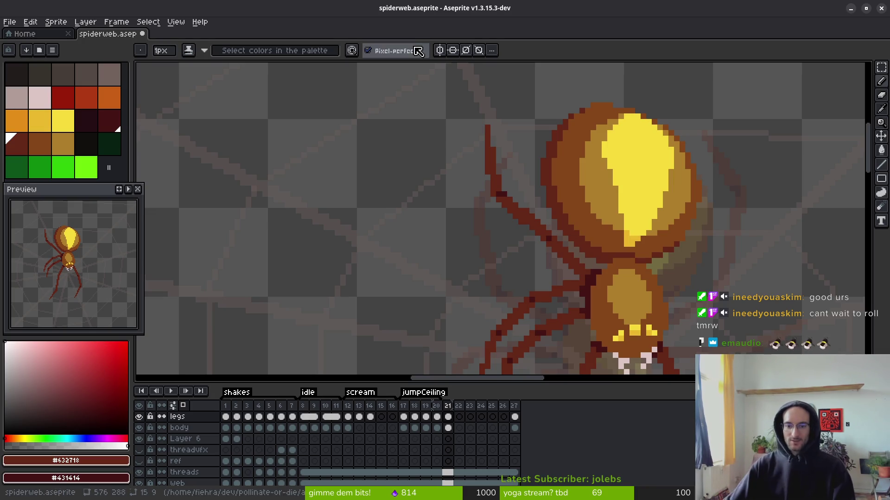
- Rectangle-select the spider's upper-left leg in frame 21 and nudge it down one pixel
scroll(486, 222, "up", 3)
scroll(437, 192, "down", 1)
scroll(376, 182, "down", 1)
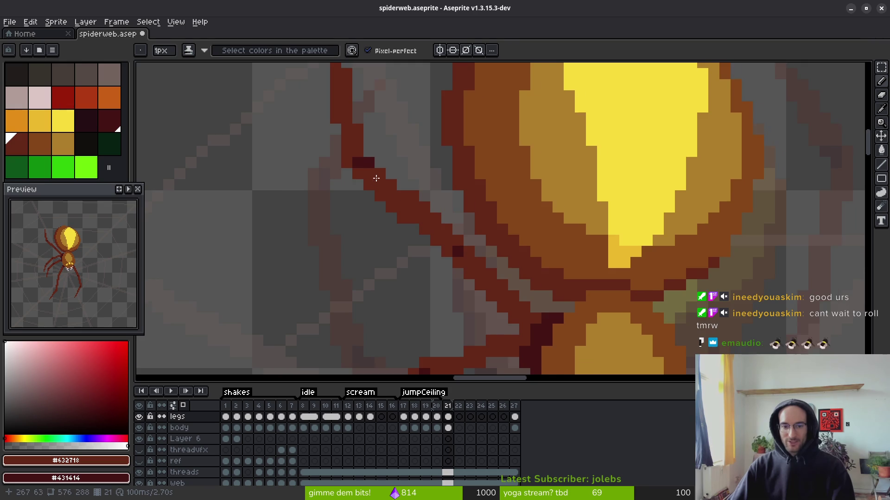
scroll(375, 181, "down", 2)
key("m")
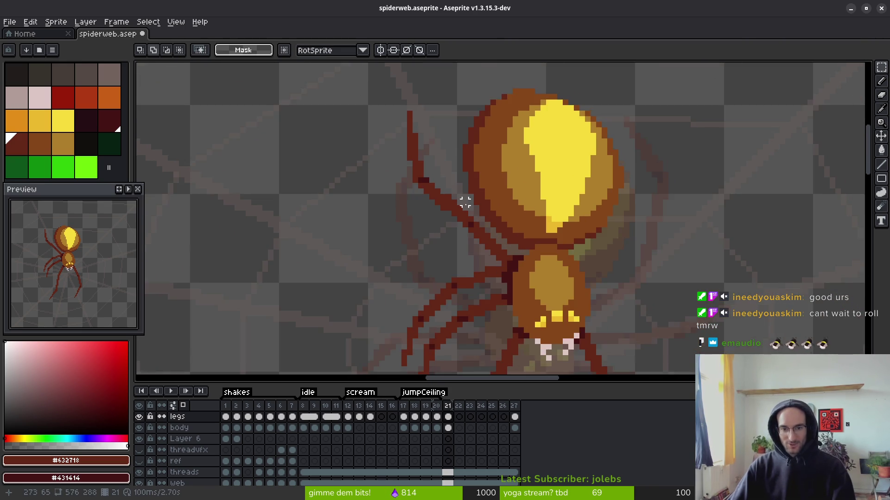
scroll(429, 151, "up", 2)
scroll(443, 178, "down", 2)
scroll(429, 113, "up", 1)
left_click_drag(429, 94, 431, 249)
left_click(457, 149)
mouse_move(446, 81)
left_mouse_down()
mouse_move(419, 192)
mouse_move(341, 255)
left_mouse_up()
left_click(443, 90)
mouse_move(459, 64)
left_mouse_down()
mouse_move(449, 252)
mouse_move(321, 222)
left_mouse_up()
left_click(321, 204)
mouse_move(459, 83)
left_mouse_down()
mouse_move(433, 265)
mouse_move(349, 266)
left_mouse_up()
key("Down")
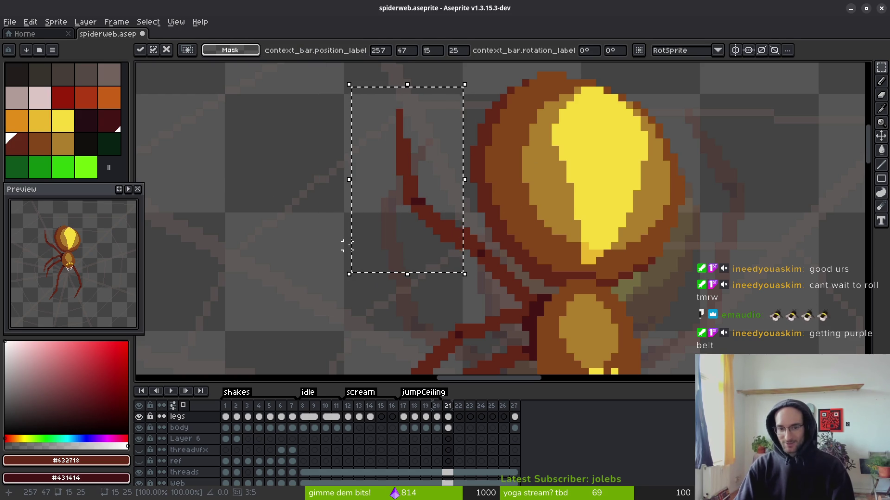
- Compare the moved leg in frame 21 against frame 20, switching between Eraser and Pencil
key("e")
scroll(360, 265, "up", 4)
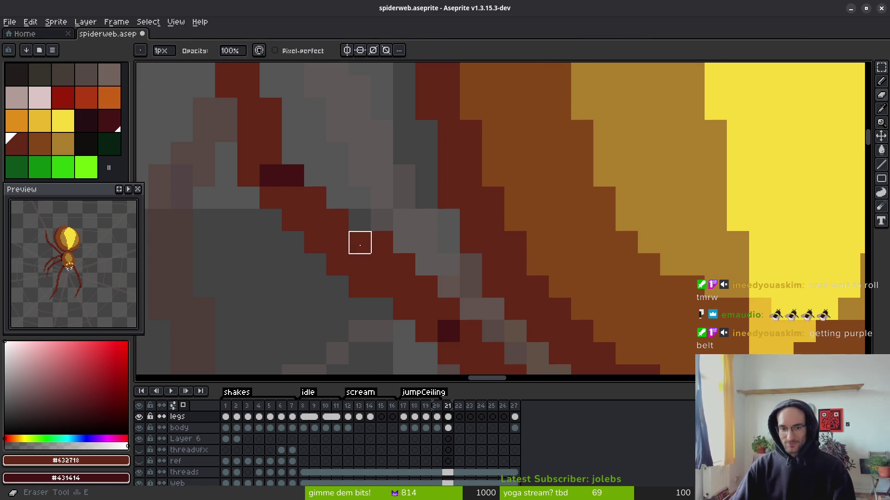
scroll(382, 241, "down", 4)
key("b")
scroll(469, 284, "down", 1)
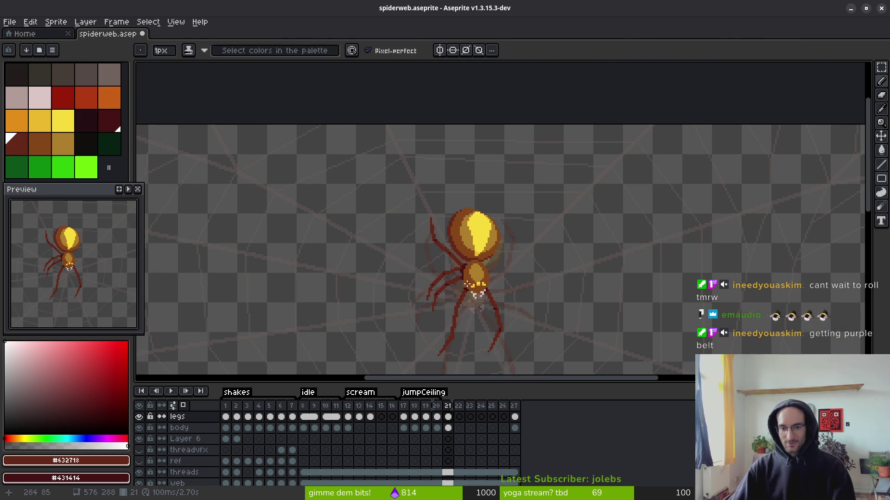
key("i")
key("Left")
key("Right")
key("Left")
key("Right")
key("Left")
key("Right")
left_click_drag(533, 326, 498, 254)
key("Left")
key("Right")
key("b")
key("i")
key("Left")
key("Right")
key("b")
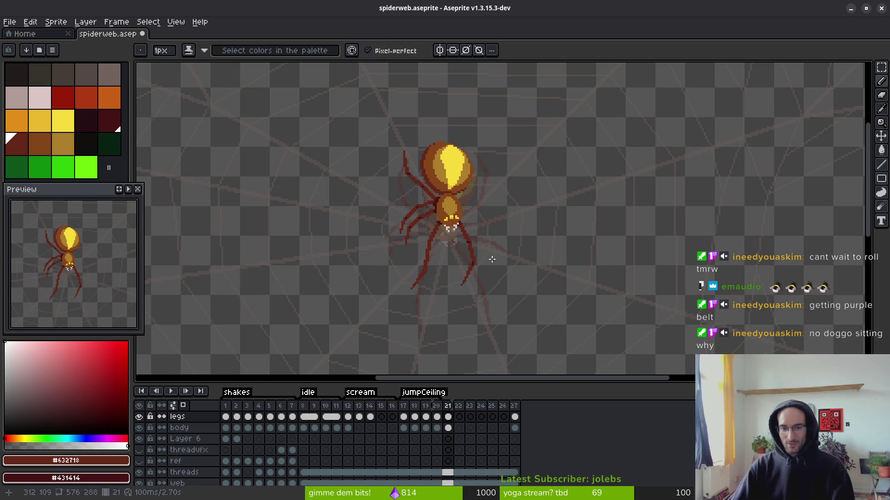
- Touch up the leg's pixels with Eraser and Pencil, rechecking against frame 20
scroll(484, 213, "up", 3)
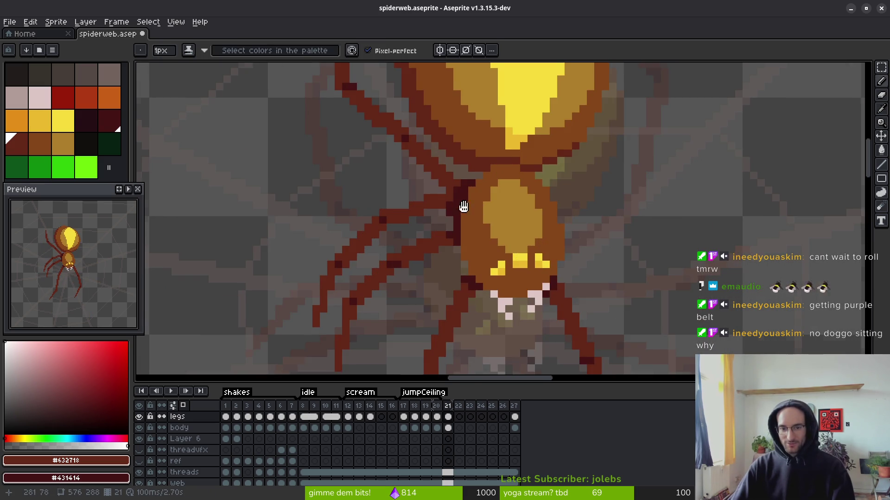
scroll(460, 206, "up", 2)
key("i")
key("b")
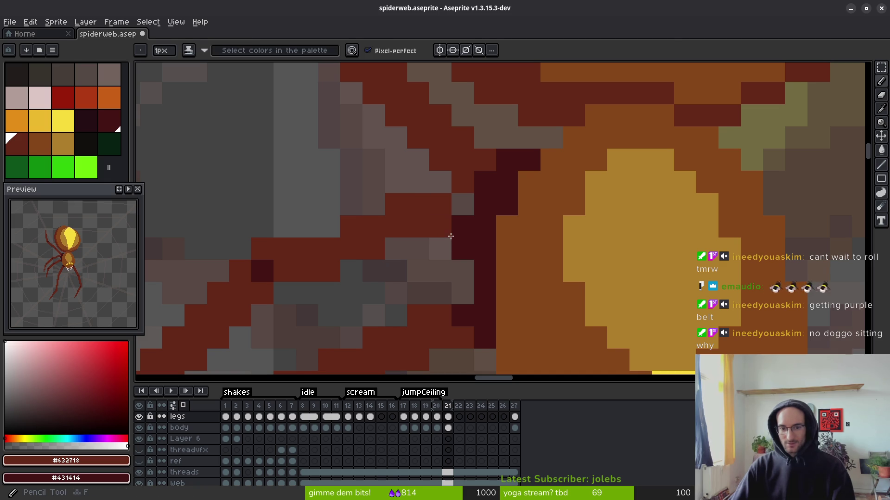
scroll(450, 237, "down", 1)
key("e")
scroll(380, 226, "up", 1)
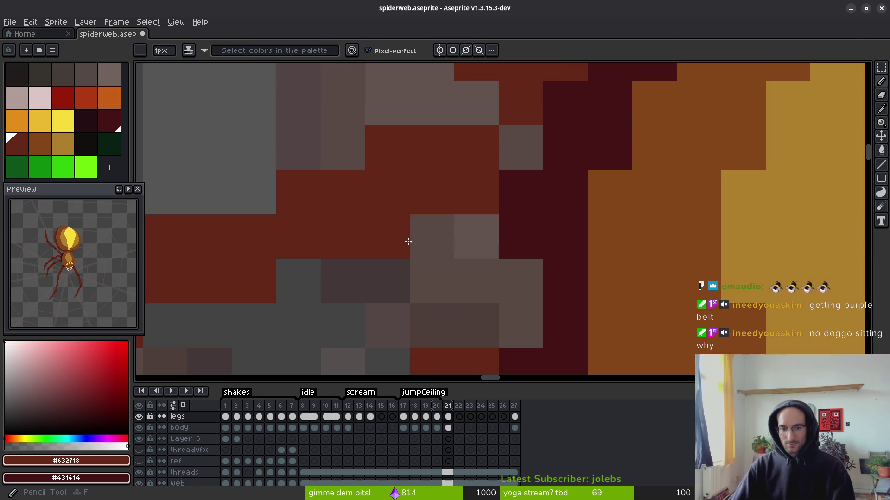
scroll(415, 234, "down", 2)
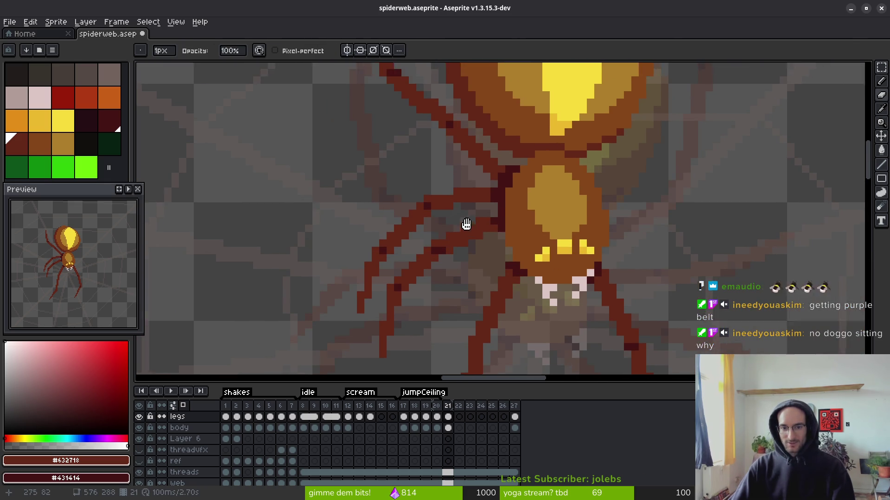
scroll(455, 214, "up", 2)
key("b")
scroll(541, 156, "down", 6)
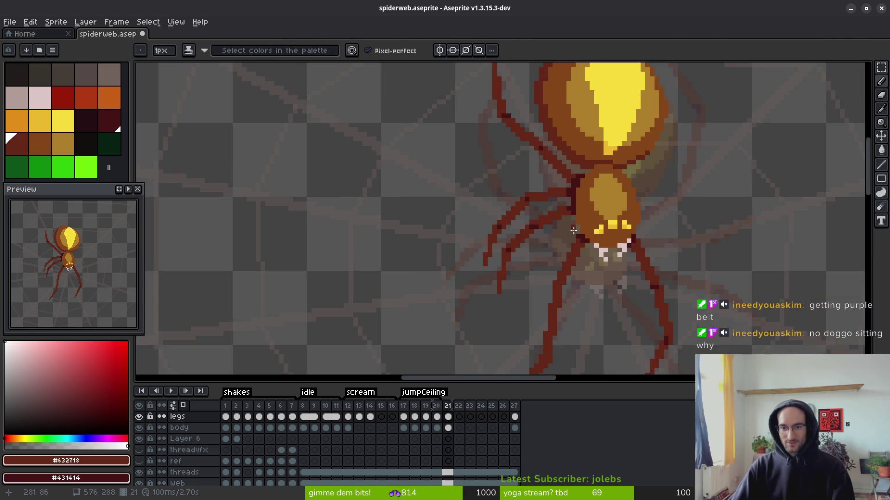
key("i")
key("Left")
key("Right")
key("Left")
key("Right")
key("Left")
key("Right")
key("b")
left_click_drag(623, 248, 482, 202)
- Flip between frames 20 and 21 to compare the spider's pose
scroll(501, 206, "up", 2)
key("i")
key("Left")
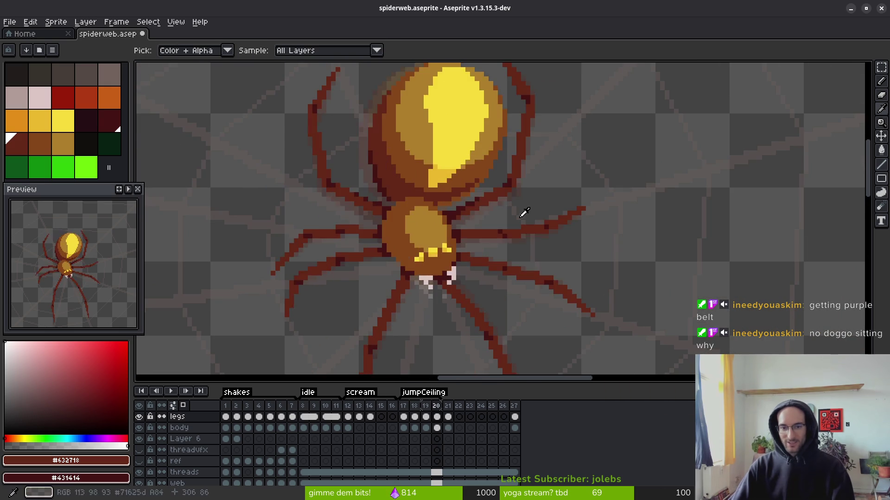
key("Right")
key("Left")
key("Right")
scroll(514, 227, "down", 2)
key("b")
- Rectangle-select the whole spider in frame 21 and shift it down two pixels
key("m")
left_click_drag(352, 89, 578, 357)
key("Down")
key("Down")
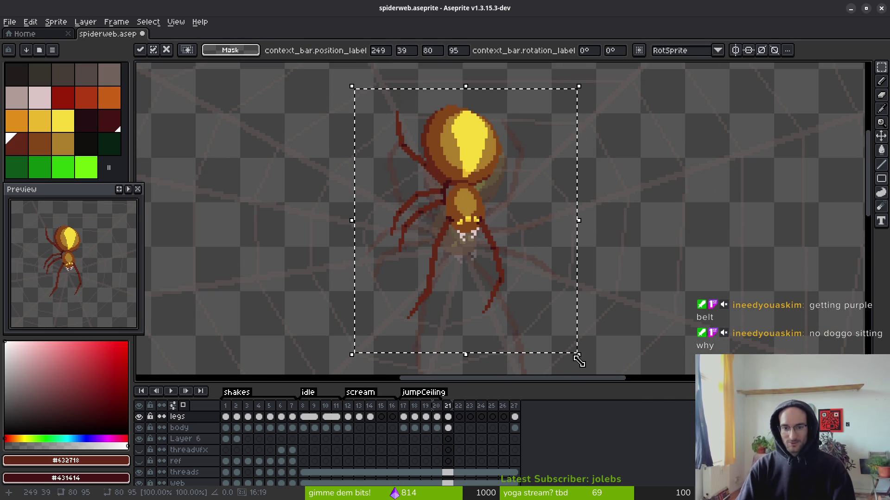
key("Return")
left_click_drag(448, 417, 448, 427)
- Save spiderweb.aseprite with Ctrl+S
key("ctrl+s")
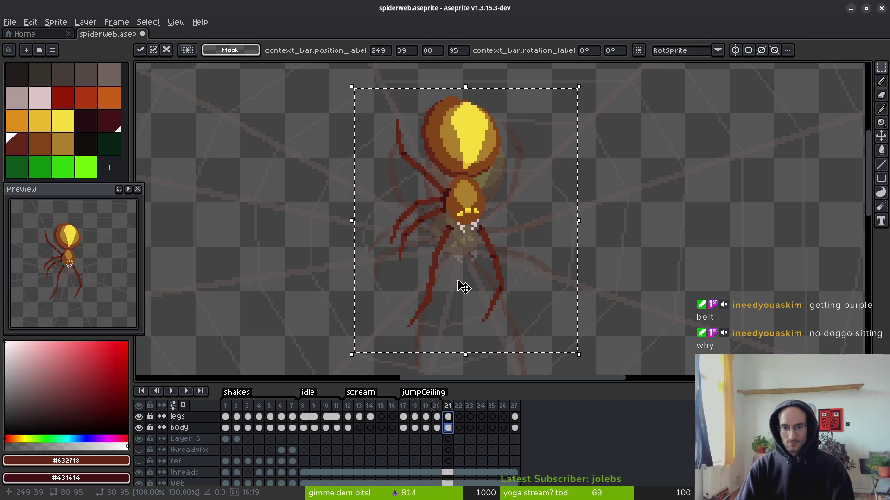
scroll(515, 215, "down", 2)
key("i")
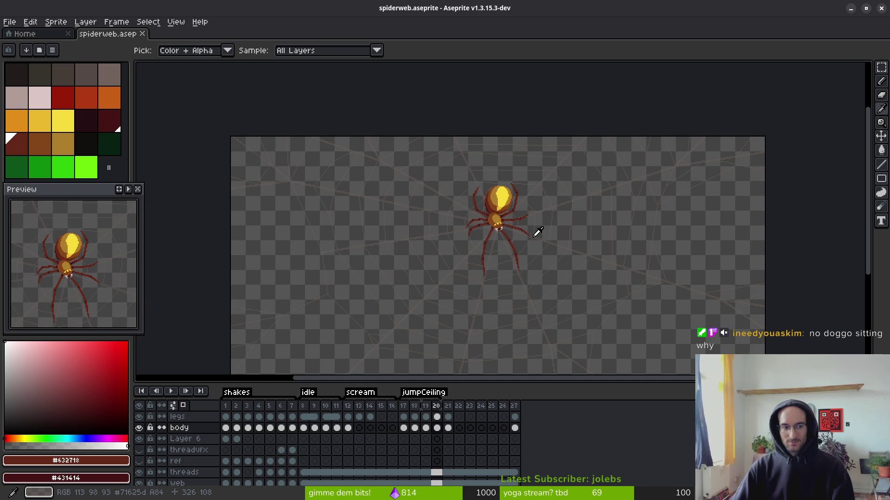
- Lasso the upper-left leg on the legs layer and move it one pixel right and down
key("m")
scroll(504, 193, "up", 5)
scroll(536, 255, "down", 1)
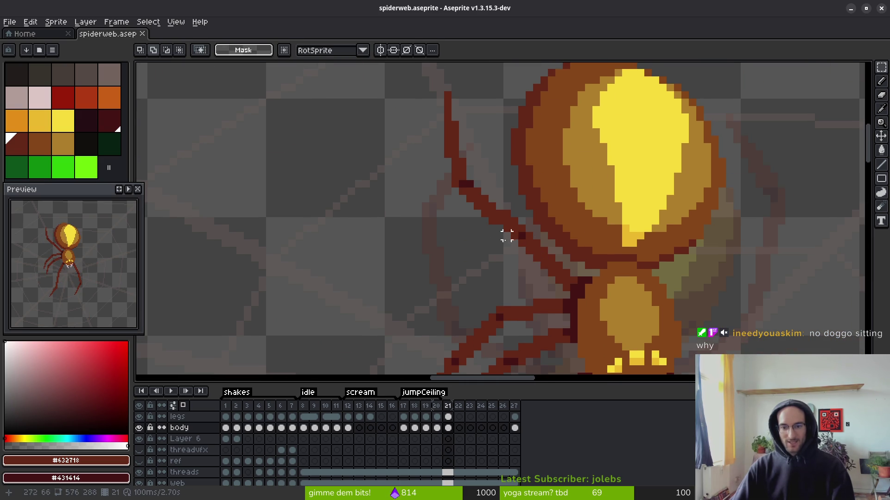
key("b")
left_click_drag(477, 73, 521, 183)
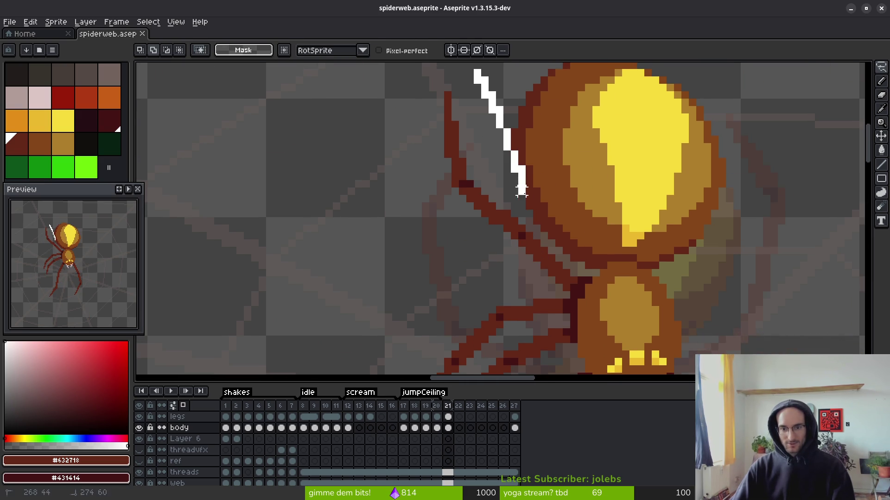
mouse_move(528, 220)
left_mouse_down()
mouse_move(477, 74)
mouse_move(506, 206)
left_mouse_up()
mouse_move(536, 241)
left_mouse_down()
mouse_move(419, 195)
mouse_move(484, 83)
mouse_move(478, 73)
left_mouse_up()
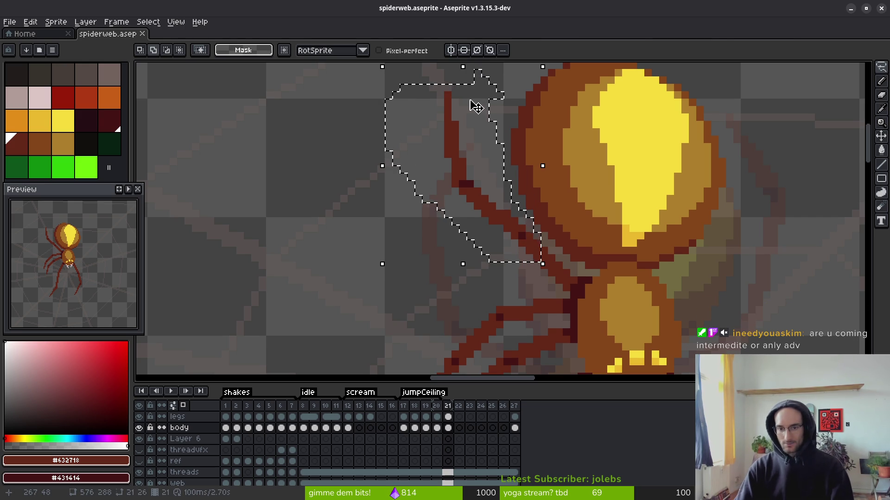
key("Right")
key("Down")
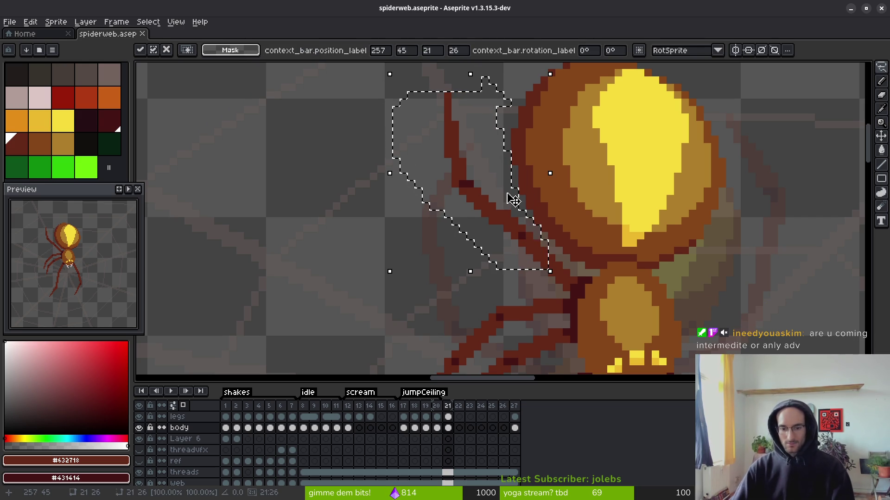
left_click(448, 416)
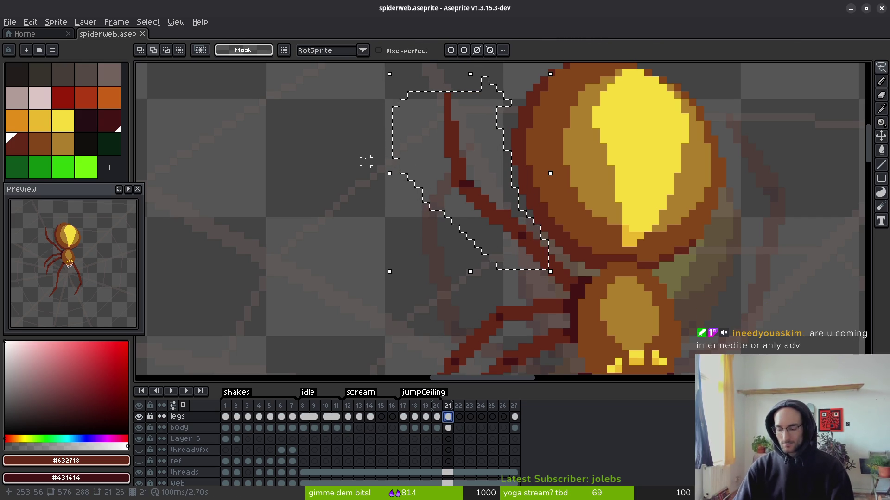
key("Down")
key("Right")
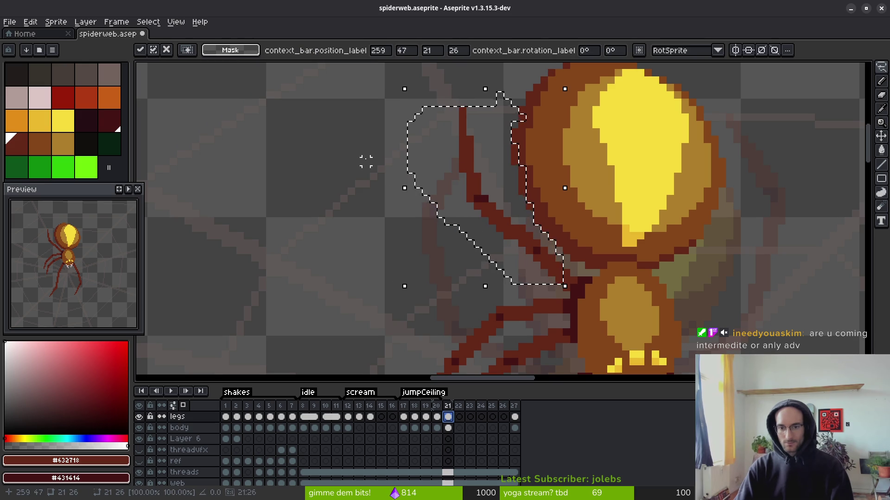
key("ctrl+d")
- Save spiderweb.aseprite with Ctrl+S
scroll(533, 222, "down", 3)
key("ctrl+s")
scroll(557, 250, "down", 2)
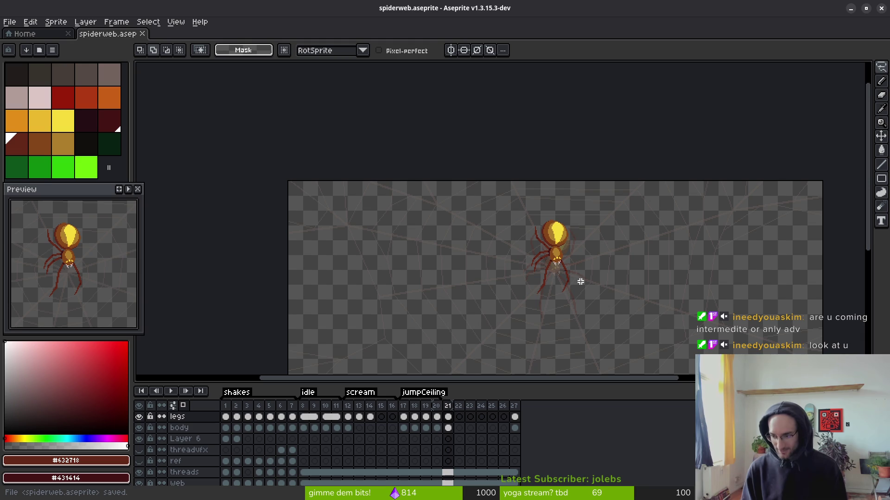
scroll(546, 291, "up", 6)
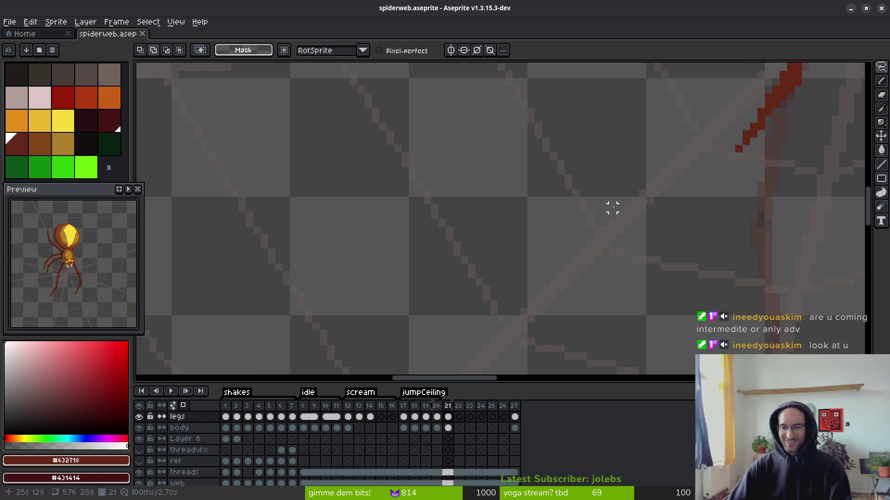
scroll(606, 222, "down", 3)
scroll(544, 205, "up", 2)
left_click_drag(499, 268, 478, 207)
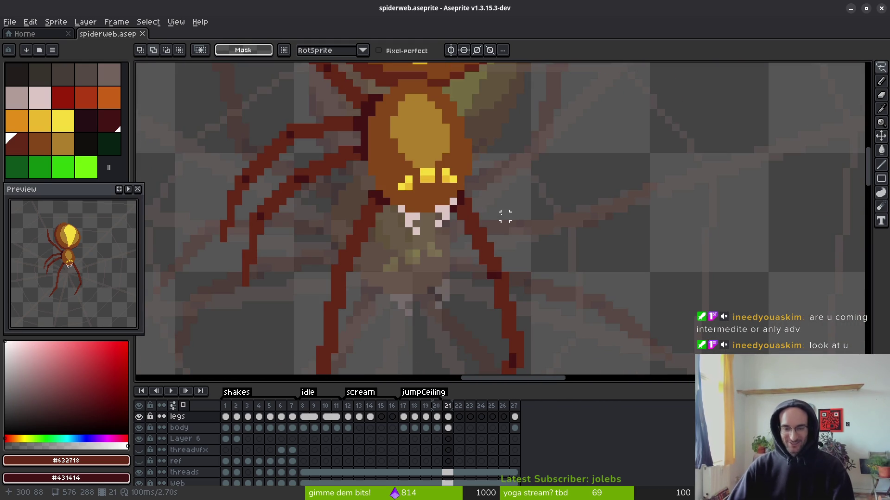
key("b")
left_click_drag(510, 243, 495, 234)
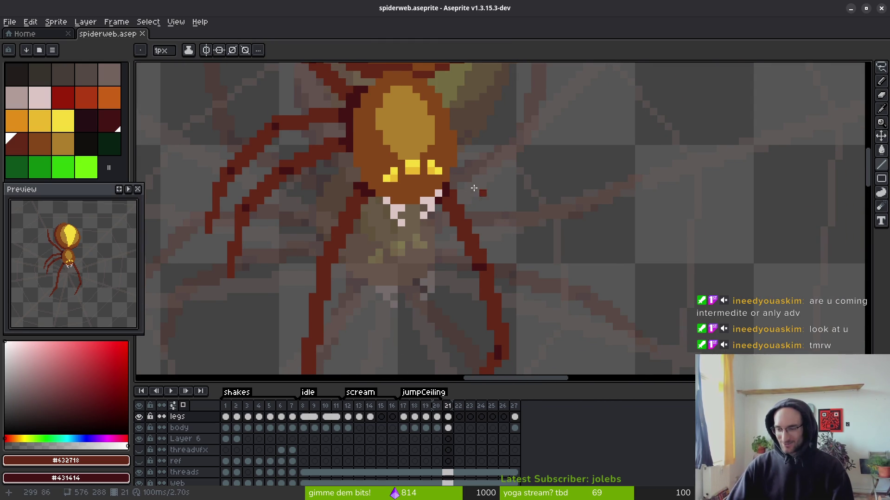
scroll(458, 233, "up", 1)
left_click_drag(458, 230, 473, 210)
left_click(465, 162)
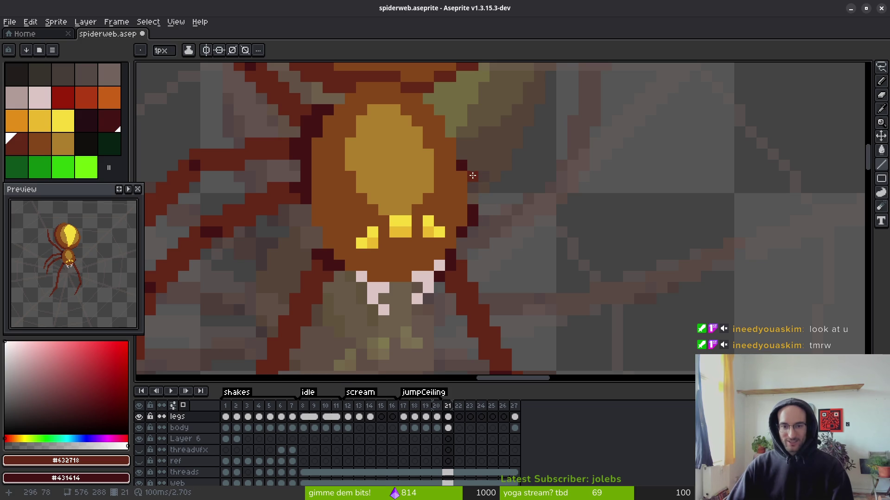
left_click_drag(465, 156, 501, 210)
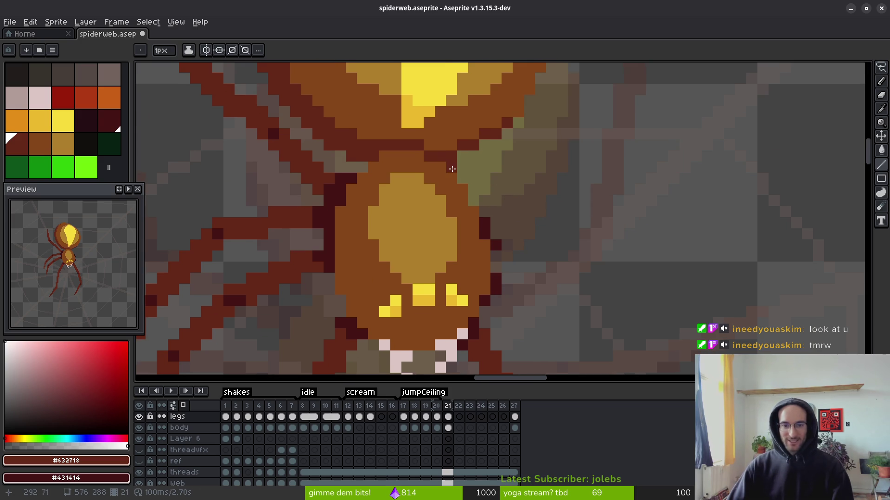
scroll(582, 222, "up", 1)
scroll(579, 223, "down", 3)
scroll(556, 225, "up", 1)
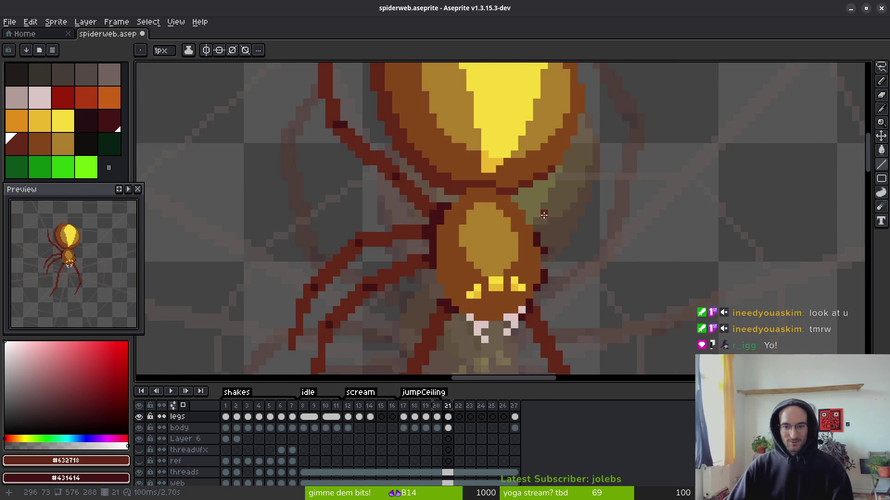
scroll(534, 225, "up", 1)
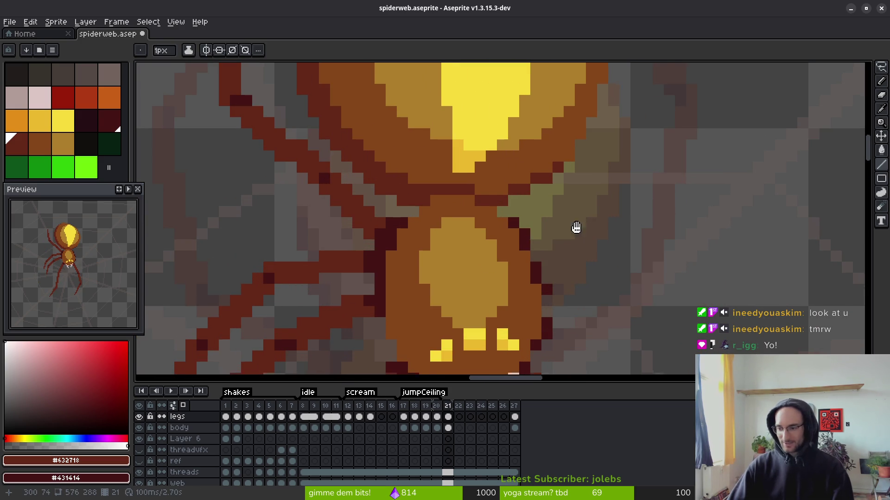
left_click_drag(591, 245, 568, 213)
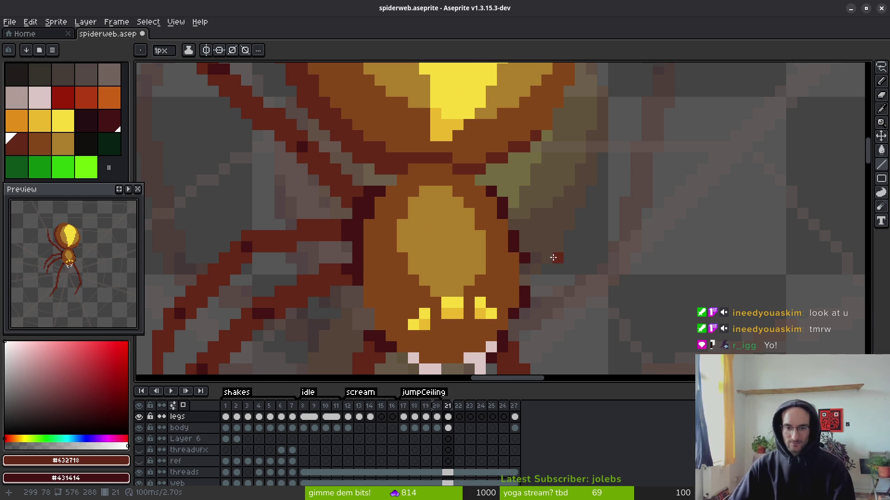
scroll(553, 257, "down", 2)
left_click_drag(560, 272, 568, 230)
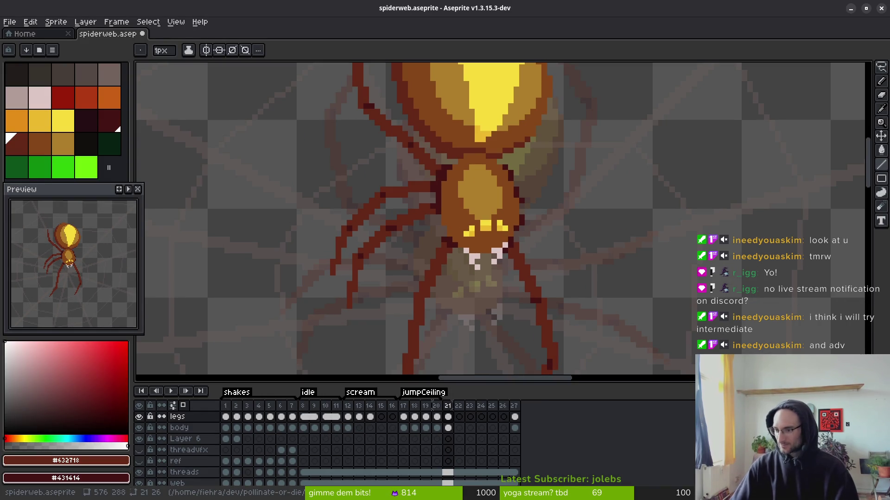
scroll(497, 223, "down", 2)
scroll(497, 223, "right", 2)
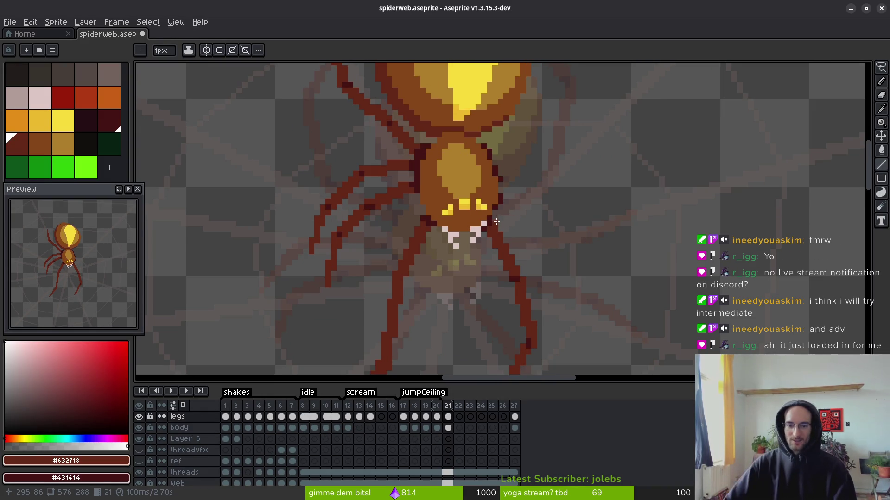
scroll(554, 271, "up", 2)
scroll(554, 271, "right", 1)
scroll(554, 271, "up", 1)
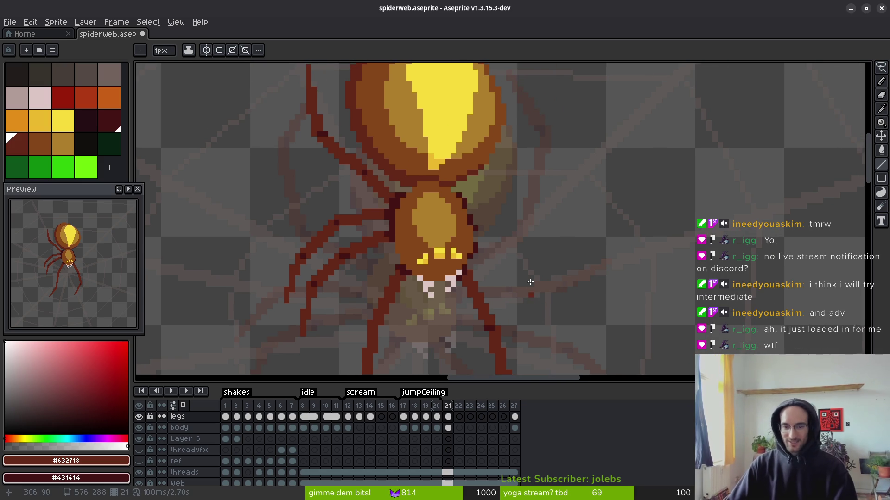
scroll(536, 267, "up", 1)
scroll(514, 258, "up", 1)
- Flip between frames 20 and 21 to compare the spider's waist and right legs
key("f")
scroll(466, 201, "up", 2)
scroll(465, 201, "left", 1)
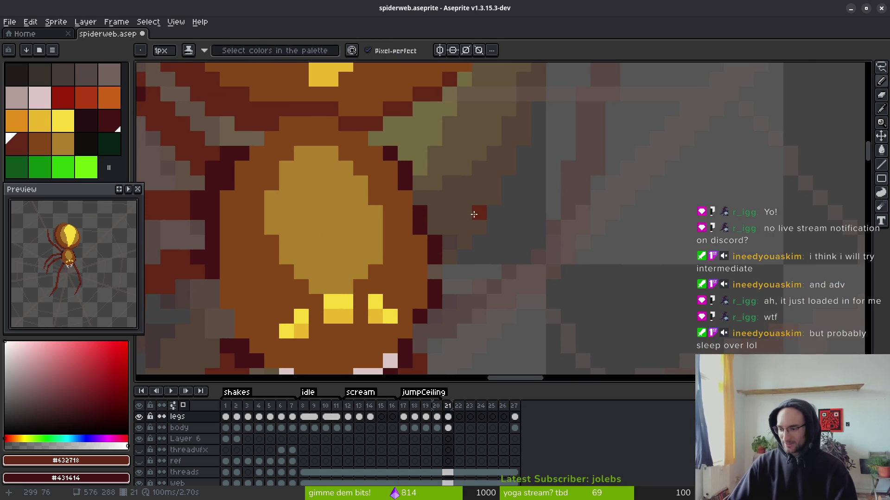
scroll(524, 250, "down", 2)
scroll(525, 274, "up", 1)
key("Left")
scroll(525, 276, "down", 2)
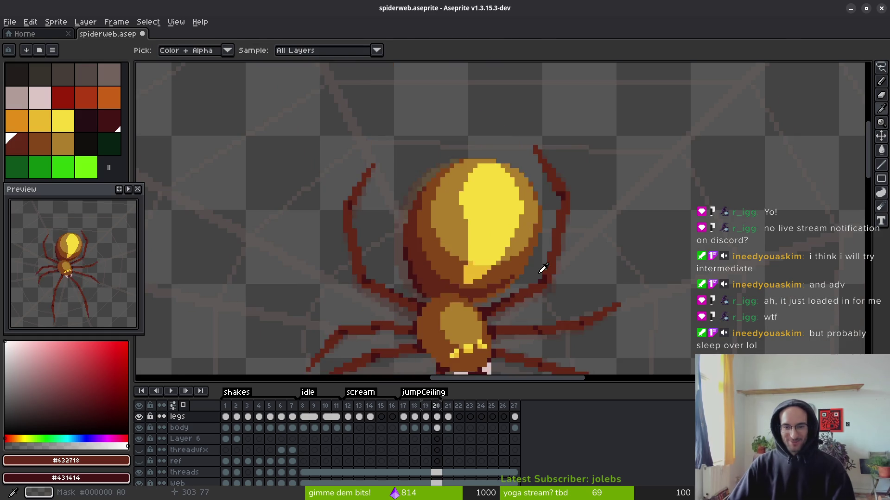
scroll(570, 281, "down", 2)
key("Right")
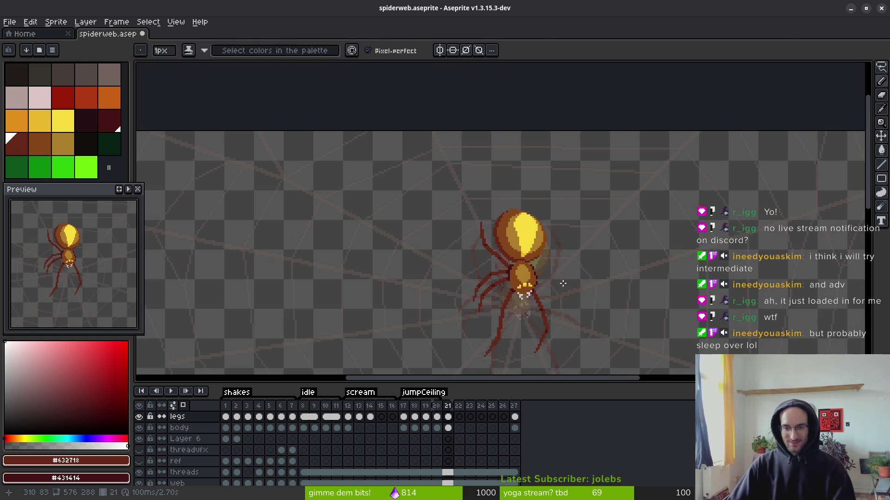
scroll(554, 269, "up", 2)
key("Left")
key("Right")
- Draw a diagonal dark-red leg stroke across the olive area beside the waist
scroll(540, 210, "up", 2)
left_click_drag(540, 210, 535, 254)
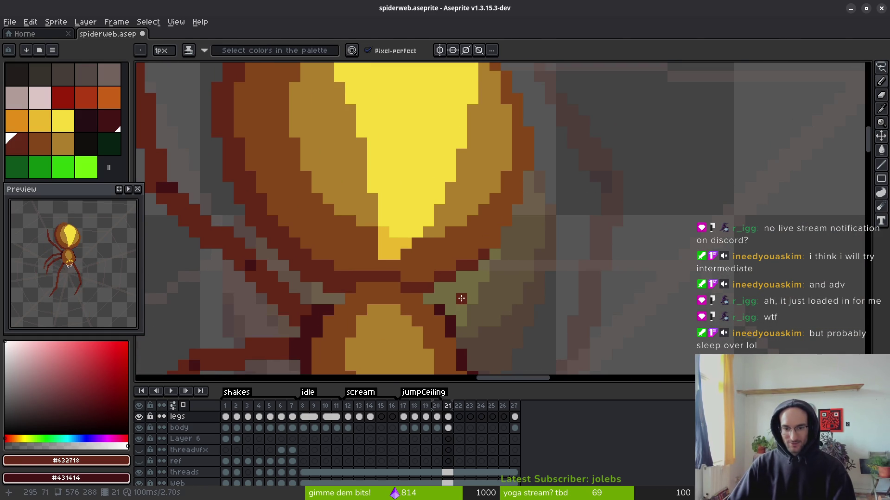
mouse_move(457, 307)
left_mouse_down()
mouse_move(510, 262)
mouse_move(446, 318)
mouse_move(520, 259)
mouse_move(458, 319)
mouse_move(532, 246)
mouse_move(531, 264)
mouse_move(527, 256)
mouse_move(518, 266)
left_mouse_up()
scroll(582, 313, "down", 4)
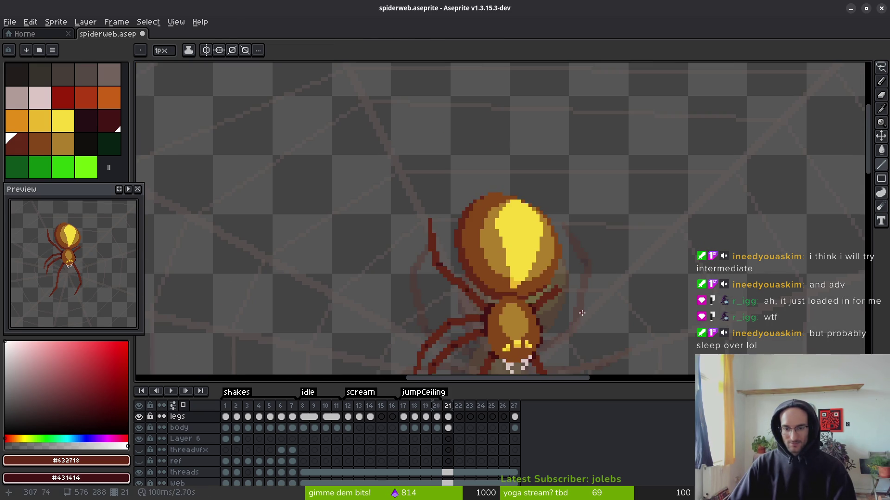
- Pencil in the right front leg rising diagonally from the body up to a raised tip
key("i")
scroll(566, 322, "down", 3)
scroll(540, 294, "up", 1)
key("comma")
key("period")
key("b")
scroll(482, 298, "up", 4)
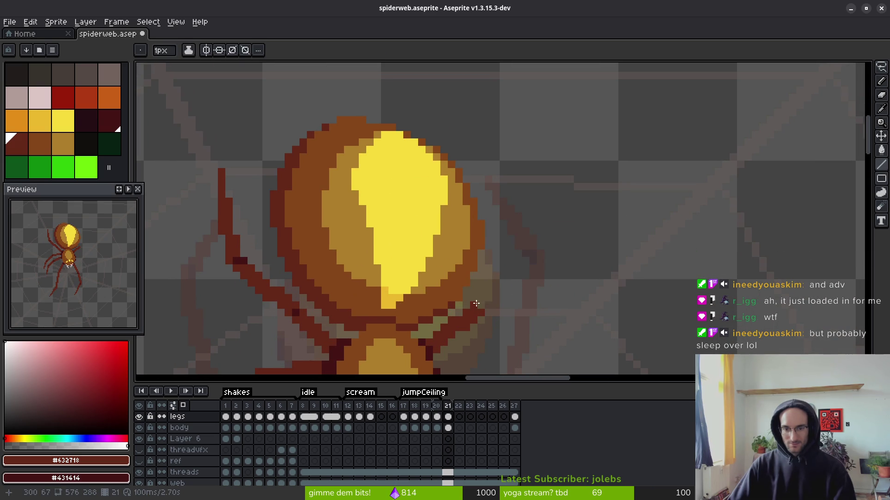
left_click_drag(479, 298, 503, 245)
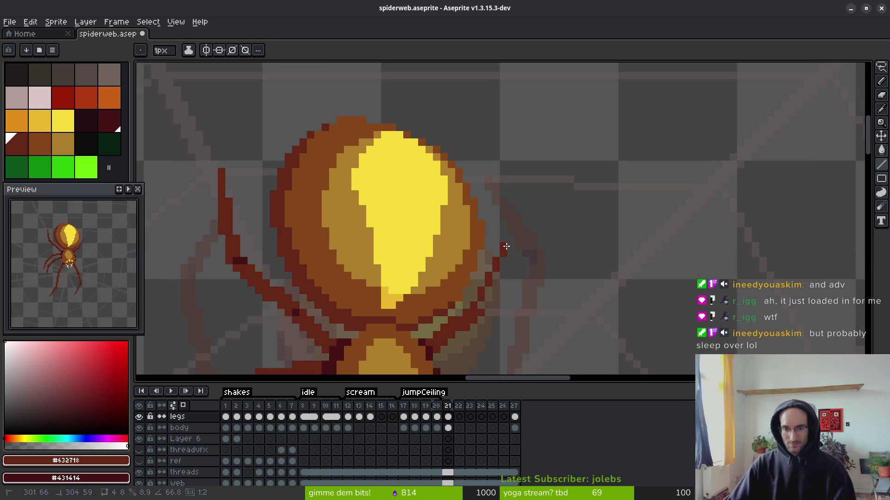
left_click_drag(487, 304, 510, 253)
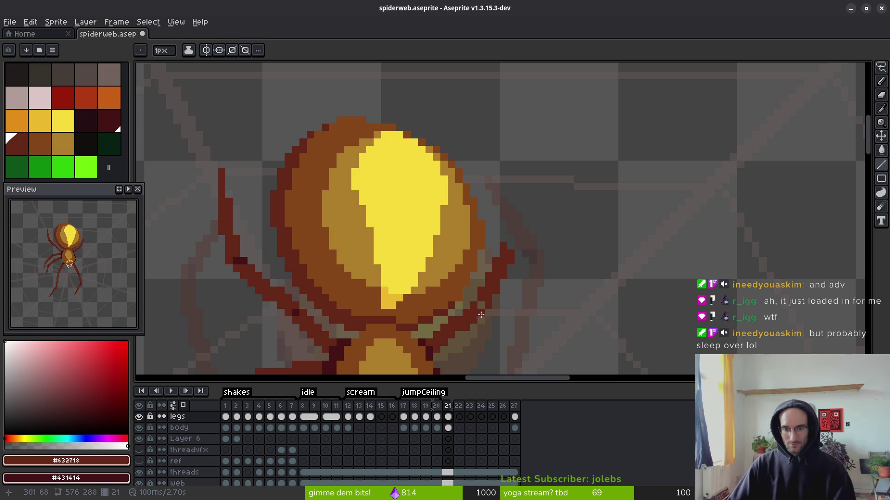
left_click(503, 250)
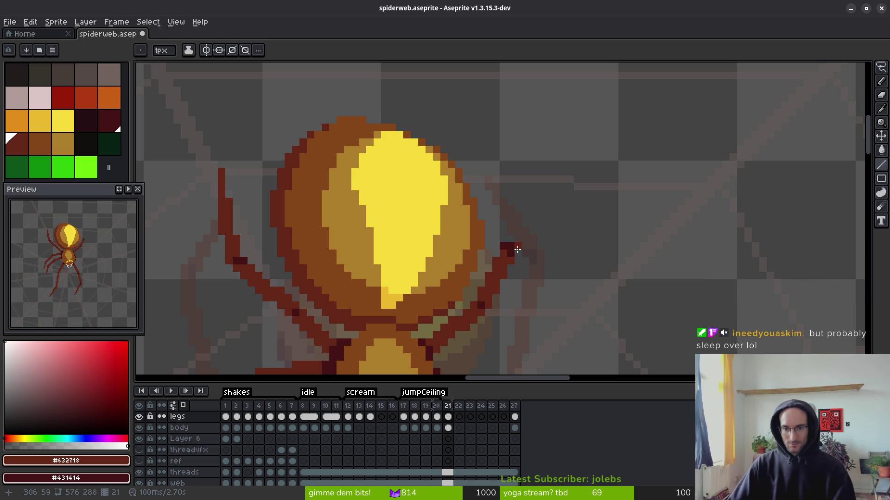
left_click_drag(517, 250, 503, 188)
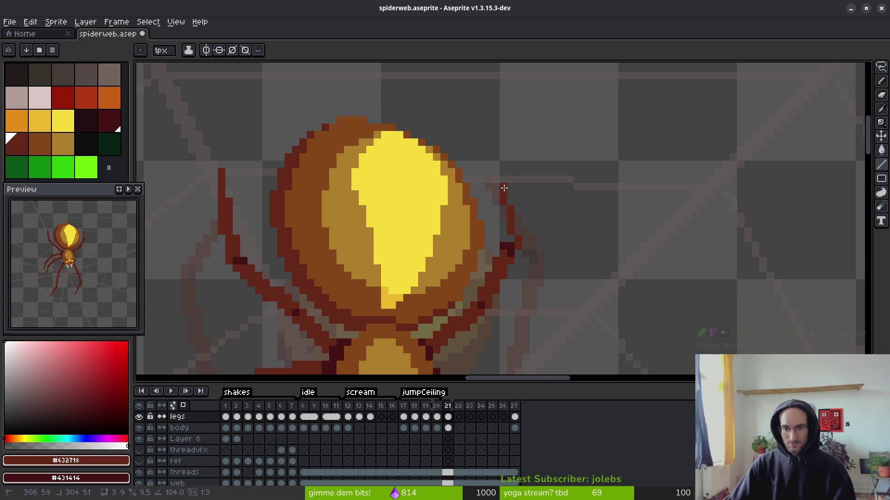
- Compare the new raised leg in frame 21 against frame 20's pose
scroll(581, 313, "down", 5)
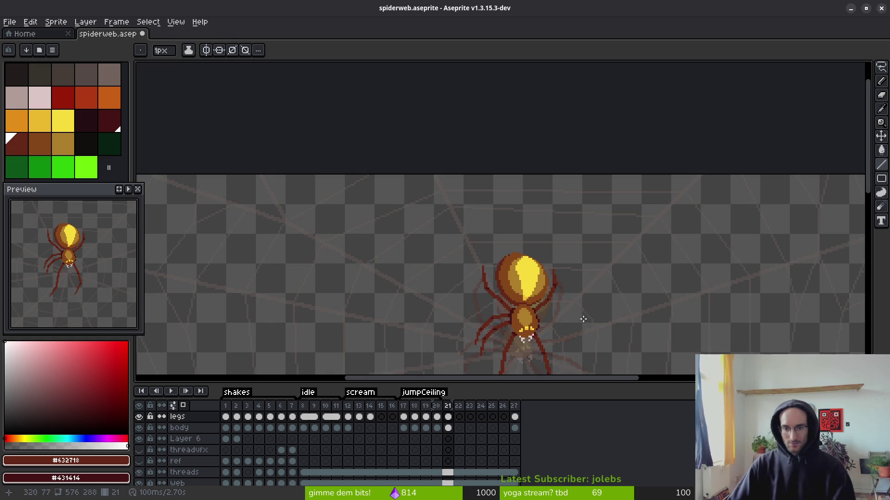
scroll(582, 314, "down", 2)
key("alt")
key("Left")
key("Right")
key("Left")
key("Right")
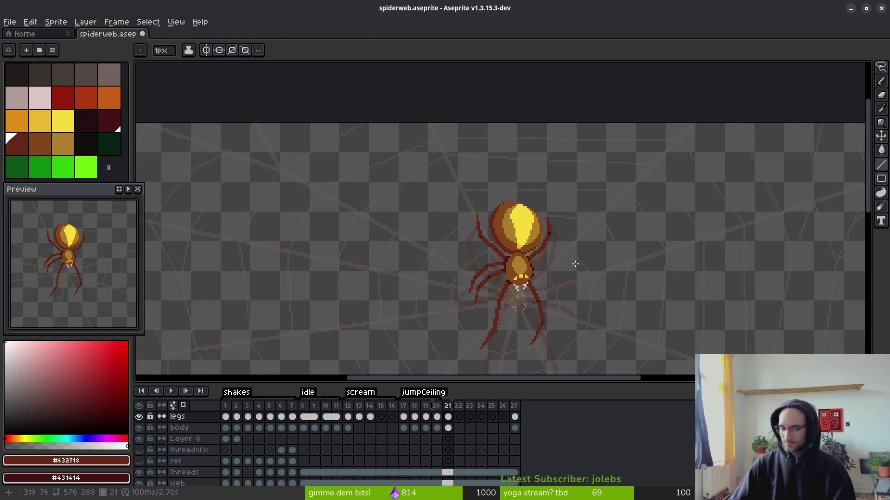
key("Left")
key("Right")
scroll(550, 241, "up", 2)
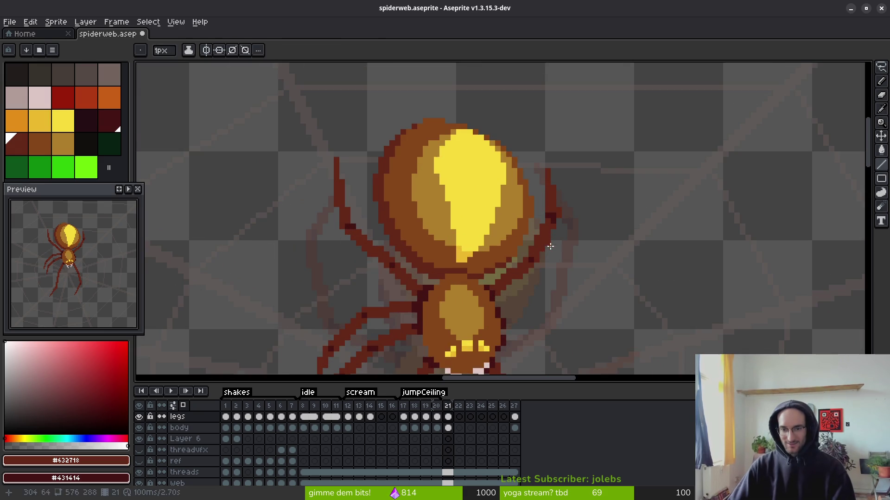
scroll(541, 256, "up", 2)
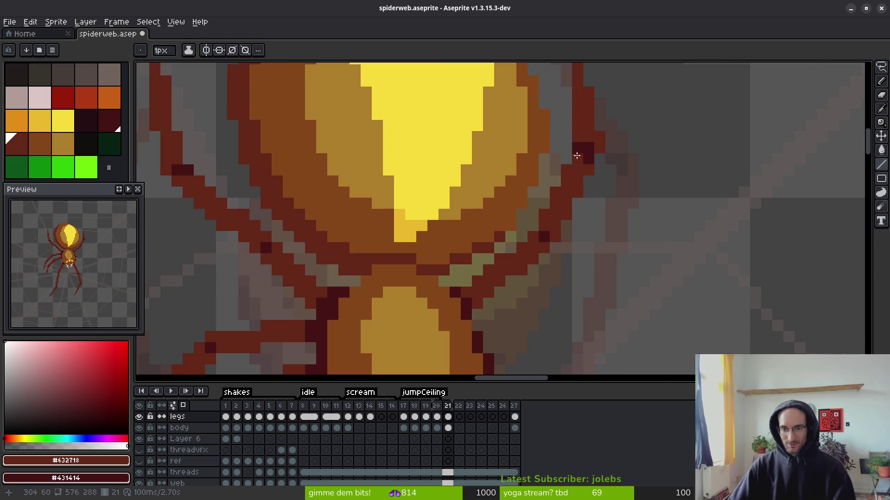
- Paint-bucket two upper right-leg segments with a darker red
key("g")
left_click(582, 139)
left_click(564, 184)
scroll(585, 214, "down", 6)
- Repaint two leg pixels reddish-brown to touch up the right leg
key("b")
scroll(561, 223, "up", 9)
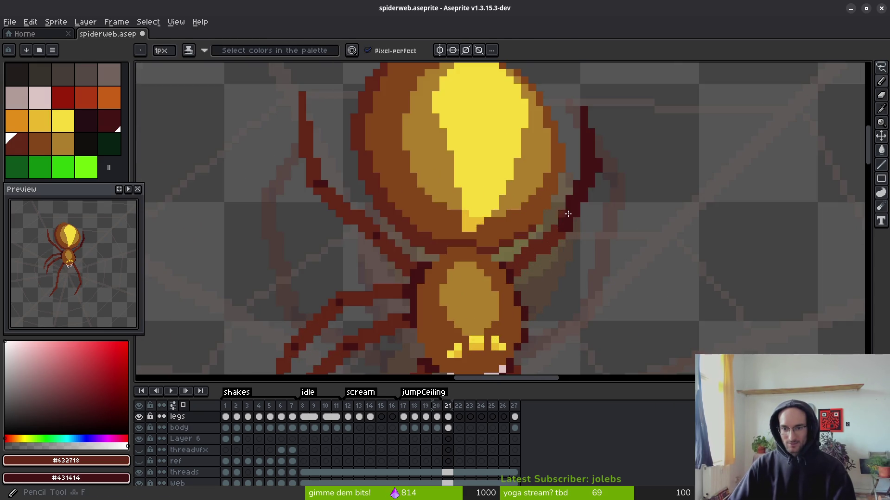
left_click_drag(561, 223, 569, 219)
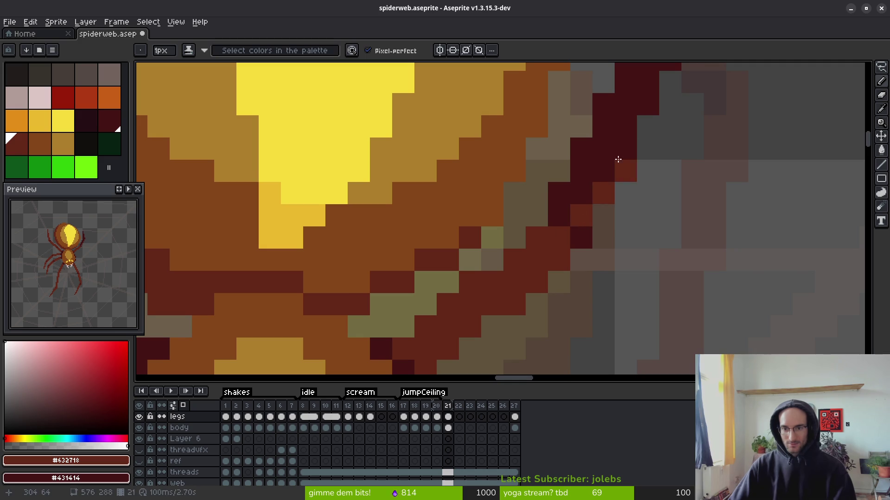
scroll(635, 225, "down", 1)
scroll(594, 190, "up", 1)
scroll(672, 276, "down", 6)
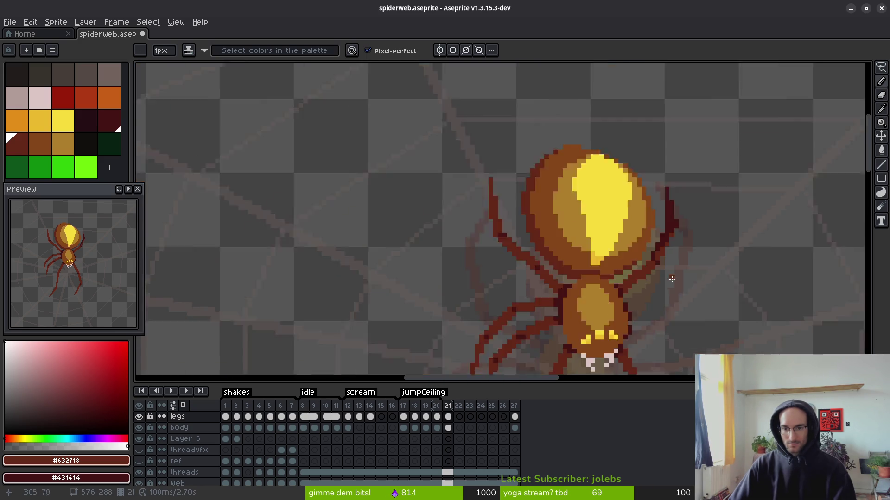
key("i")
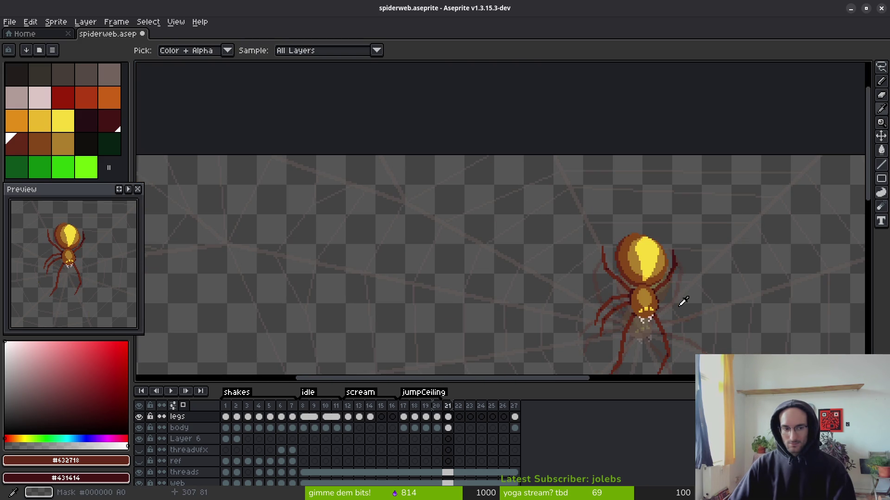
- Paint a few dark maroon outline pixels along the spider's upper-left leg edge
key("b")
scroll(602, 257, "up", 5)
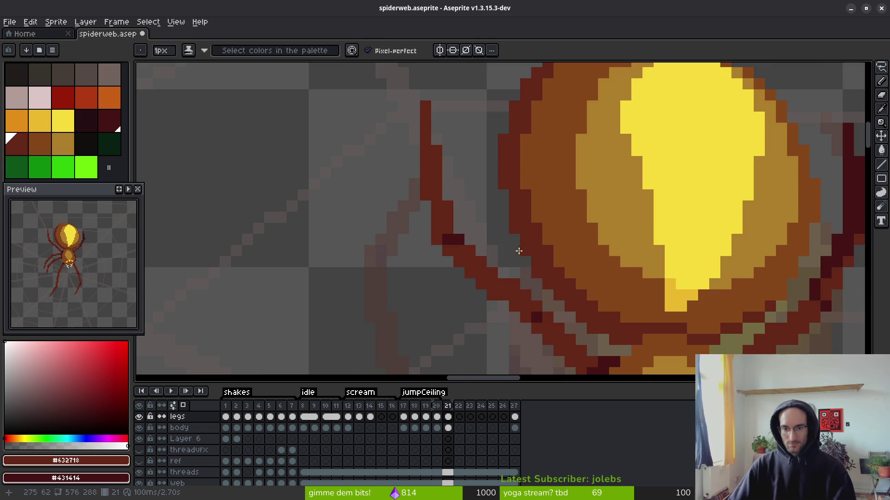
left_click_drag(591, 342, 556, 277)
right_click(556, 277)
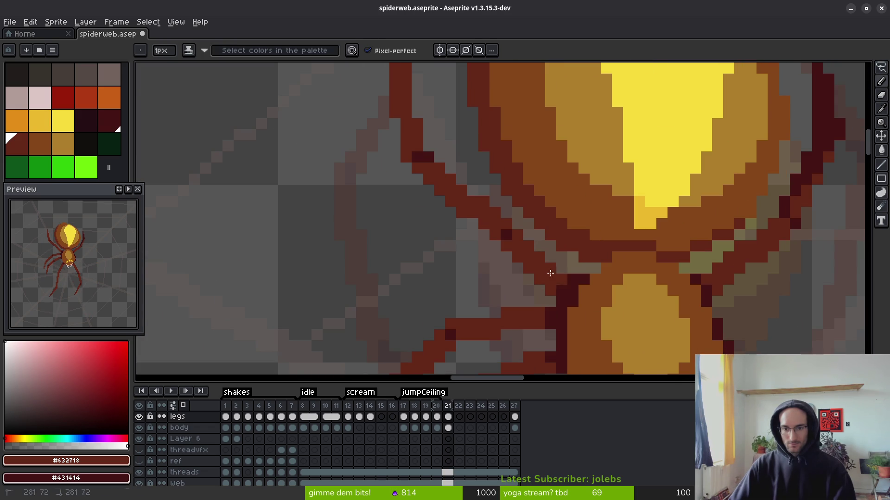
right_click(525, 246)
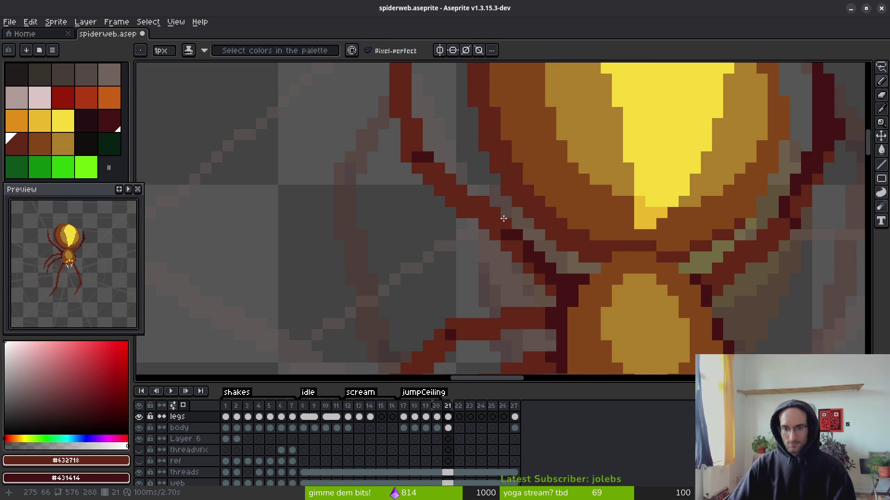
right_click(563, 257)
scroll(589, 297, "down", 3)
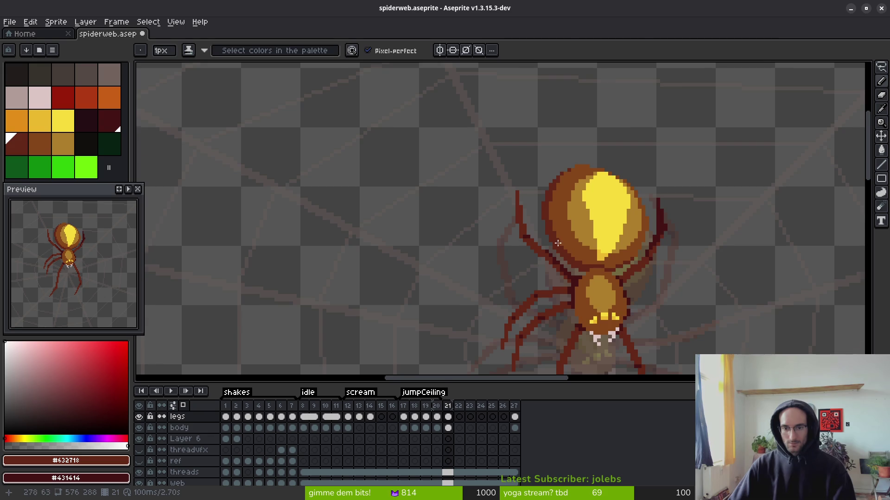
scroll(559, 243, "up", 2)
scroll(451, 189, "down", 3)
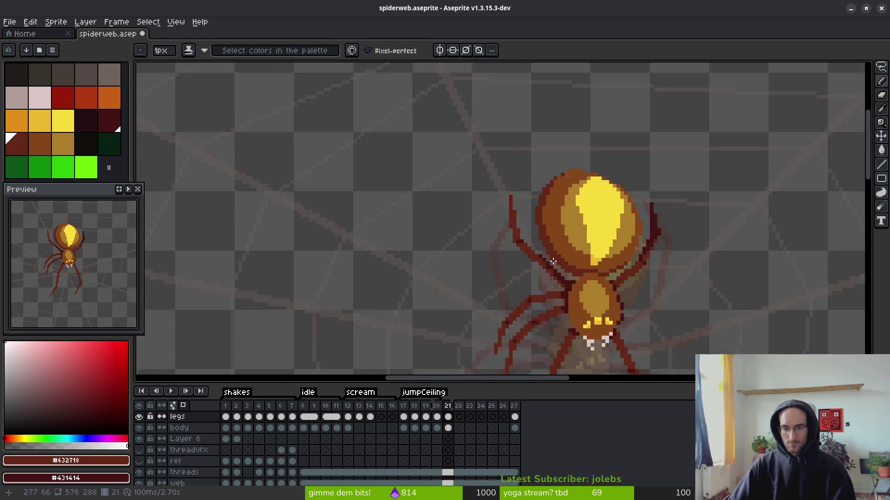
scroll(544, 258, "up", 3)
scroll(544, 258, "down", 2)
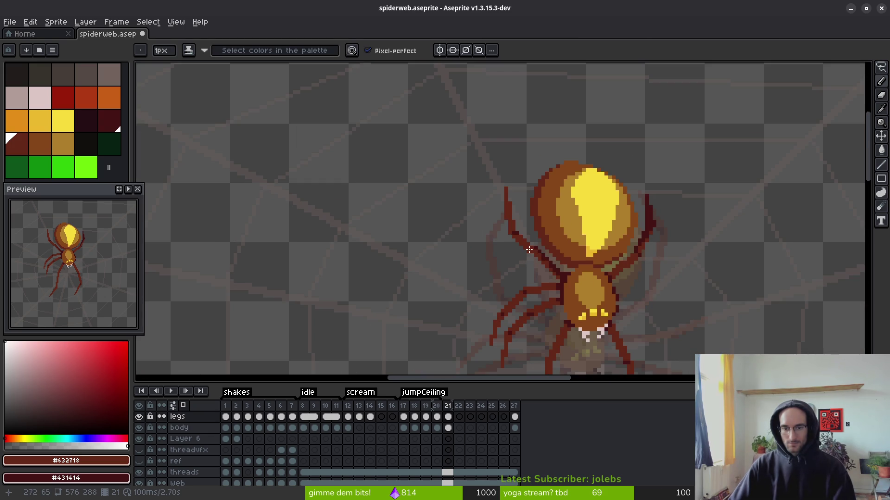
scroll(521, 238, "up", 2)
- Fill two left-leg segments and several edge pixels with dark maroon
mouse_move(508, 250)
left_mouse_down()
mouse_move(484, 226)
mouse_move(471, 174)
left_mouse_up()
scroll(471, 159, "up", 1)
key("g")
left_click(455, 135)
left_click(497, 195)
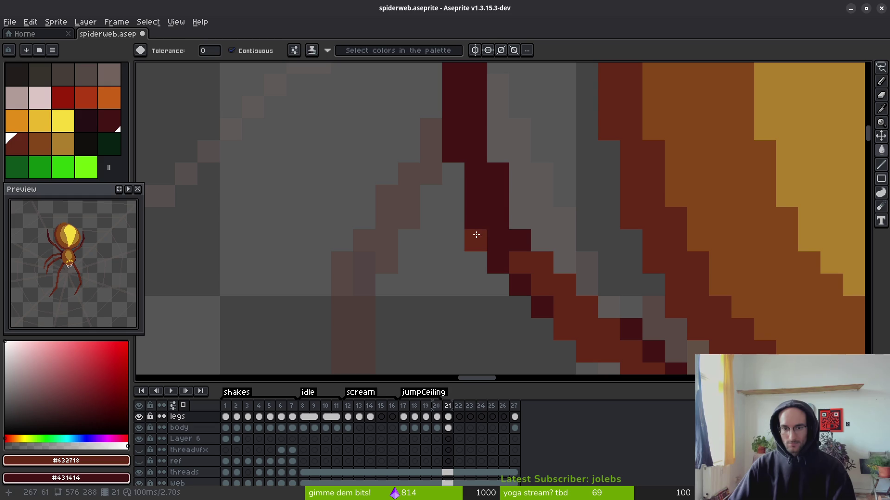
left_click(476, 239)
key("b")
right_click(519, 263)
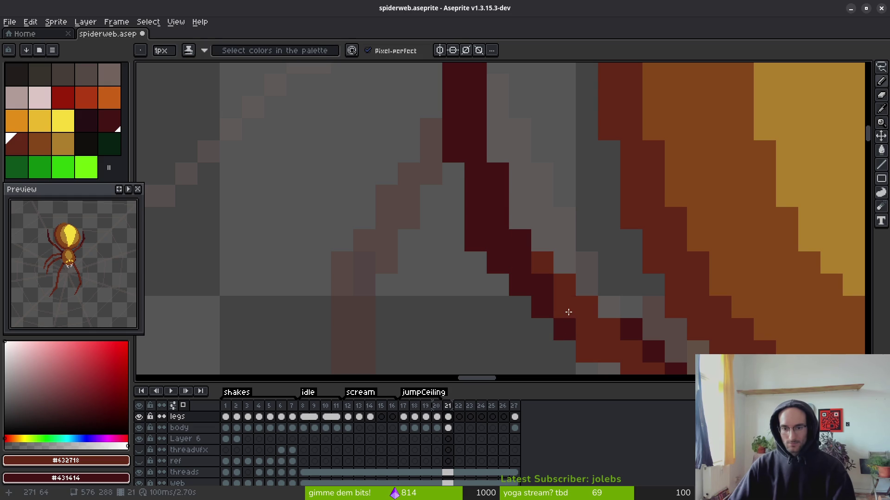
scroll(568, 314, "down", 4)
scroll(586, 292, "up", 1)
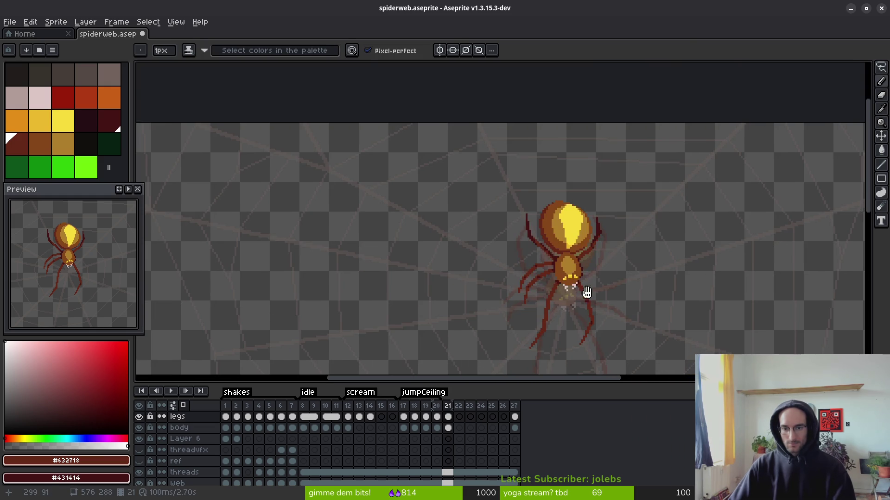
- Recolour the dark leg stroke to reddish-brown #632718, keeping one dark maroon pixel
key("i")
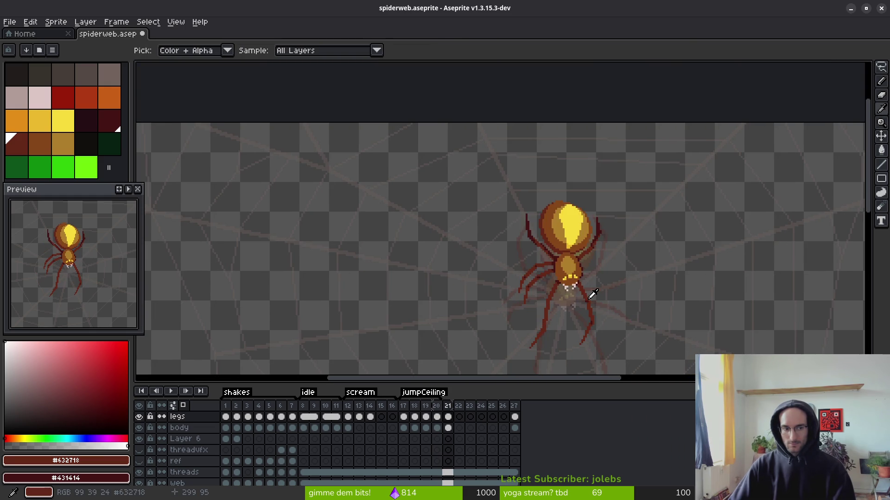
key("g")
scroll(528, 269, "up", 7)
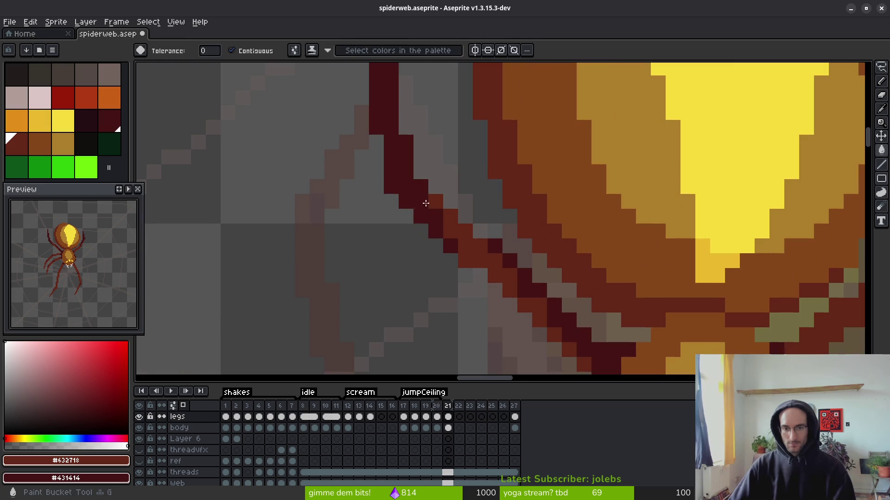
left_click(408, 185)
key("b")
right_click(406, 187)
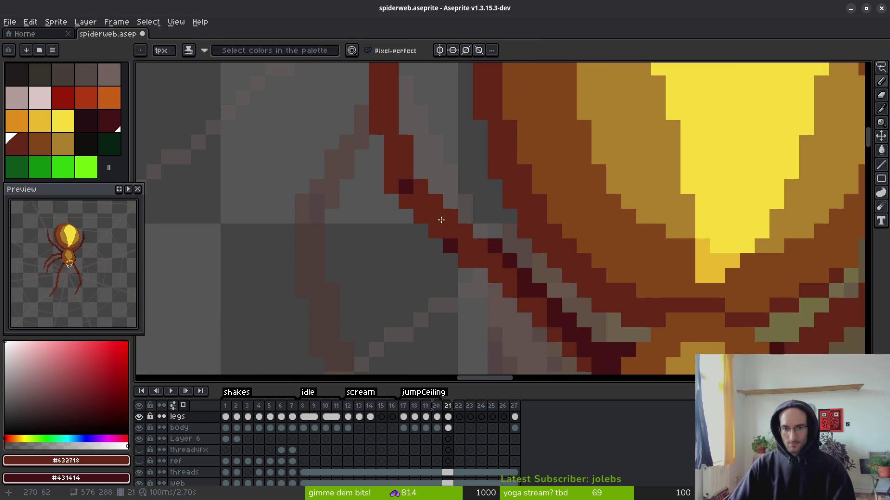
scroll(456, 246, "down", 4)
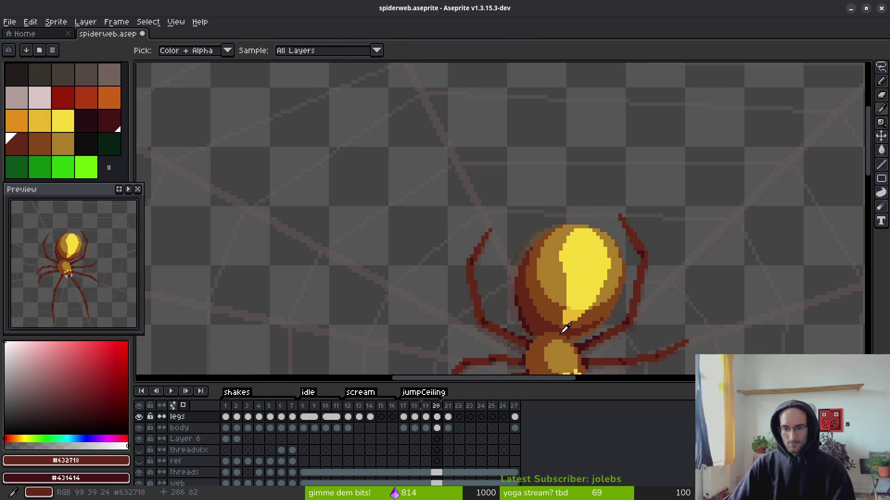
- Recolour a dark leg pixel to reddish-brown
scroll(581, 302, "up", 1)
scroll(506, 260, "up", 3)
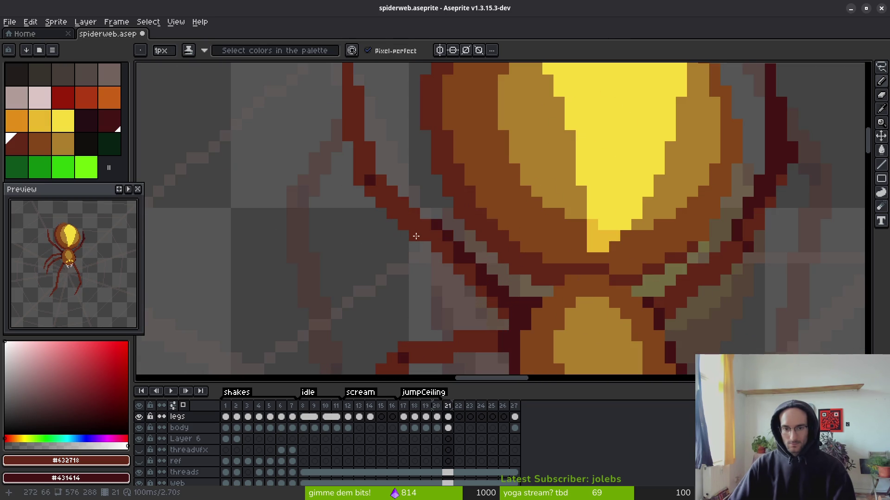
scroll(402, 218, "down", 4)
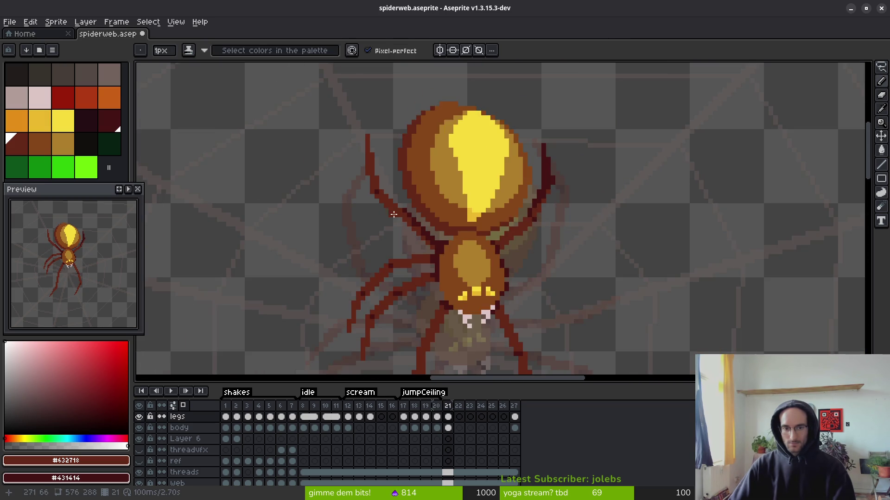
scroll(441, 268, "up", 1)
scroll(441, 268, "up", 4)
left_click(381, 200)
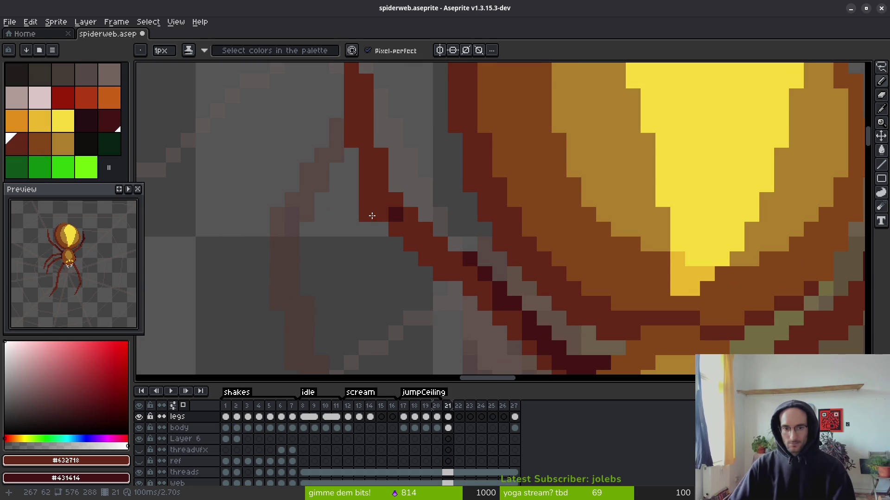
scroll(393, 205, "down", 6)
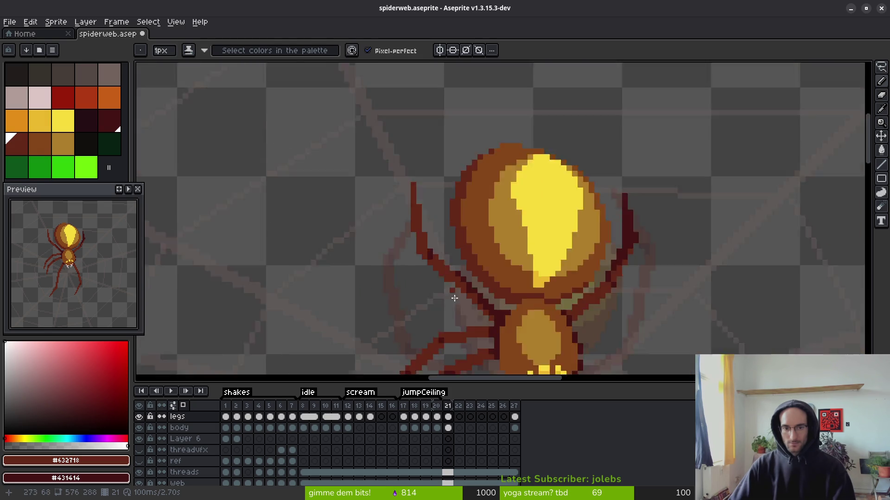
- Draw a dark maroon diagonal and extra pixels along the right leg joints near the abdomen
left_click_drag(436, 275, 445, 276)
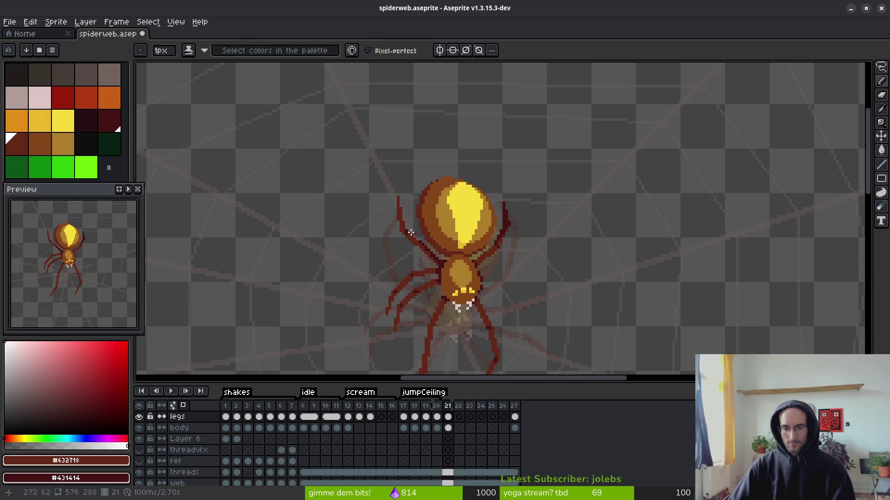
scroll(413, 239, "up", 4)
scroll(435, 288, "down", 4)
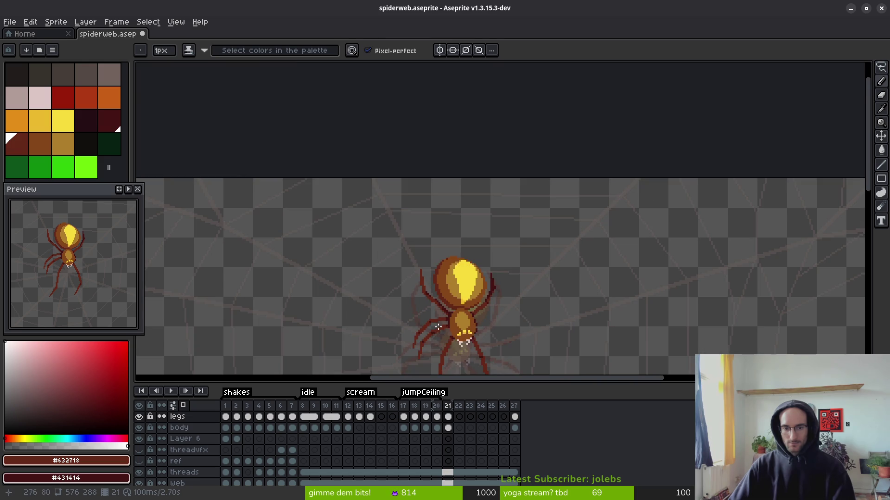
scroll(410, 265, "up", 5)
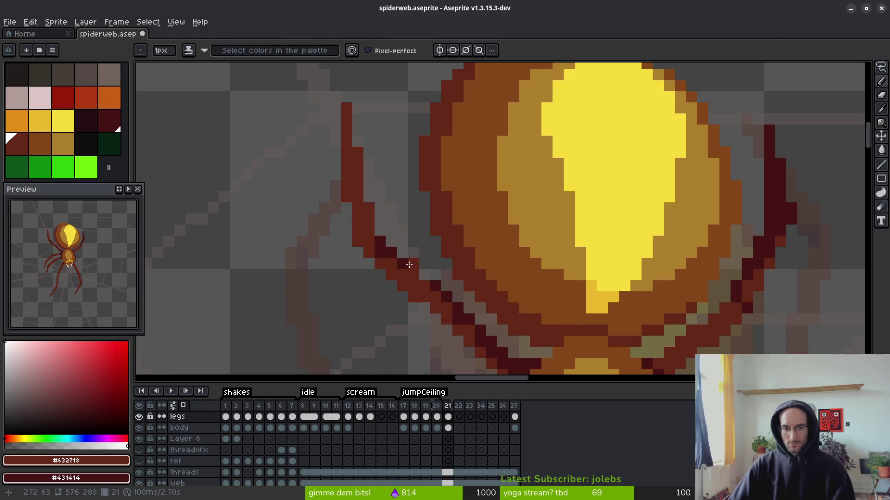
scroll(430, 261, "down", 2)
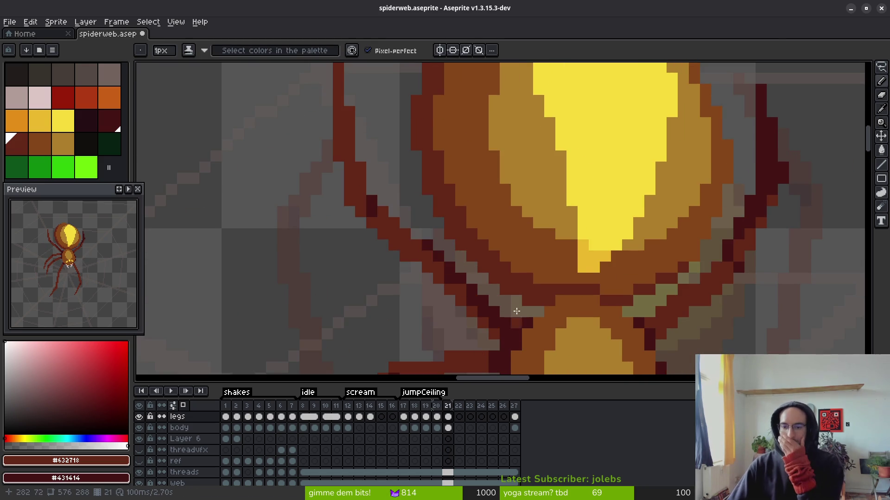
scroll(575, 305, "down", 2)
scroll(575, 306, "up", 3)
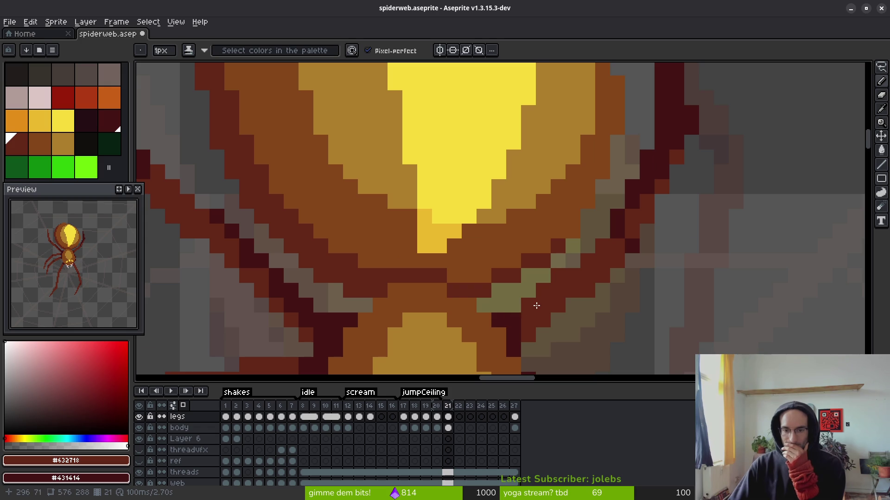
left_click_drag(524, 328, 554, 295)
left_click(596, 249)
left_click(558, 277)
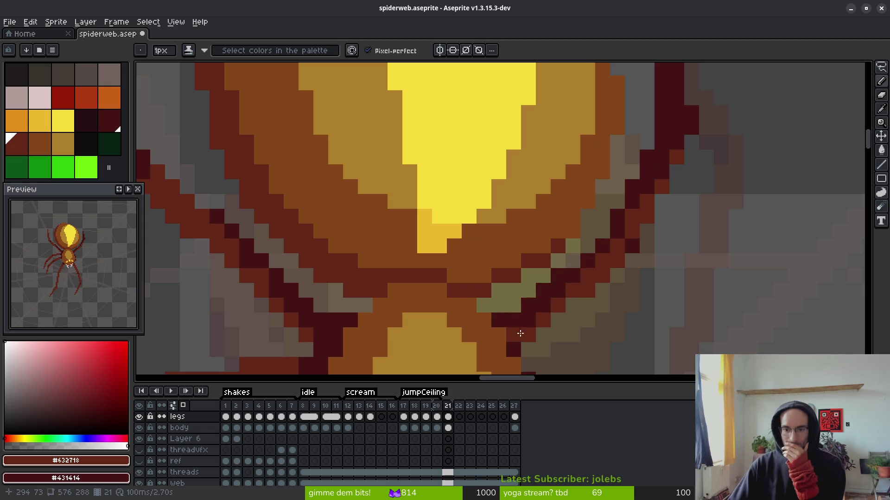
left_click_drag(520, 334, 543, 317)
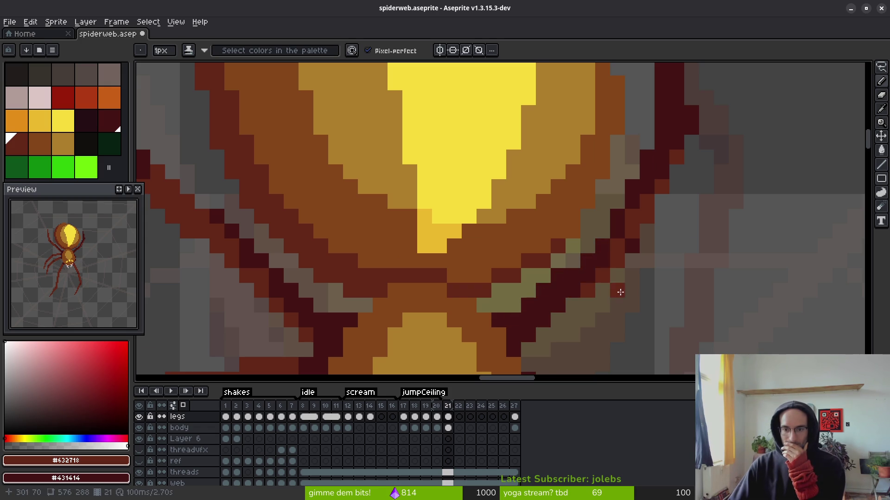
scroll(613, 290, "down", 8)
scroll(552, 288, "up", 2)
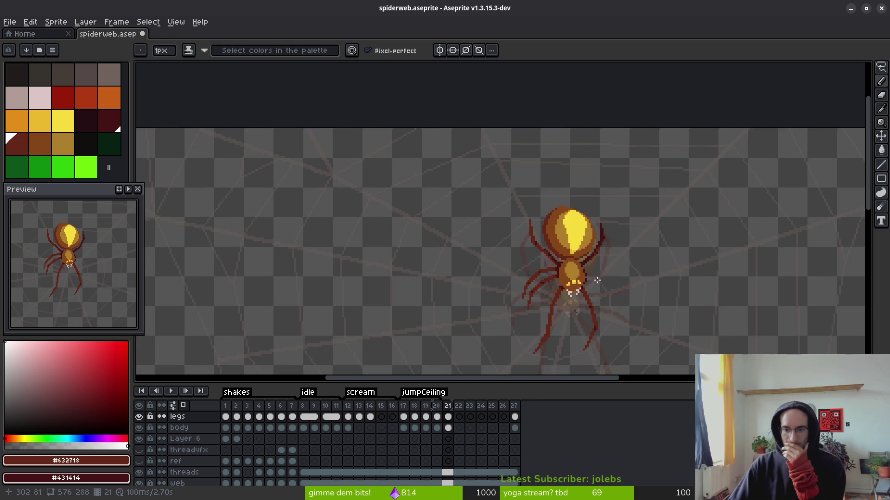
scroll(552, 288, "up", 2)
scroll(551, 288, "up", 1)
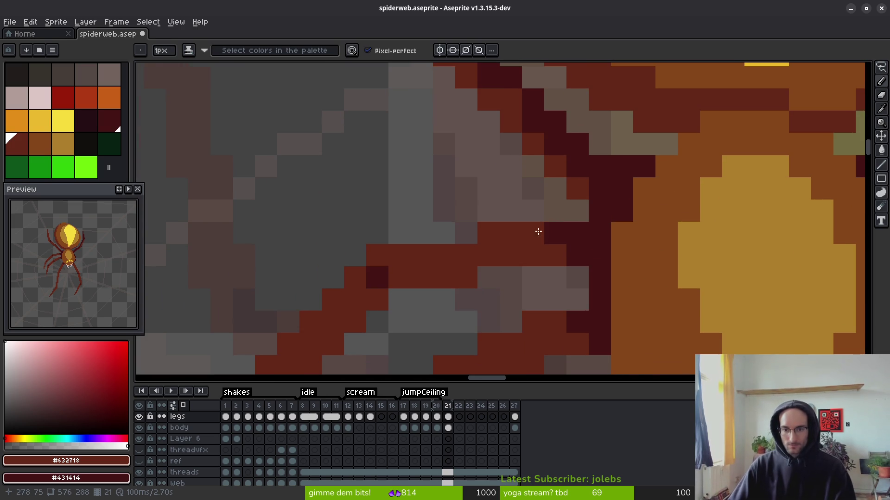
scroll(601, 307, "down", 3)
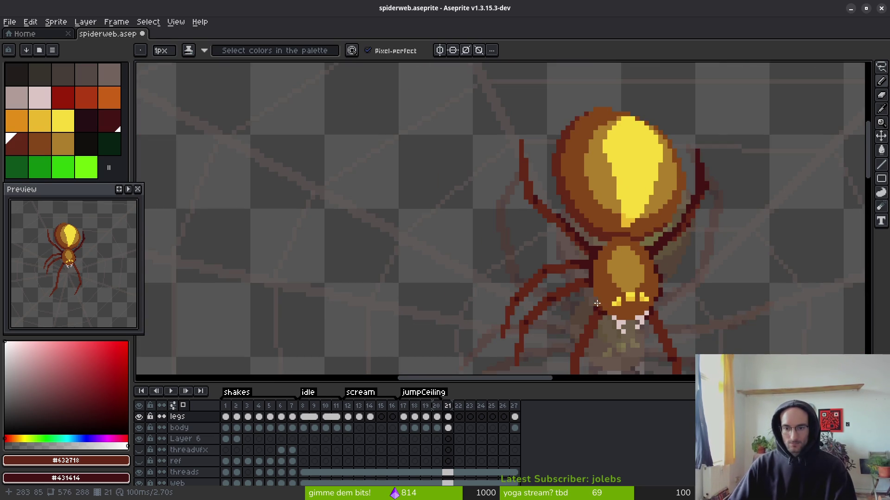
scroll(598, 310, "down", 1)
scroll(628, 228, "up", 4)
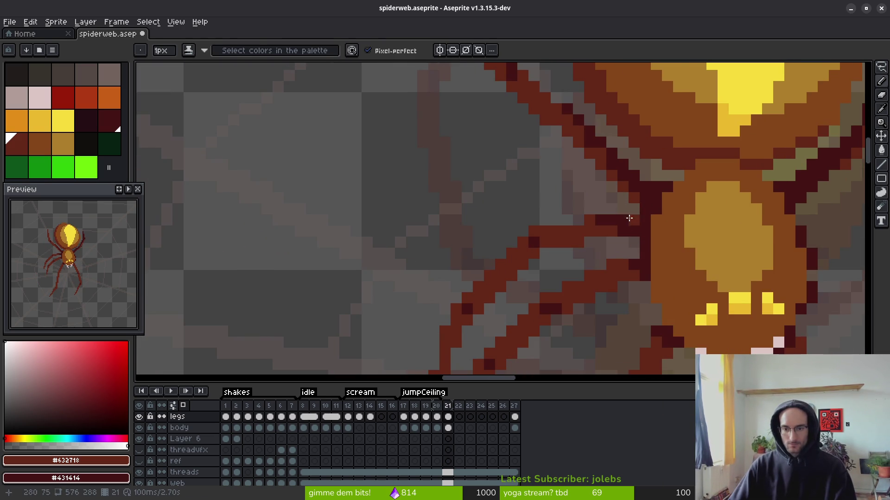
scroll(617, 251, "down", 2)
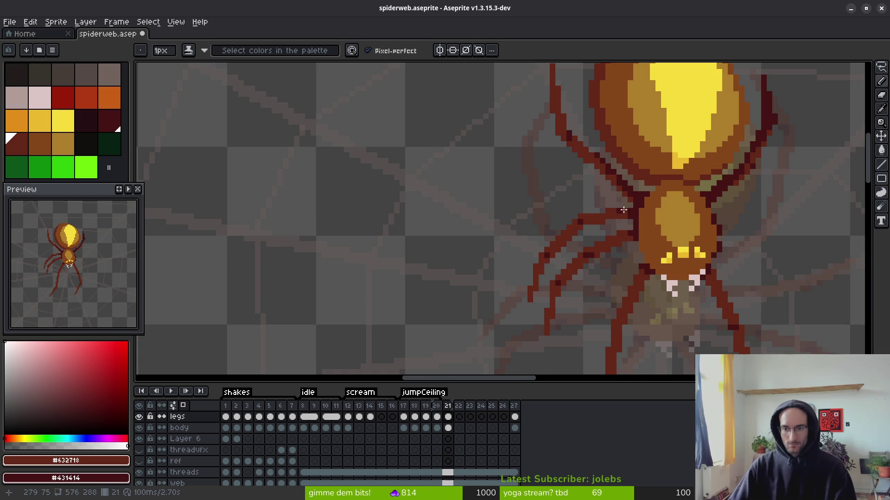
scroll(623, 211, "up", 2)
left_click_drag(546, 297, 601, 226)
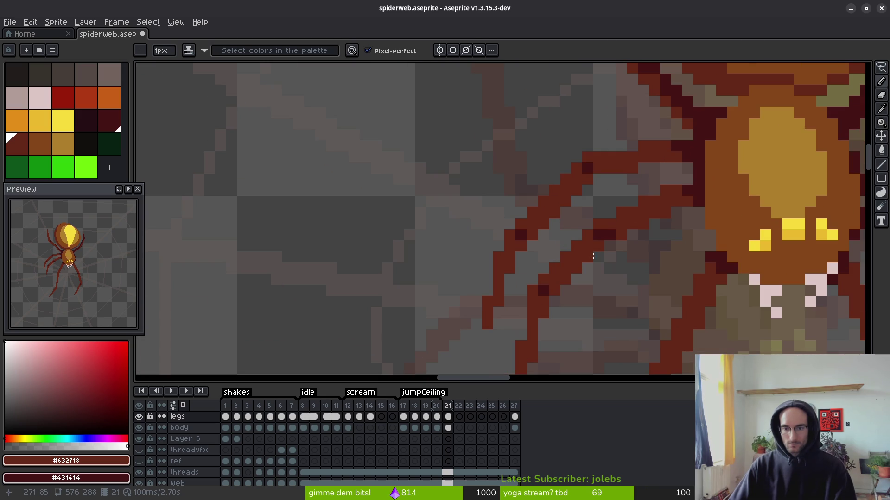
scroll(556, 258, "down", 3)
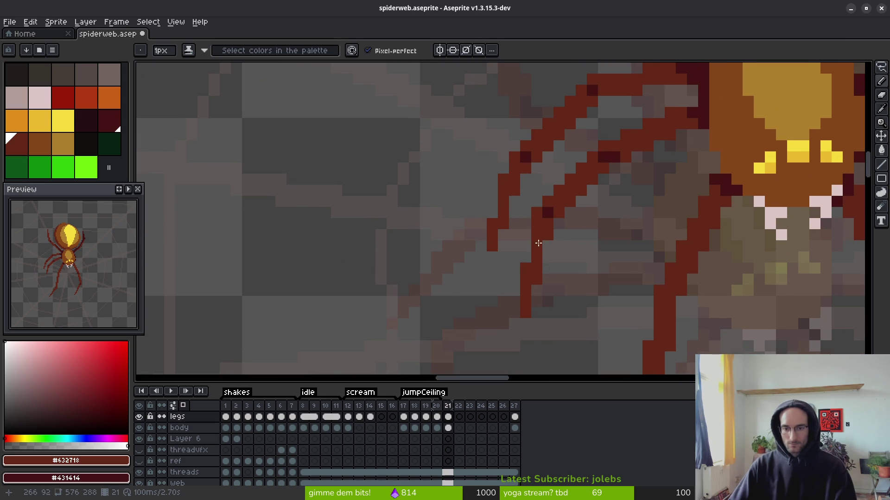
left_click_drag(533, 222, 525, 310)
scroll(589, 308, "down", 5)
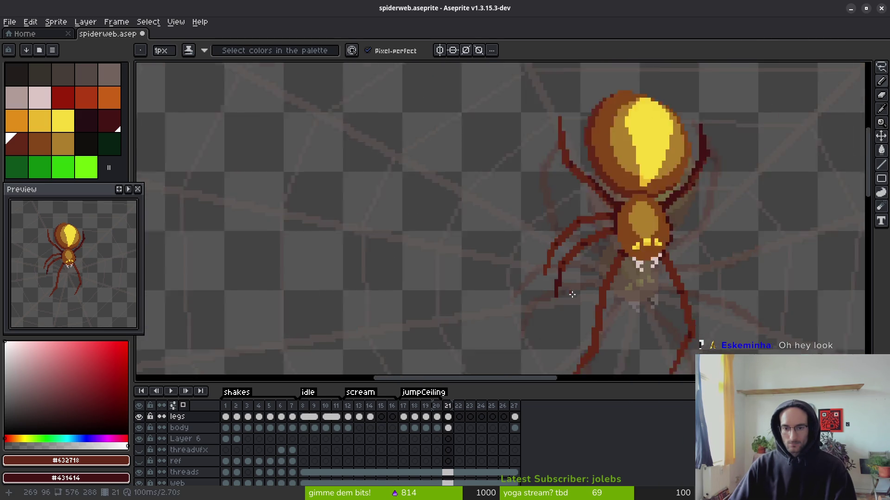
scroll(589, 308, "up", 5)
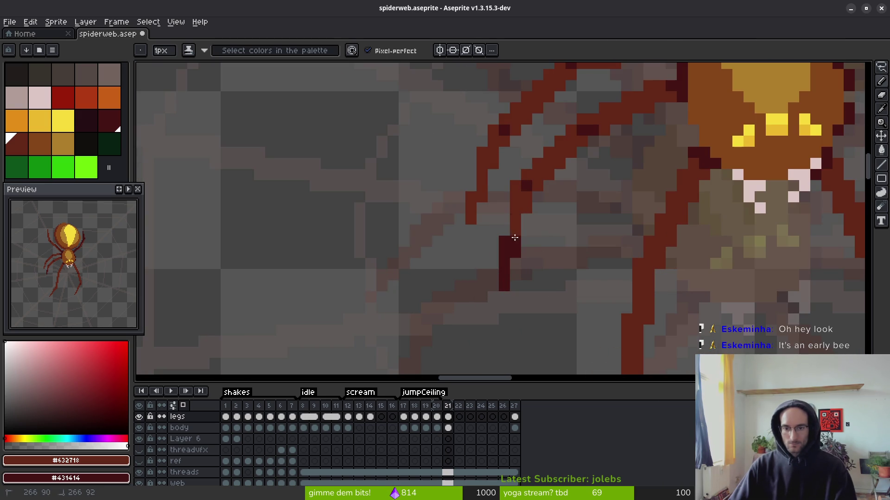
key("ctrl+z")
left_click_drag(644, 299, 579, 271)
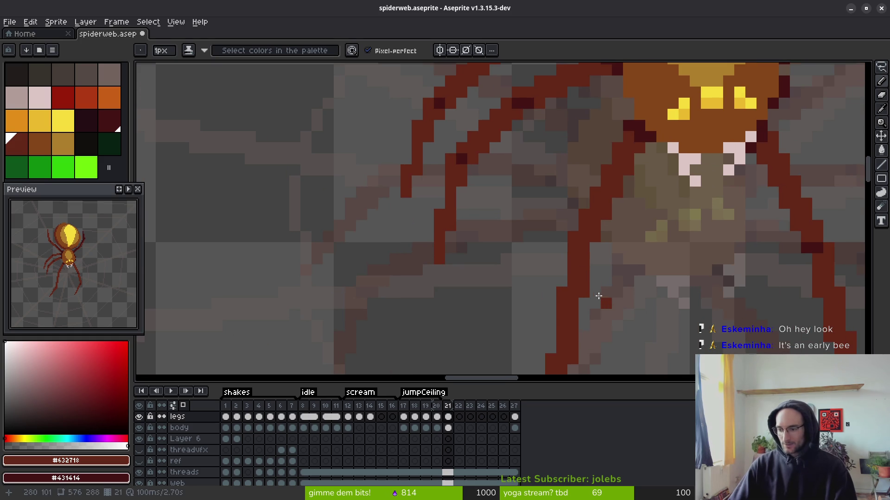
scroll(598, 288, "down", 4)
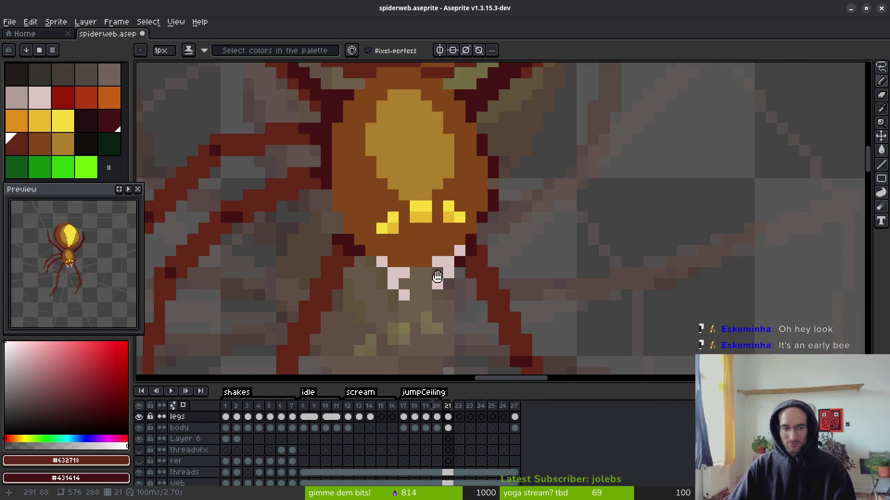
scroll(442, 222, "right", 2)
scroll(443, 222, "up", 2)
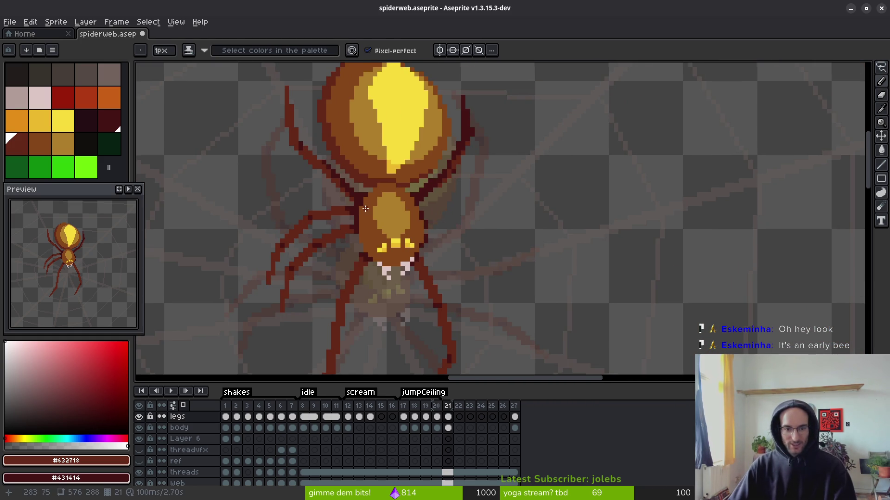
scroll(366, 209, "up", 2)
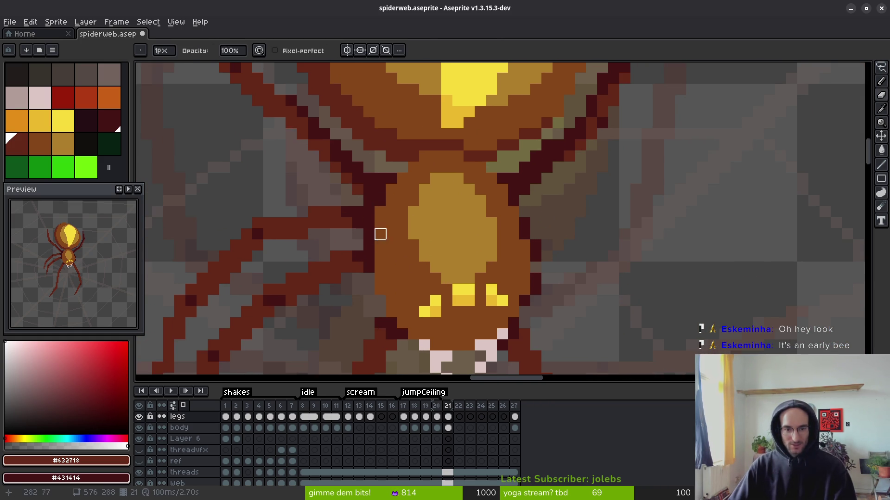
- Flip between frames 20 and 21 to compare the leg poses
key("i")
key("Left")
scroll(524, 272, "down", 3)
key("Right")
key("Left")
key("Right")
scroll(533, 308, "up", 3)
- Select the upper and lower left legs with the rectangular marquee and save spiderweb.aseprite
key("m")
mouse_move(491, 170)
left_mouse_down()
mouse_move(454, 232)
mouse_move(266, 350)
mouse_move(311, 267)
mouse_move(285, 278)
left_mouse_up()
scroll(423, 328, "down", 3)
mouse_move(407, 306)
left_mouse_down()
mouse_move(272, 84)
mouse_move(236, 94)
left_mouse_up()
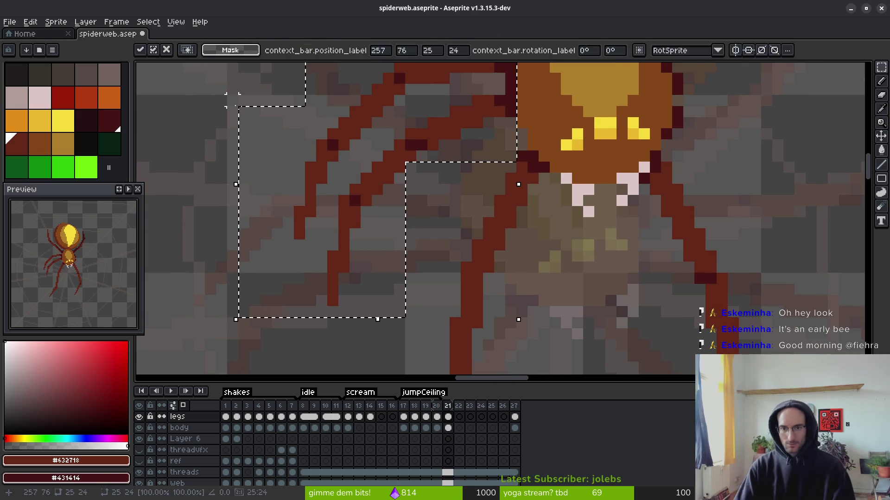
key("ctrl+s")
scroll(470, 234, "up", 4)
key("b")
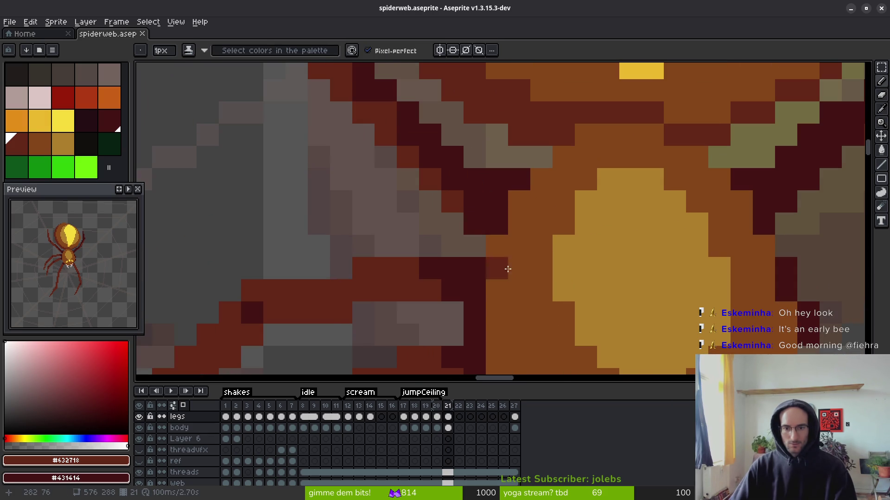
- Pencil one pixel onto the leg where it meets the spider's body in frame 21
scroll(502, 244, "down", 2)
scroll(502, 244, "up", 2)
left_click(458, 199)
scroll(538, 264, "down", 1)
scroll(538, 264, "down", 2)
scroll(550, 266, "up", 5)
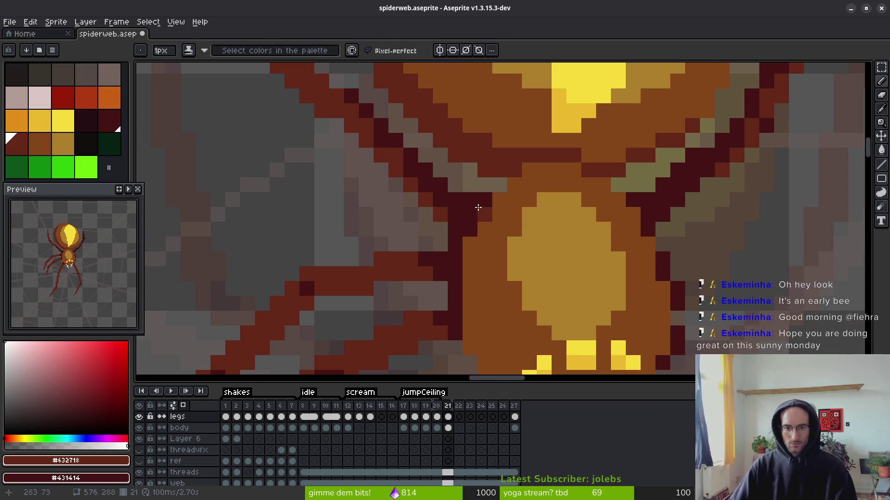
key("e")
scroll(501, 273, "down", 3)
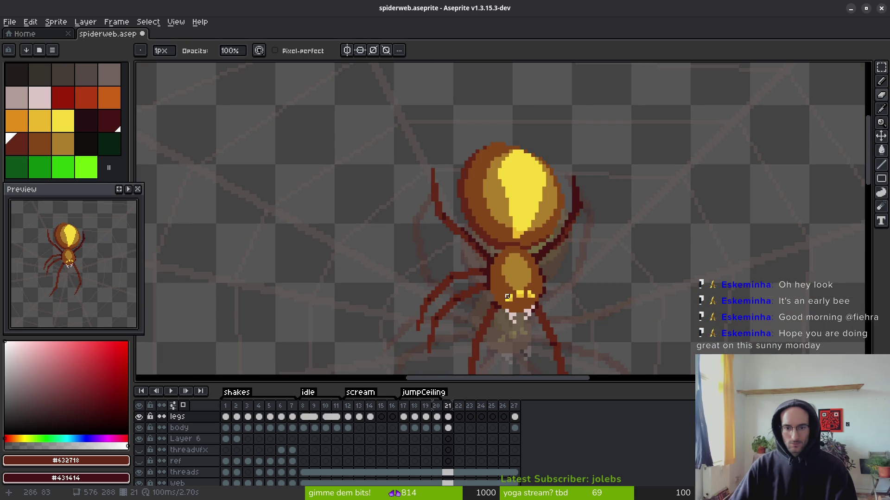
scroll(473, 224, "up", 3)
scroll(493, 295, "down", 3)
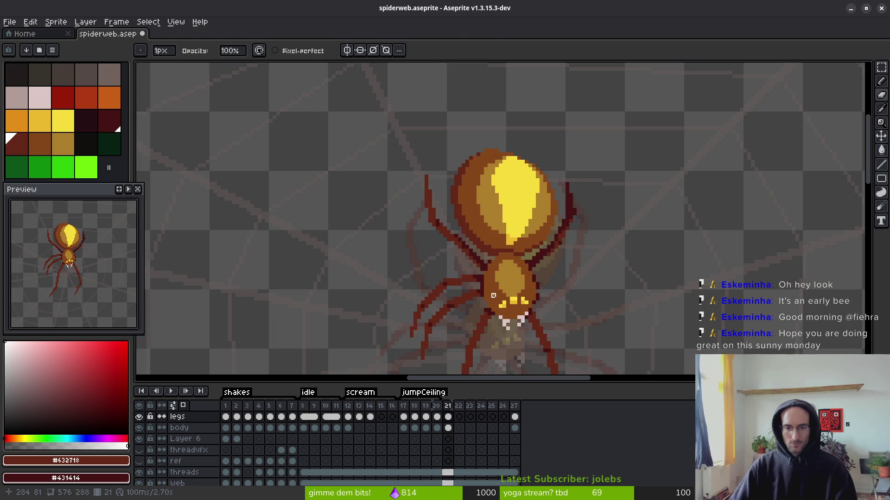
key("b")
scroll(533, 274, "down", 2)
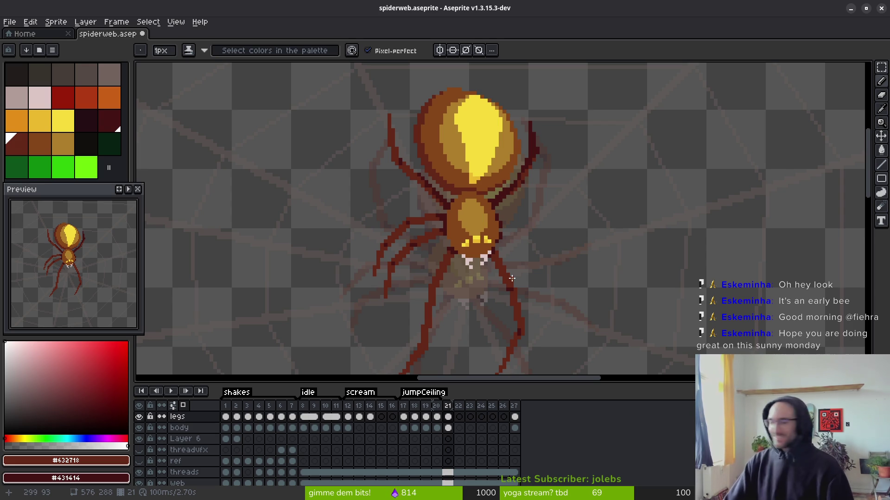
- Recentre the spider and compare frames 20 and 21
key("space")
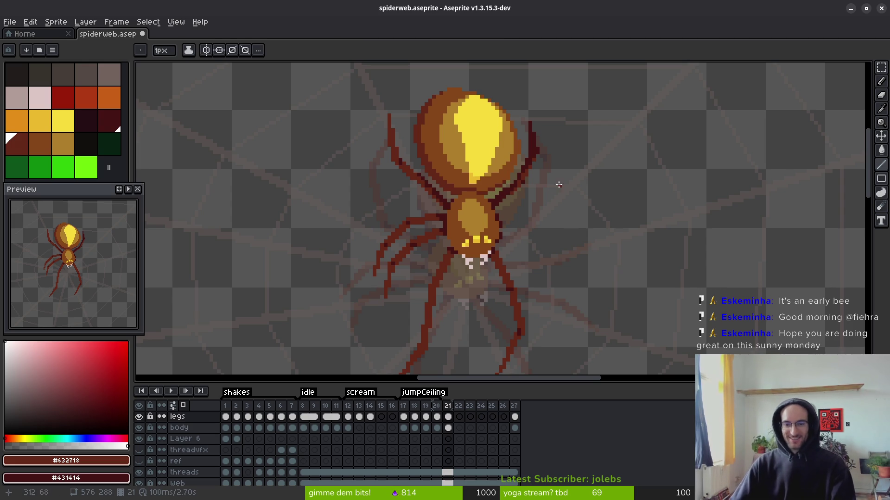
left_click_drag(524, 239, 519, 222)
scroll(520, 223, "up", 1)
key("comma")
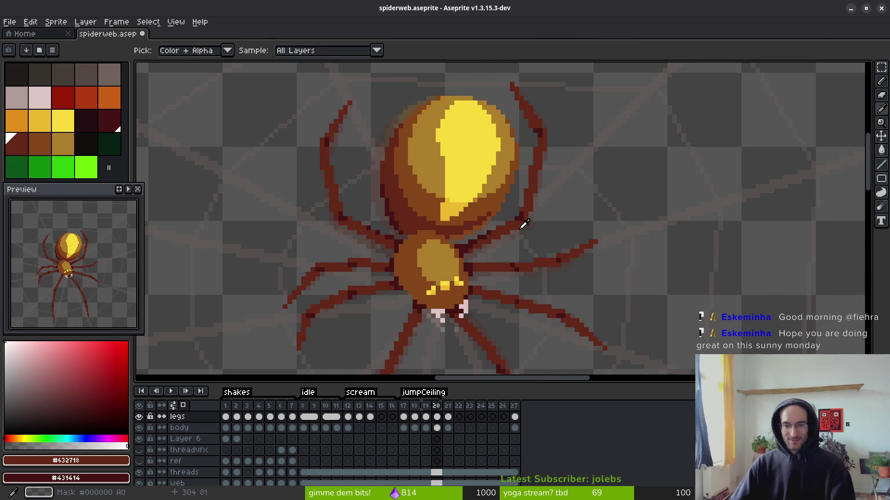
scroll(544, 256, "down", 2)
key("period")
key("comma")
key("period")
scroll(516, 235, "up", 3)
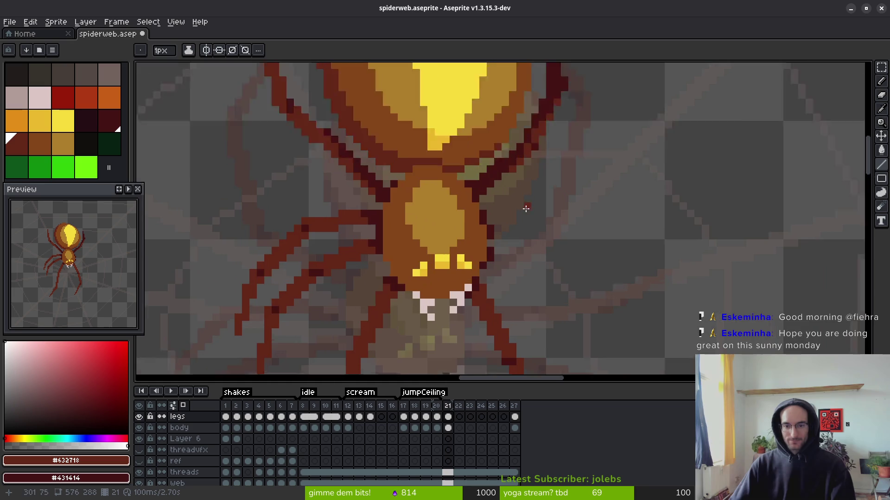
- Draw a dark-red leg line from the abdomen, undoing and redrawing the misplaced segment
mouse_move(350, 178)
left_mouse_down()
mouse_move(443, 192)
mouse_move(461, 182)
mouse_move(452, 195)
left_mouse_up()
mouse_move(363, 195)
left_mouse_down()
mouse_move(462, 213)
mouse_move(437, 214)
left_mouse_up()
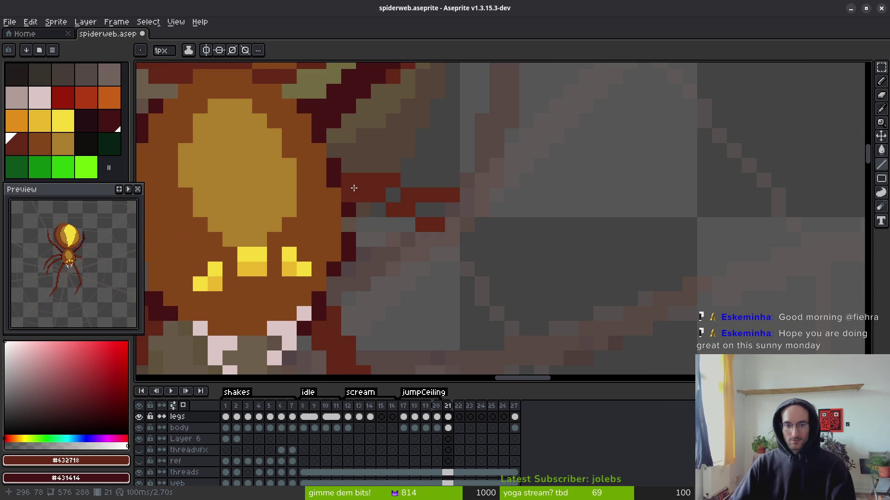
key("ctrl+z")
mouse_move(364, 193)
left_mouse_down()
mouse_move(460, 213)
mouse_move(402, 209)
left_mouse_up()
left_click_drag(473, 209, 467, 209)
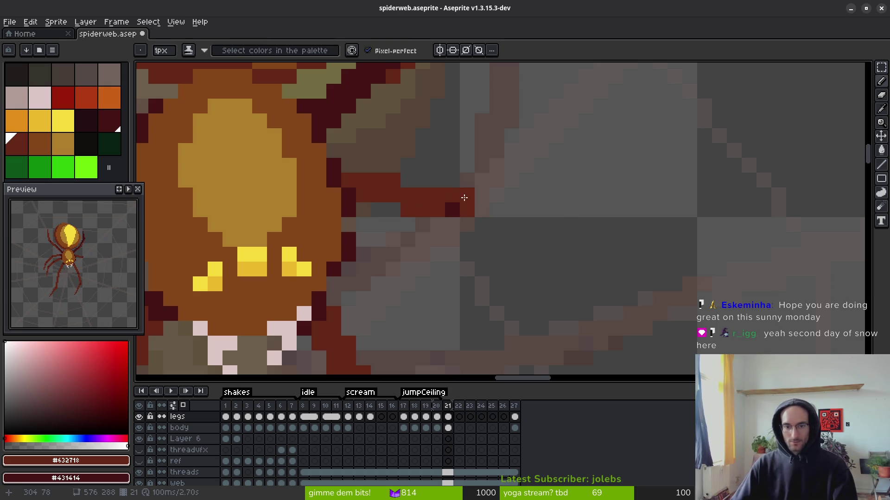
scroll(465, 198, "down", 3)
scroll(464, 198, "right", 3)
- Add a new leg segment from the body extending diagonally down to the right
mouse_move(427, 130)
left_mouse_down()
mouse_move(483, 167)
mouse_move(441, 133)
mouse_move(465, 149)
mouse_move(487, 149)
mouse_move(429, 152)
left_mouse_up()
mouse_move(507, 170)
left_mouse_down()
mouse_move(549, 230)
mouse_move(569, 233)
mouse_move(479, 177)
mouse_move(530, 246)
left_mouse_up()
scroll(530, 246, "down", 3)
scroll(530, 246, "down", 1)
scroll(459, 162, "up", 3)
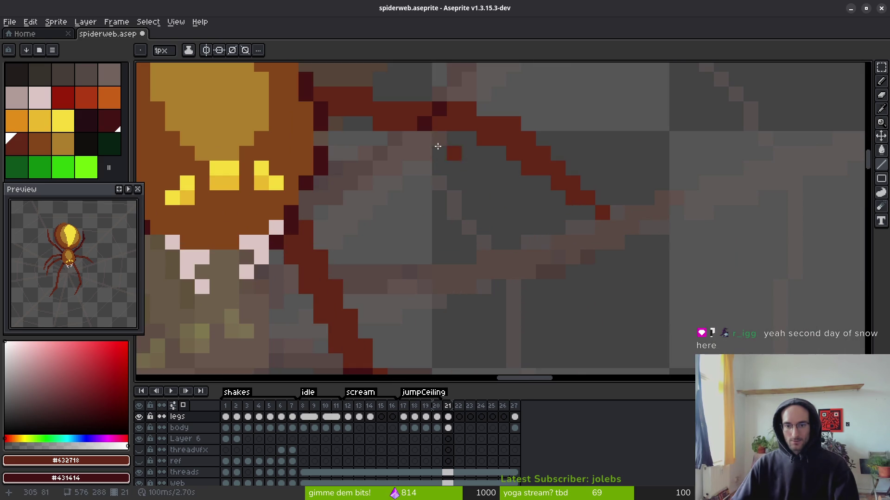
scroll(463, 167, "up", 2)
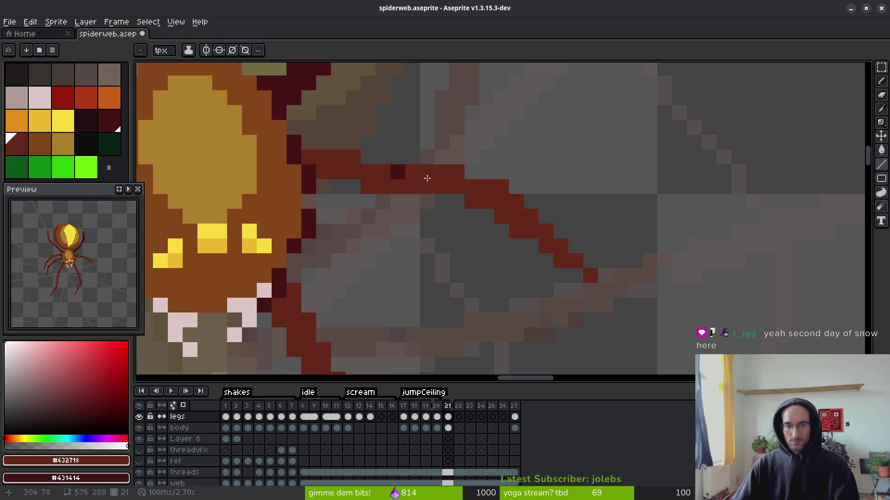
- Repaint pixels along the new leg and darken one to dark maroon
left_click_drag(392, 183, 452, 196)
right_click(467, 198)
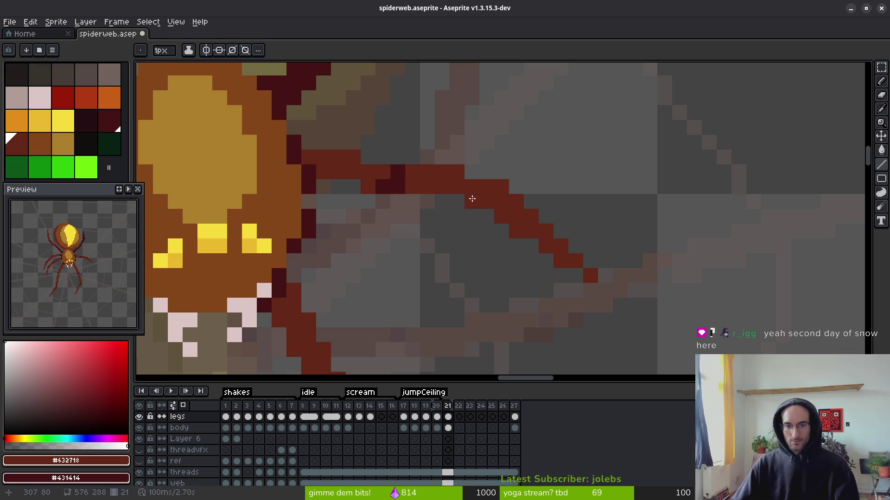
scroll(465, 175, "down", 5)
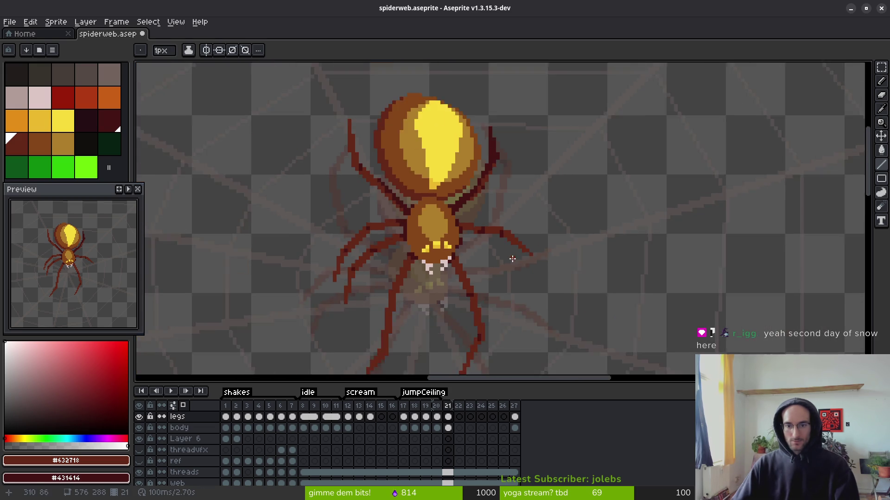
scroll(475, 187, "up", 5)
scroll(474, 169, "down", 5)
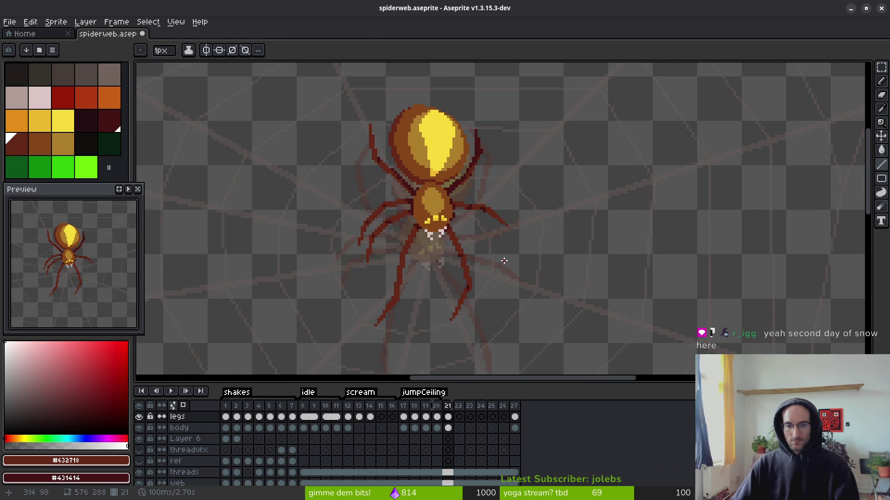
- Flip repeatedly between frames 20 and 21 to compare the leg poses
key("alt")
key("Left")
key("Right")
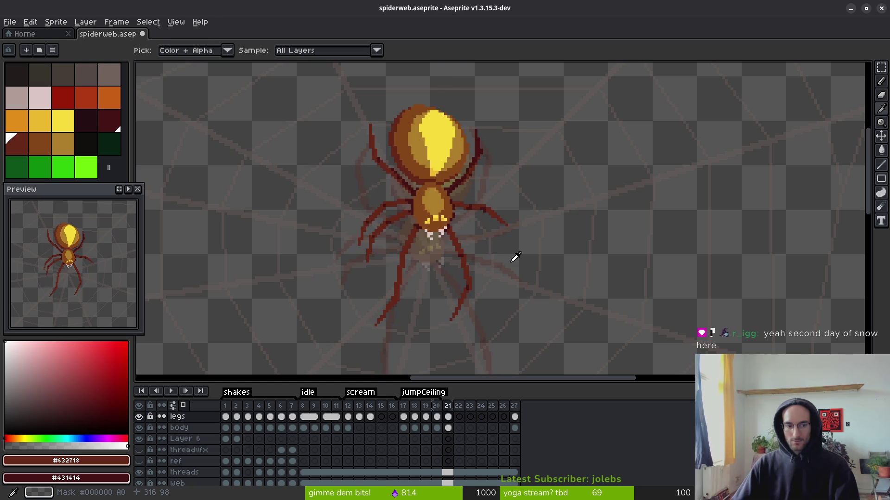
key("Left")
key("Right")
key("Left")
key("Right")
key("Left")
key("Right")
key("Left")
key("Right")
key("Left")
key("Right")
key("Left")
key("Right")
- Lasso-select the spider's upper-left leg, redoing the outline once
key("b")
scroll(397, 249, "up", 5)
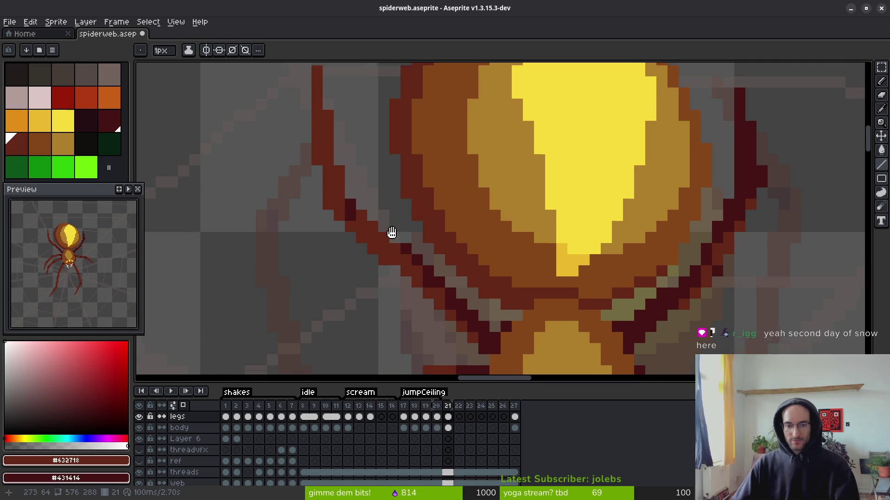
scroll(392, 234, "up", 2)
key("q")
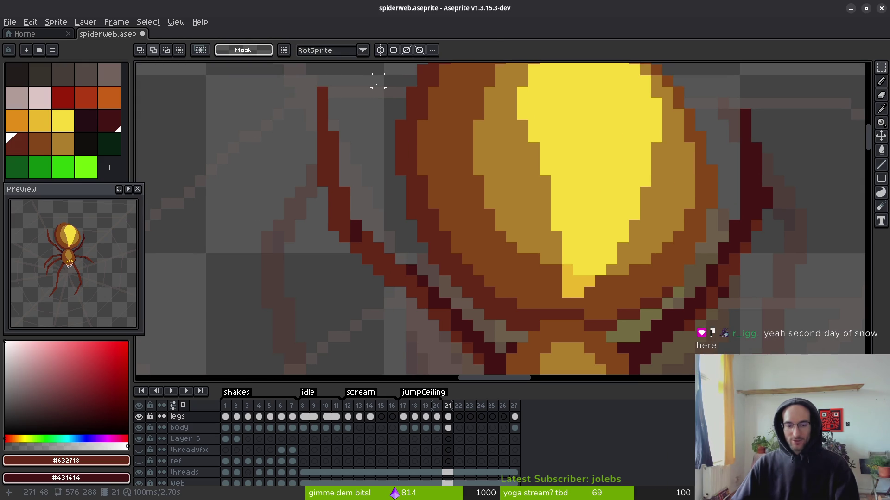
left_click_drag(356, 78, 378, 169)
mouse_move(388, 292)
left_mouse_down()
mouse_move(284, 95)
mouse_move(343, 99)
left_mouse_up()
key("ctrl+d")
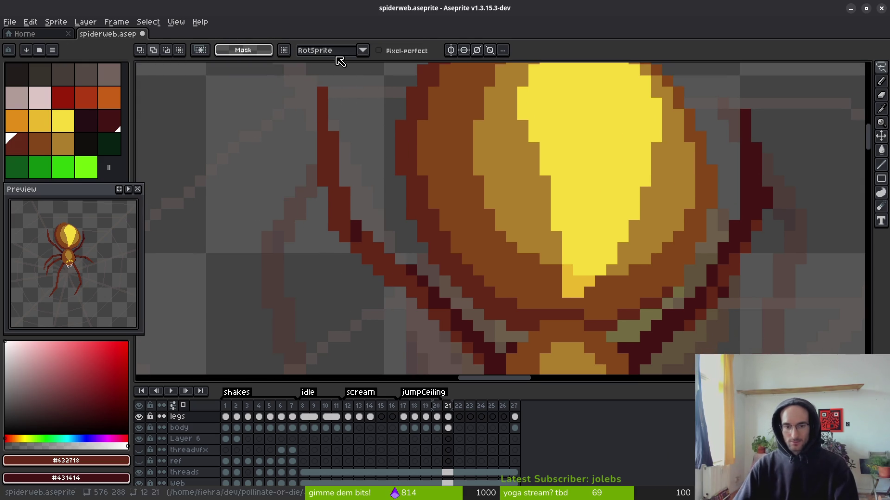
mouse_move(389, 246)
left_mouse_down()
mouse_move(274, 255)
mouse_move(345, 90)
mouse_move(374, 302)
left_mouse_up()
- Nudge the selected leg a few pixels right and down
key("Right")
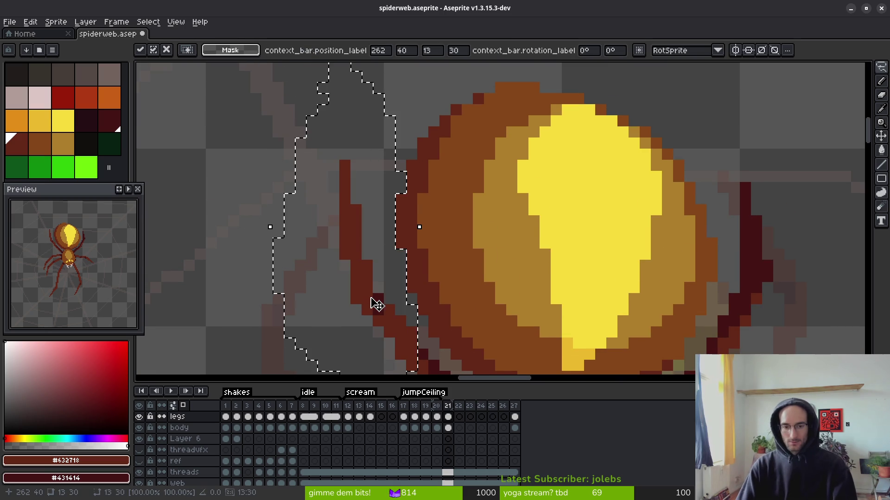
key("Up")
key("Right")
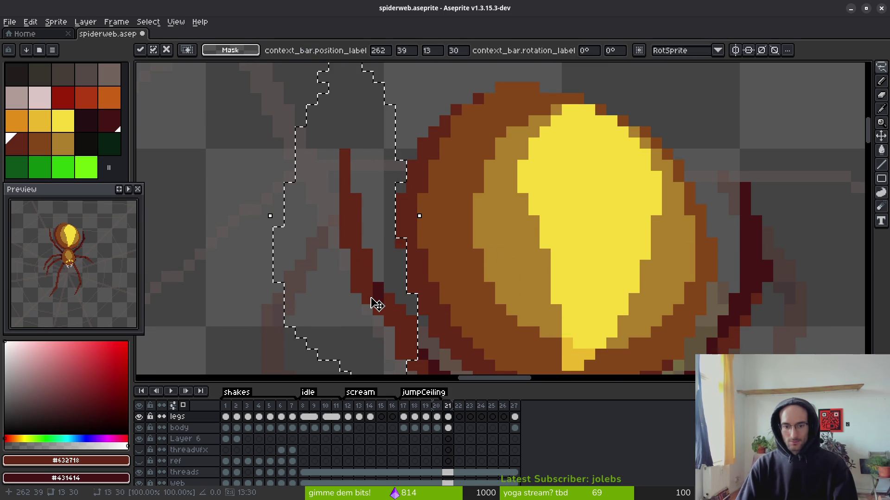
key("Down")
key("Up")
key("Down")
key("Right")
key("Down")
- Commit the moved leg and draw a dark maroon shading stroke along it
scroll(494, 296, "down", 3)
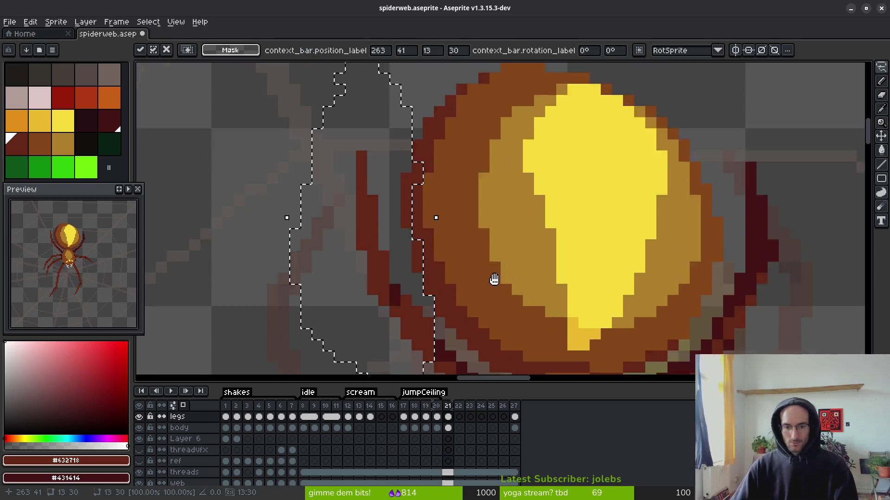
scroll(441, 226, "up", 3)
key("Return")
key("ctrl+d")
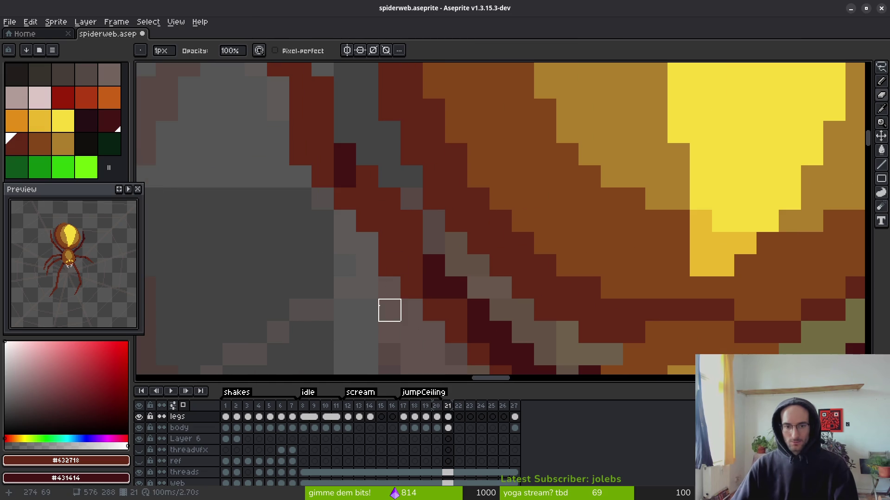
left_click(443, 274, "alt")
mouse_move(411, 246)
left_mouse_down()
mouse_move(389, 218)
mouse_move(396, 235)
mouse_move(373, 218)
mouse_move(367, 199)
left_mouse_up()
- Touch up the leg with a dark pixel and a short dark stroke, then pick the reddish-brown leg colour
scroll(471, 324, "down", 3)
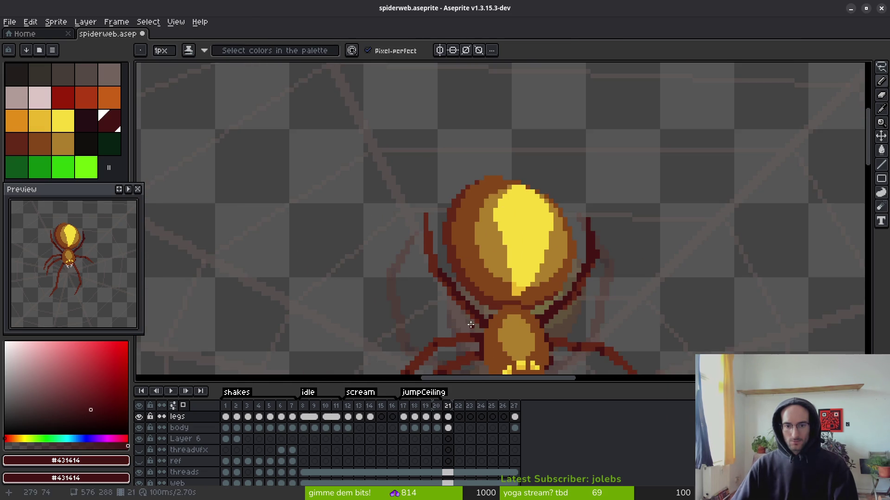
scroll(482, 316, "up", 4)
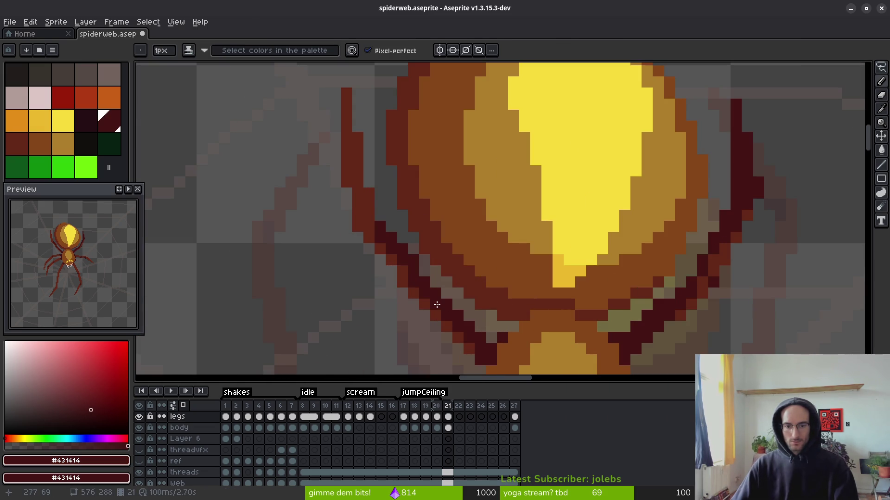
left_click(379, 238)
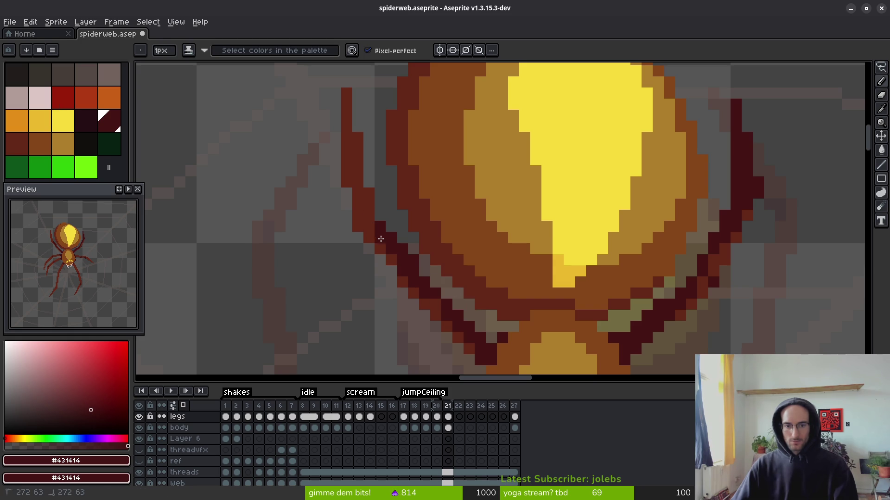
left_click_drag(503, 325, 495, 335)
scroll(498, 335, "down", 5)
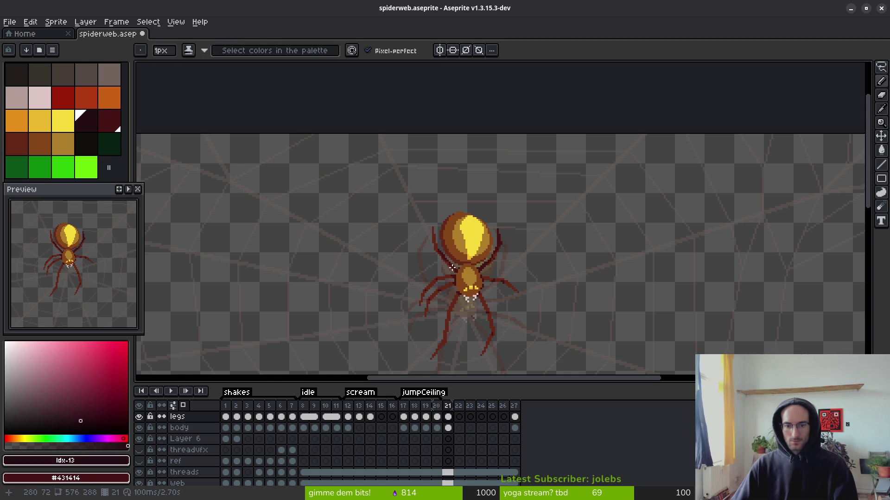
scroll(434, 249, "up", 3)
left_click(434, 249, "alt")
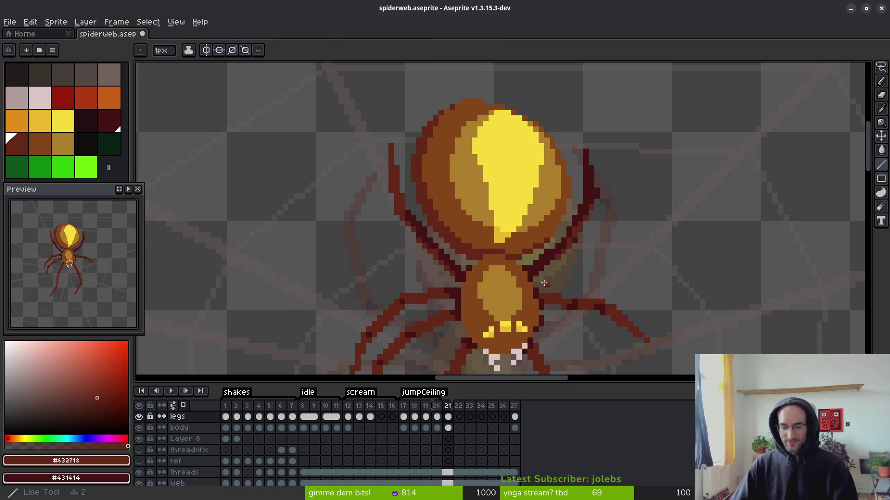
- Compare frame 21's spider pose against frame 20 and sample a colour from the drawing
scroll(526, 267, "down", 2)
key("comma")
key("period")
key("comma")
key("period")
key("comma")
key("period")
key("comma")
key("period")
left_click_drag(525, 276, 480, 237)
key("comma")
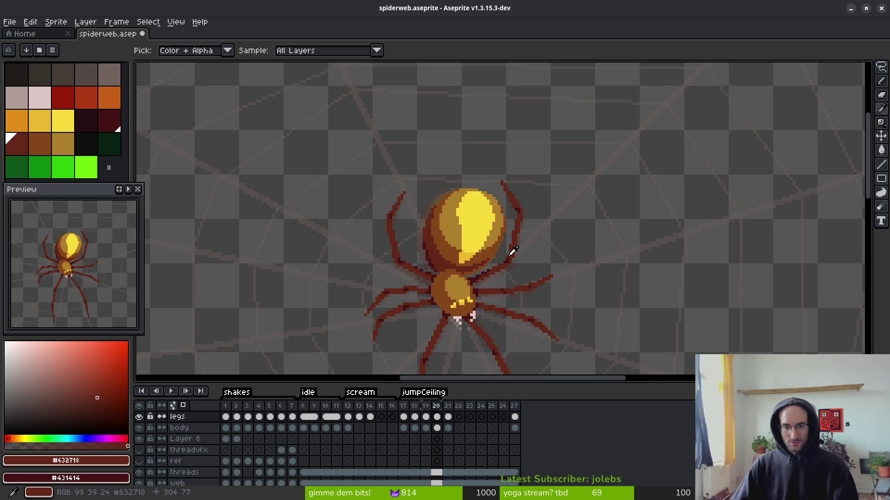
key("period")
scroll(396, 200, "up", 4)
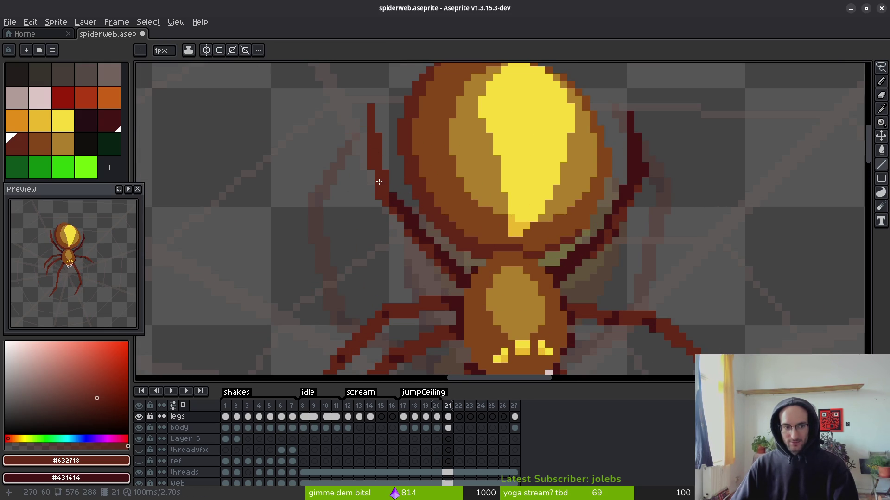
key("alt")
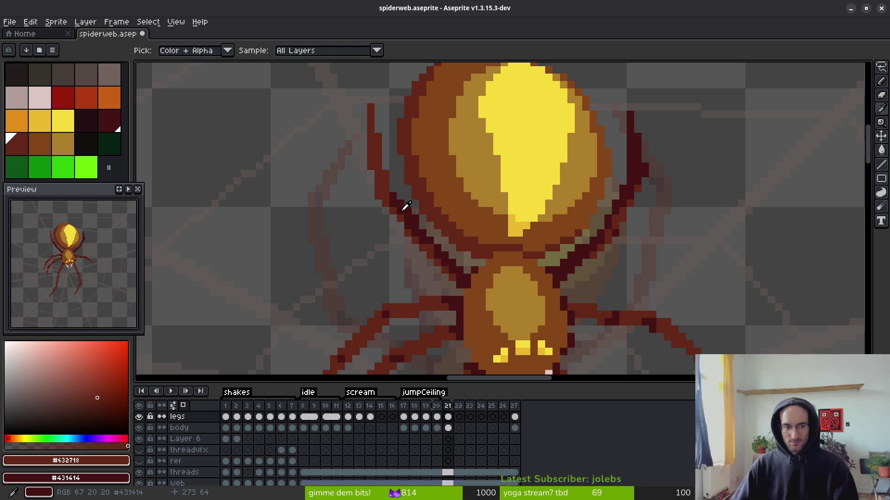
key("comma")
key("period")
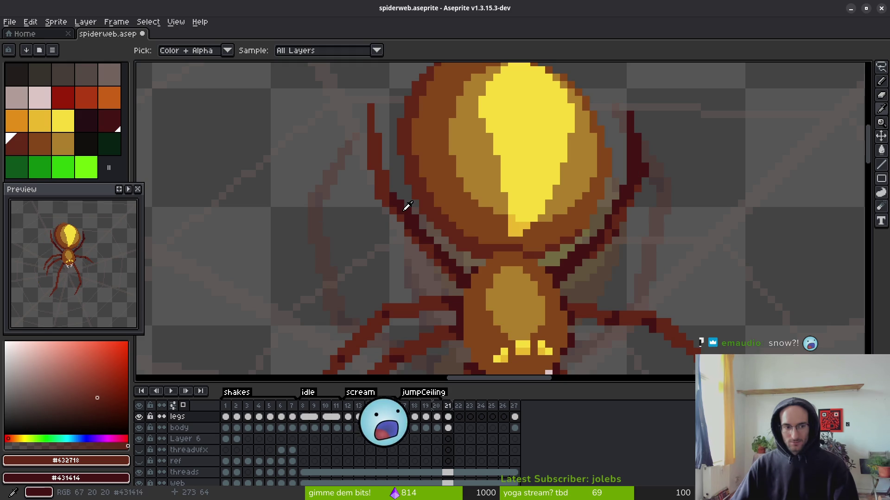
scroll(469, 258, "down", 2)
key("alt")
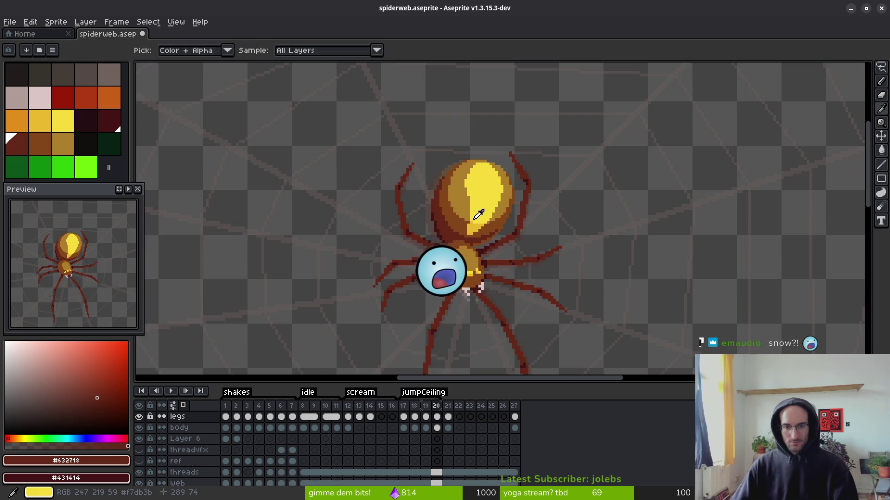
scroll(454, 250, "up", 2)
scroll(421, 159, "up", 1)
scroll(440, 197, "up", 1)
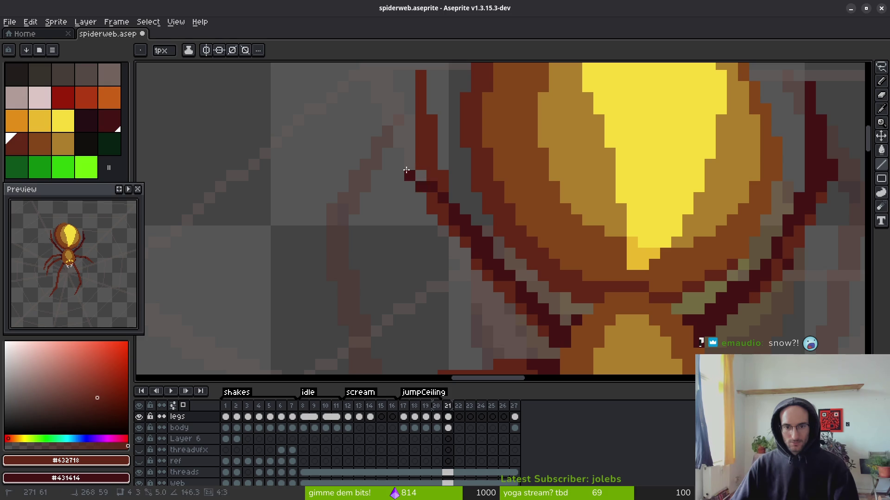
- Erase the old upper-left leg pixels on frame 21
key("e")
left_click_drag(443, 208, 426, 158)
scroll(431, 185, "up", 2)
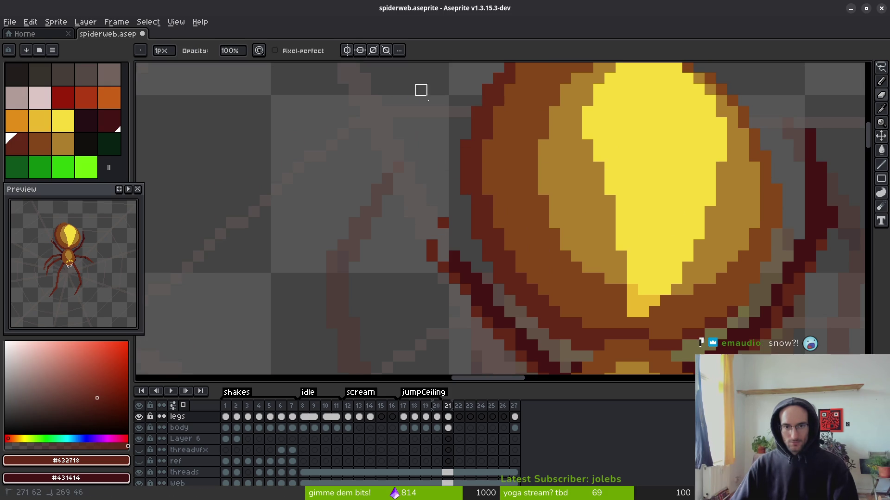
scroll(432, 256, "down", 2)
- Draw the new leg as two straight lines reaching up-left to make it thicker
key("l")
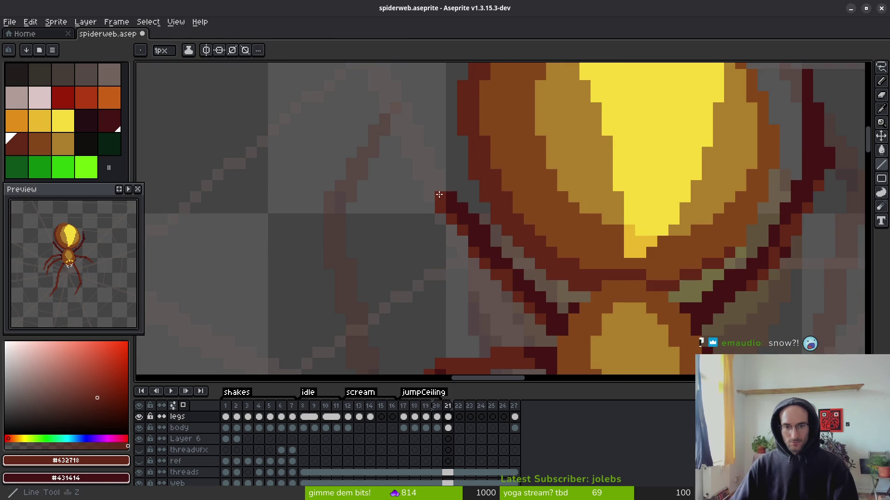
left_click_drag(441, 190, 346, 138)
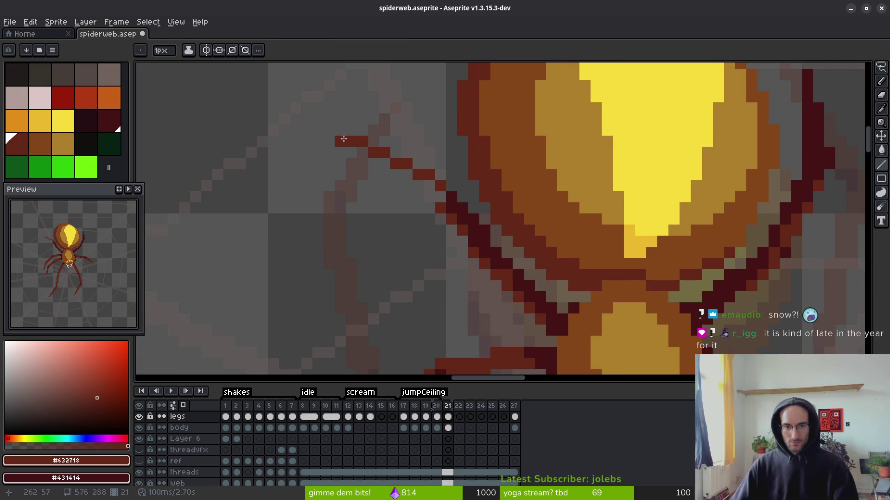
left_click_drag(431, 196, 363, 152)
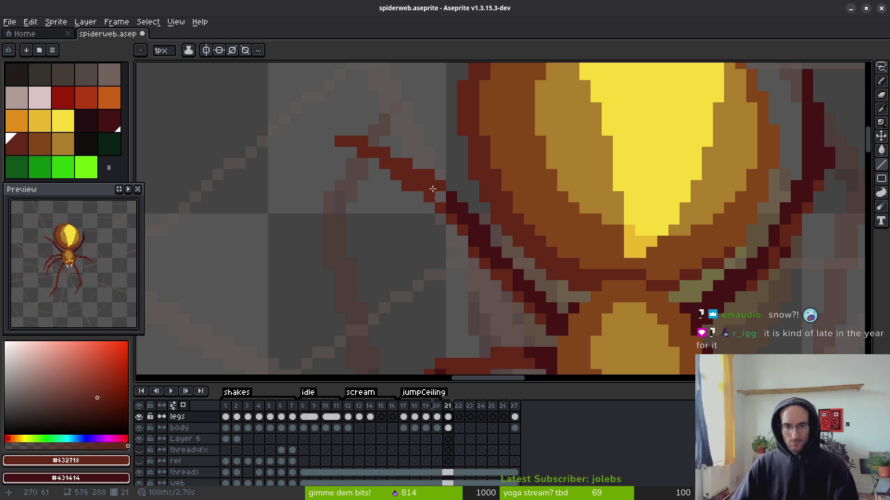
scroll(443, 187, "down", 5)
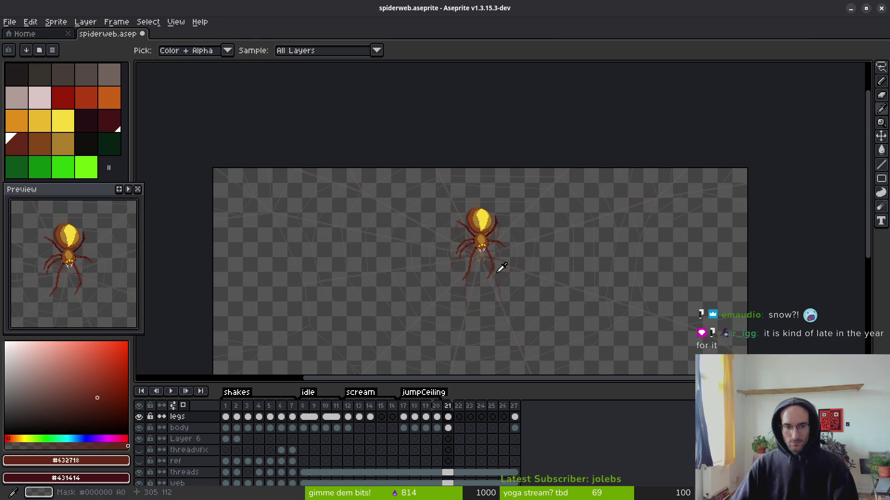
scroll(478, 258, "up", 5)
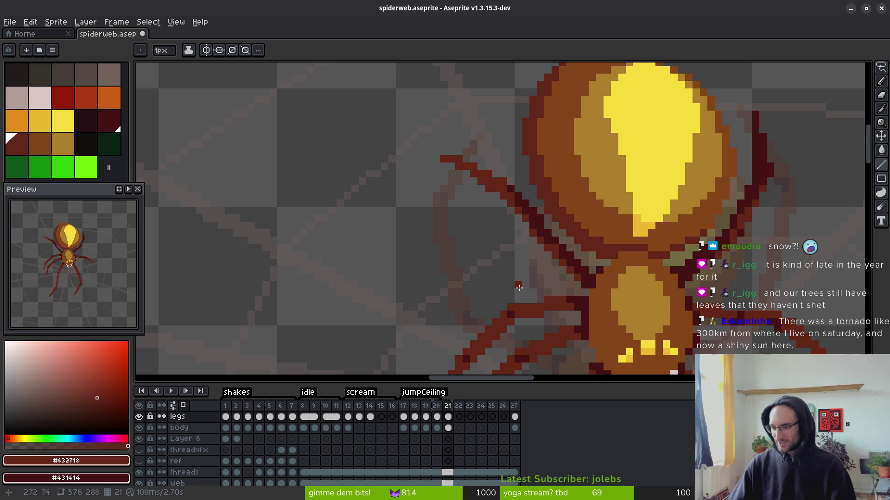
- Lasso the upper-left leg, revert the trial move, and select the legs cel in frame 21
left_click_drag(577, 270, 592, 287)
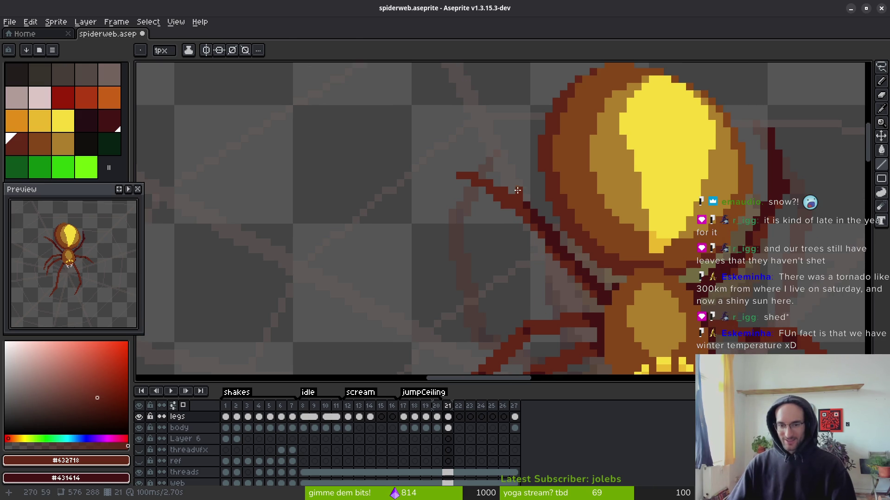
key("q")
mouse_move(510, 183)
left_mouse_down()
mouse_move(436, 169)
mouse_move(519, 215)
mouse_move(510, 181)
mouse_move(456, 178)
left_mouse_up()
key("ctrl+z")
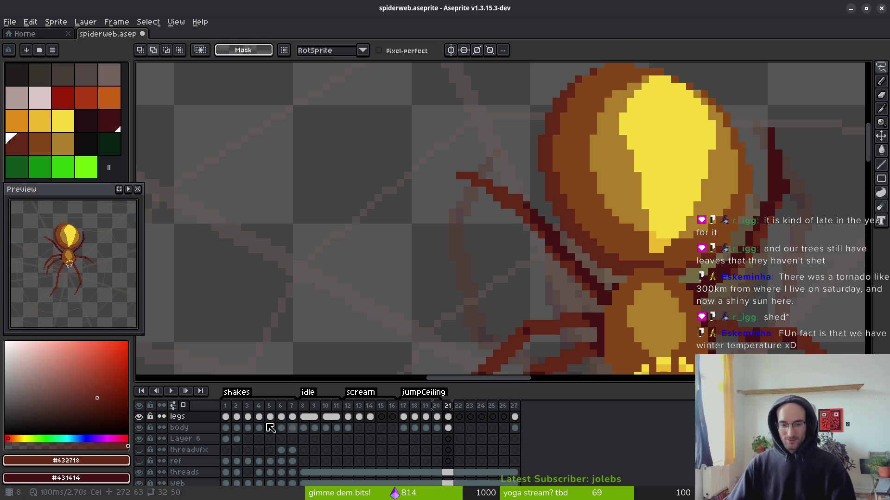
left_click(139, 427)
left_click(139, 428)
left_click(139, 428)
left_click(139, 428)
left_click(447, 417)
- Lasso the upper-left leg and nudge it one step left and up
scroll(417, 230, "right", 2)
mouse_move(540, 238)
left_mouse_down()
mouse_move(486, 182)
mouse_move(471, 252)
mouse_move(537, 234)
left_mouse_up()
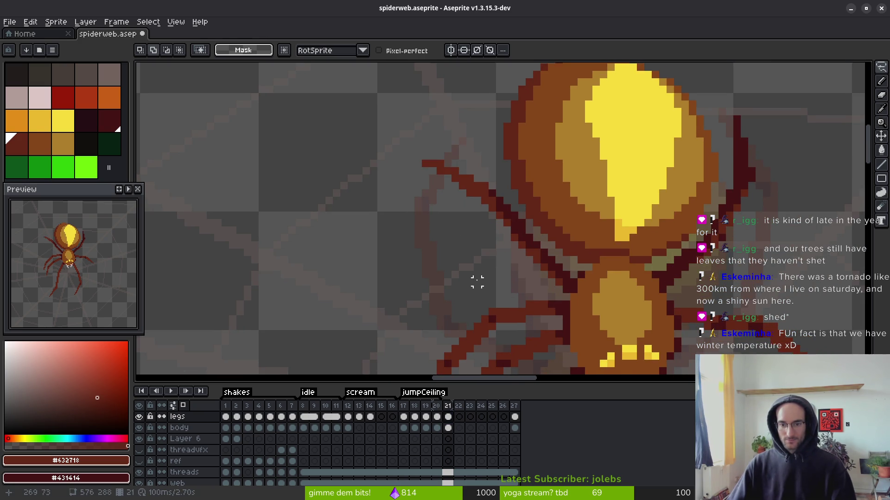
scroll(506, 236, "up", 2)
mouse_move(521, 176)
left_mouse_down()
mouse_move(307, 83)
mouse_move(519, 176)
mouse_move(519, 191)
left_mouse_up()
key("Left")
key("Left")
key("Left")
key("Up")
key("Up")
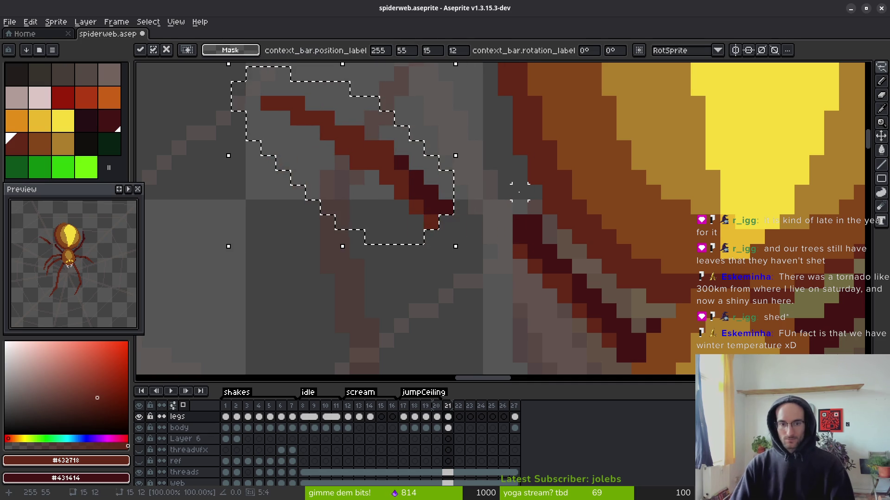
key("Return")
- Select the upper-left leg again and delete it
scroll(516, 188, "down", 2)
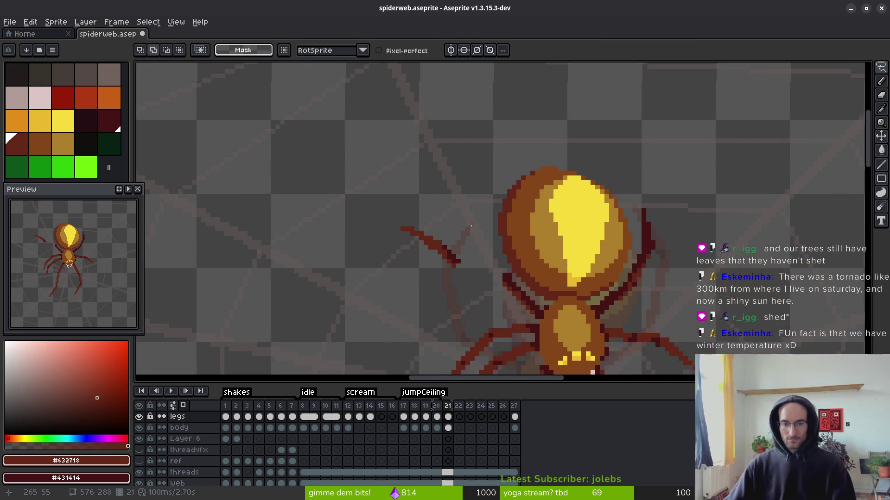
left_click_drag(437, 200, 440, 208)
key("Delete")
key("ctrl+d")
- Redraw the leg as a straight line stretching further left and extend it down toward the body
left_click_drag(487, 286, 463, 241)
key("b")
scroll(509, 250, "up", 3)
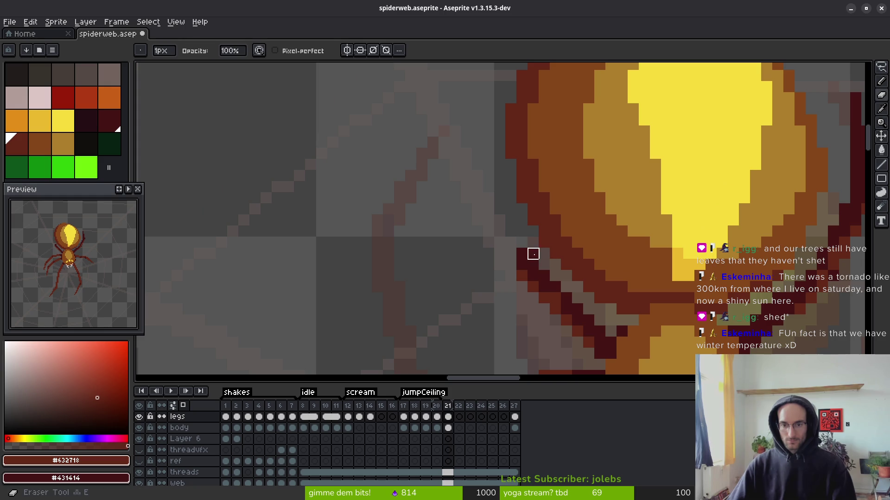
scroll(518, 255, "down", 3)
scroll(532, 242, "up", 3)
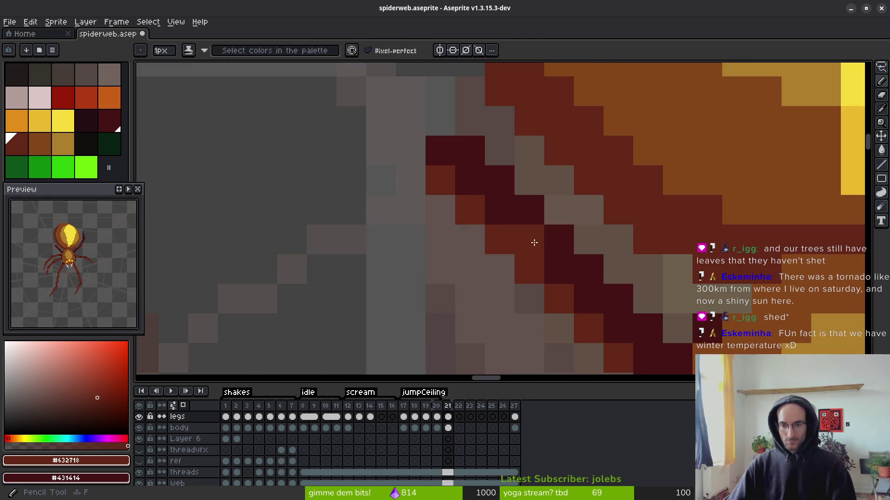
scroll(519, 259, "down", 2)
scroll(518, 259, "up", 1)
left_click_drag(586, 267, 506, 228)
key("ctrl+z")
key("l")
mouse_move(586, 264)
left_mouse_down()
mouse_move(520, 218)
mouse_move(371, 230)
mouse_move(354, 196)
mouse_move(507, 236)
mouse_move(451, 229)
left_mouse_up()
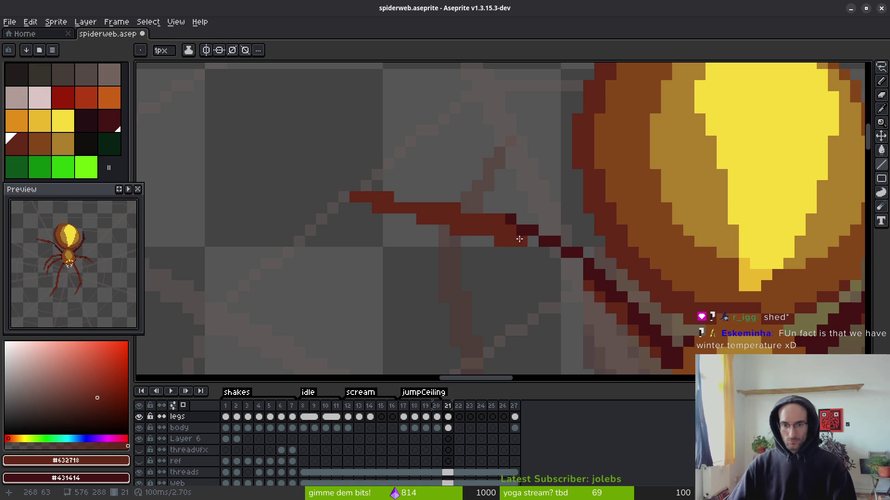
left_click_drag(517, 238, 524, 239)
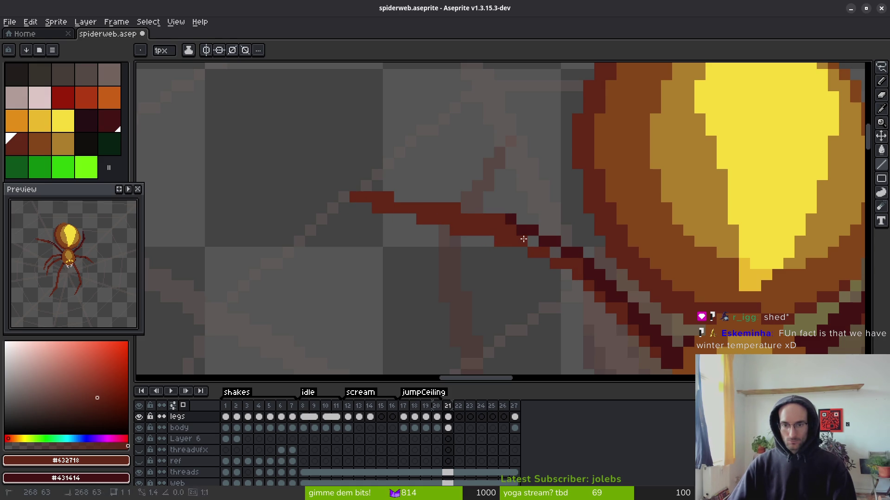
- Add a red pixel and dark shading pixels to the new leg, checking it against frame 20
left_click(519, 227)
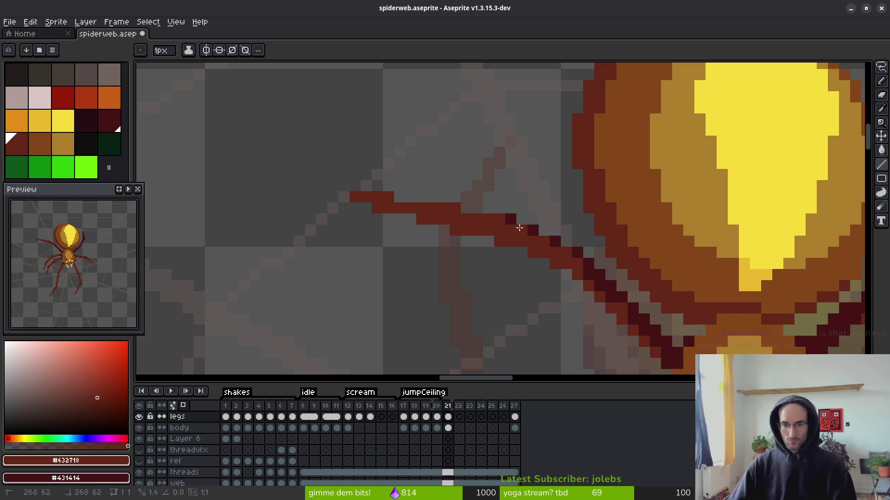
right_click(489, 230)
right_click(499, 236)
key("e")
scroll(544, 275, "down", 3)
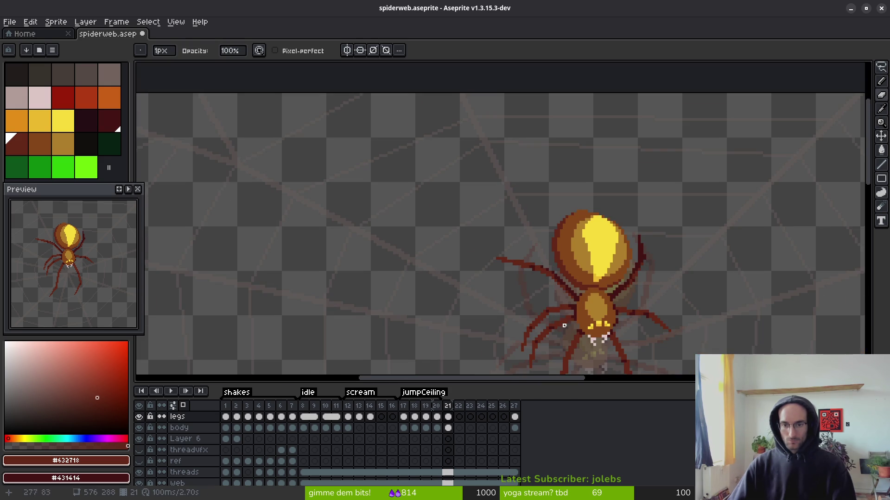
key("i")
key("Left")
key("Right")
key("b")
scroll(500, 249, "up", 3)
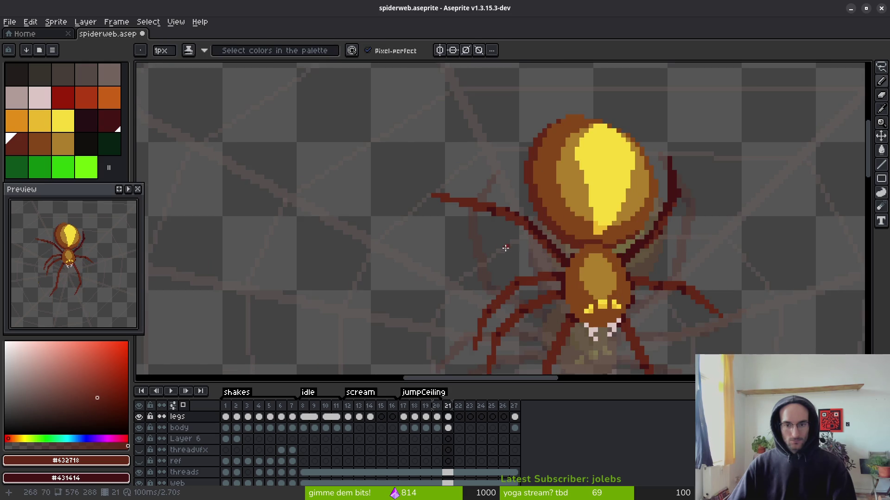
- Lasso the left leg and move it lower
key("shift+w")
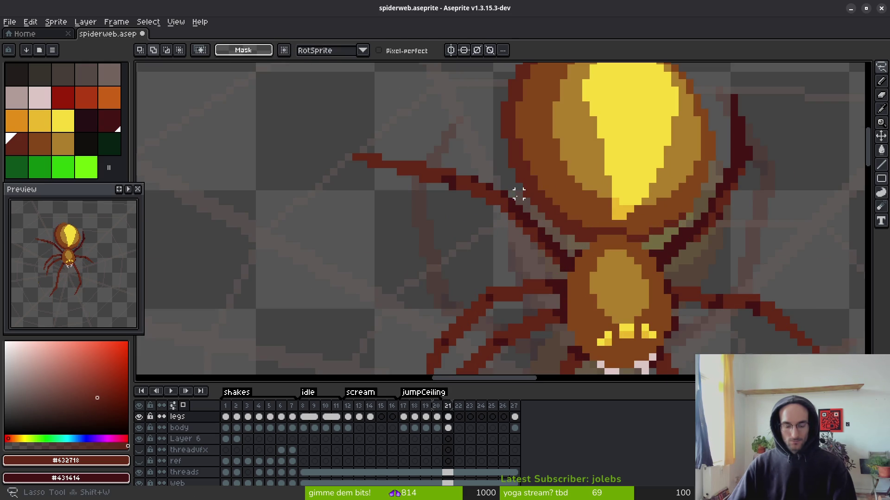
mouse_move(518, 194)
left_mouse_down()
mouse_move(336, 151)
mouse_move(527, 215)
mouse_move(509, 217)
mouse_move(522, 227)
left_mouse_up()
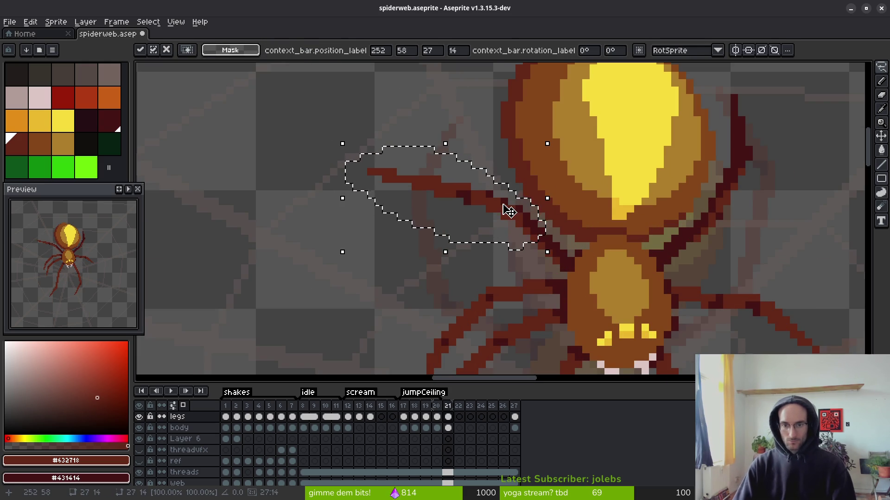
left_click(637, 245)
scroll(596, 218, "down", 2)
scroll(532, 243, "up", 3)
scroll(541, 230, "down", 1)
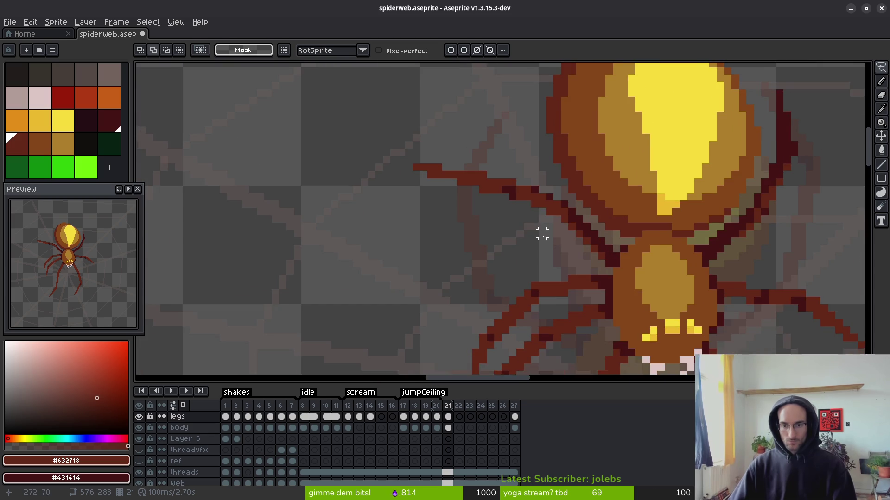
scroll(549, 236, "up", 1)
scroll(549, 237, "up", 2)
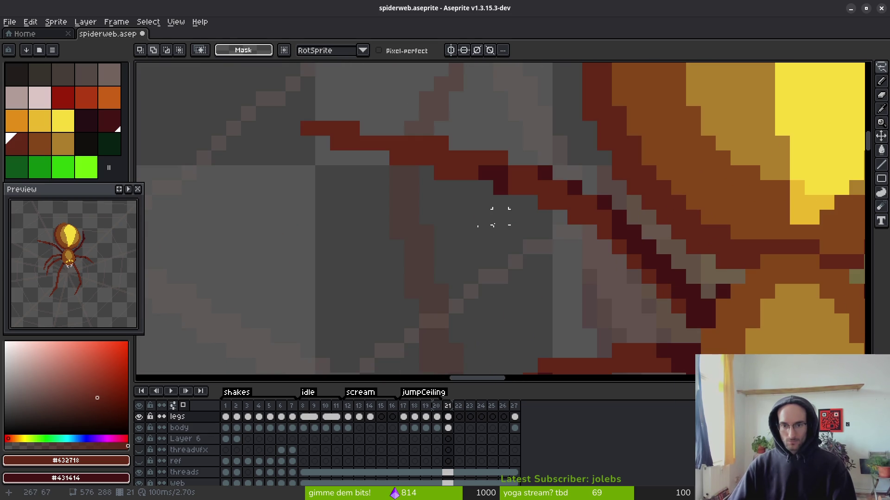
- Select the leg's outer segment and nudge it up and left
mouse_move(522, 110)
left_mouse_down()
mouse_move(549, 133)
mouse_move(334, 217)
mouse_move(496, 90)
mouse_move(522, 108)
left_mouse_up()
key("Up")
key("Left")
key("Left")
key("ctrl+d")
- Fill the gap in the leg and add dark and red pixels at the joint and near the body
key("b")
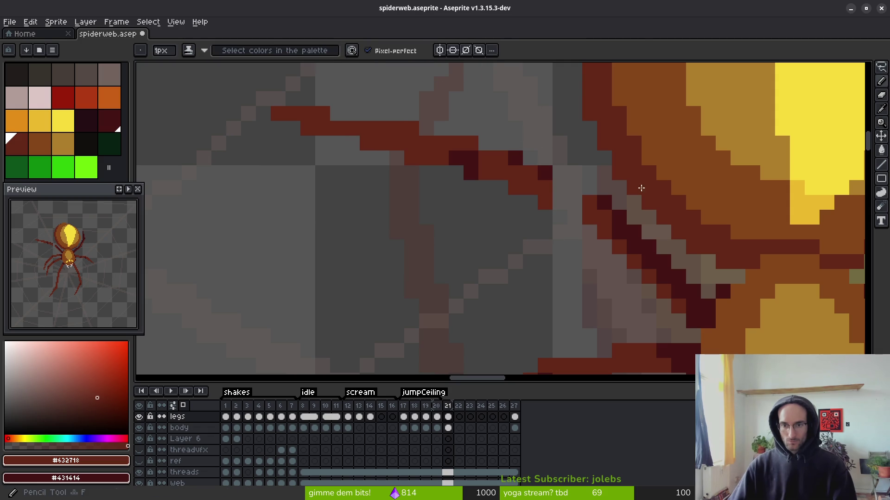
left_click_drag(548, 184, 582, 204)
right_click(575, 189)
left_click(559, 246)
left_click(598, 262)
- Compare the reworked leg with the previous frame and move the view to the lower legs
scroll(597, 269, "down", 3)
scroll(595, 278, "up", 3)
scroll(598, 276, "down", 3)
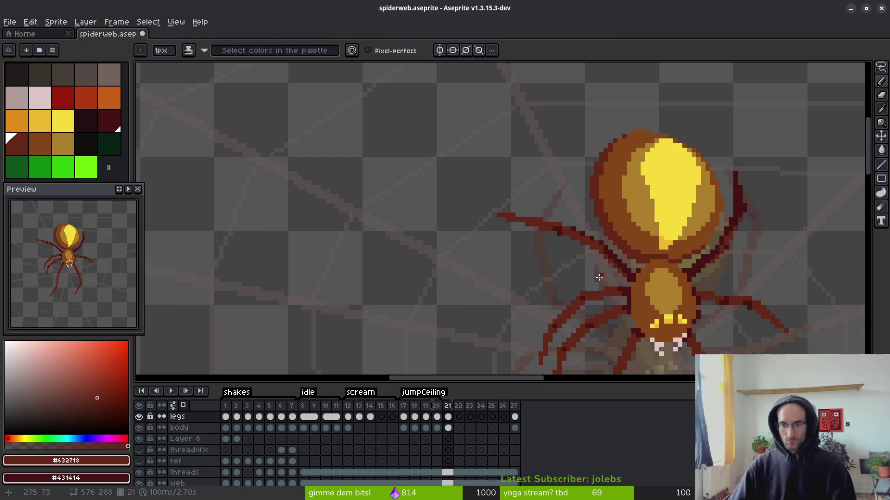
scroll(598, 277, "down", 2)
left_click_drag(598, 276, 547, 246)
key("alt")
key("Left")
key("Right")
key("Left")
key("Right")
left_click_drag(631, 261, 527, 248)
scroll(512, 186, "up", 3)
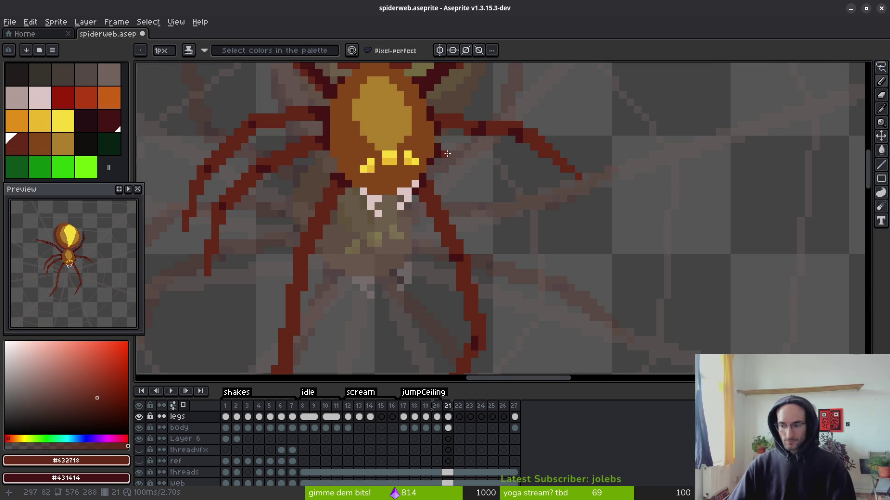
- Draw a new leg line out from the body and pick a colour from the canvas
key("e")
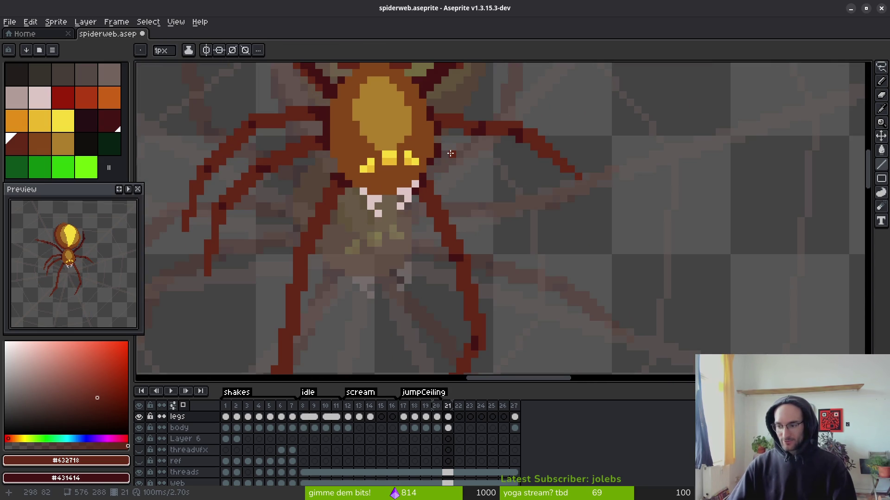
left_click_drag(545, 177, 509, 140)
mouse_move(408, 117)
left_mouse_down()
mouse_move(477, 167)
mouse_move(457, 141)
mouse_move(470, 148)
mouse_move(462, 155)
left_mouse_up()
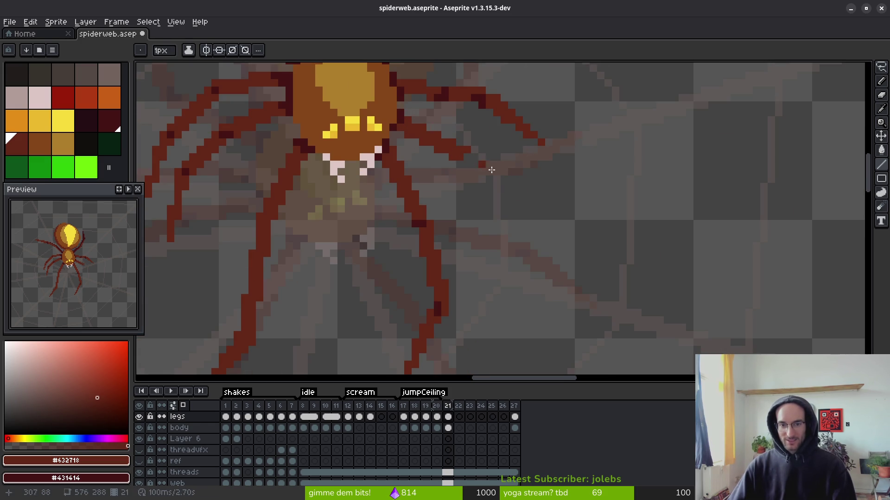
key("i")
scroll(532, 188, "down", 3)
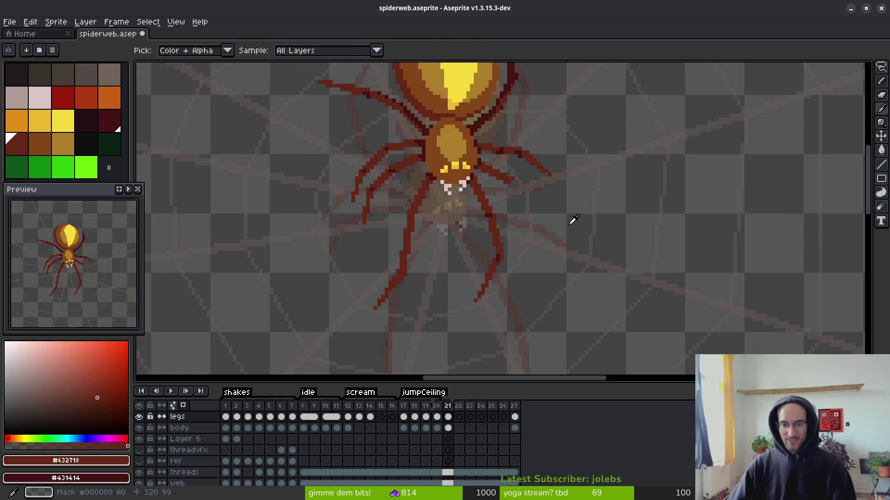
key("b")
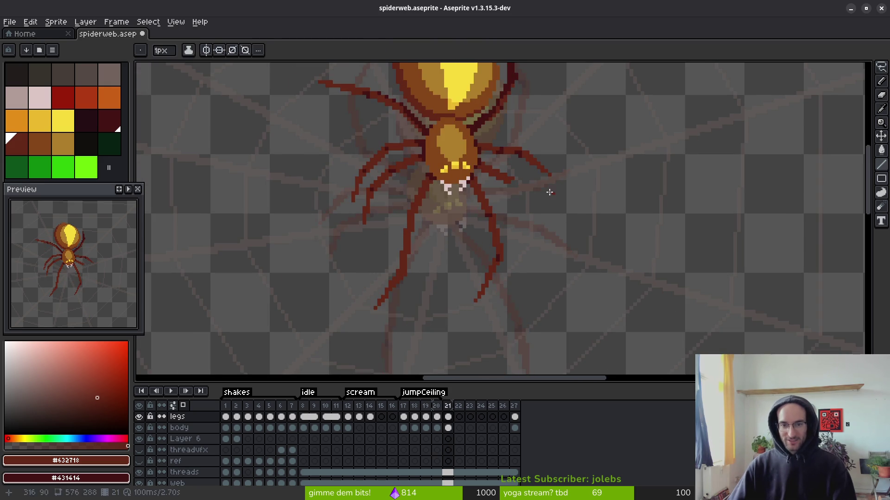
scroll(524, 164, "up", 3)
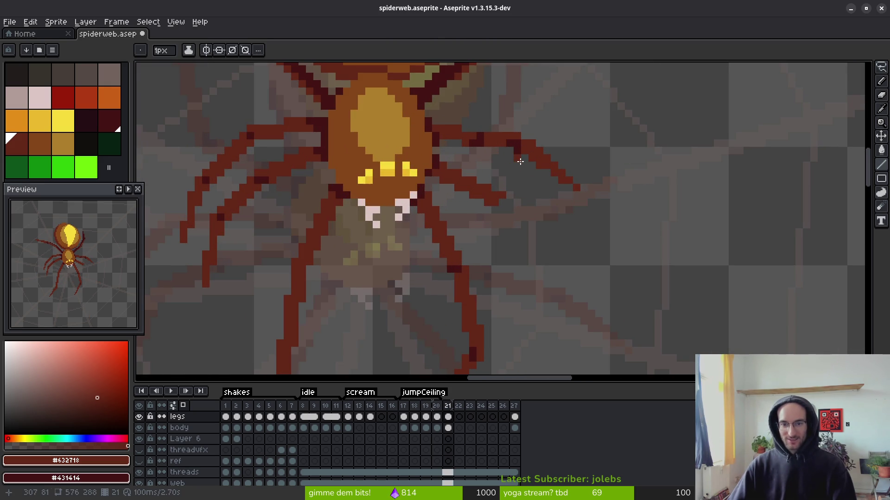
- Select the upper-right leg's outer section, nudge it right, and extend the dark-red band
key("m")
left_click_drag(477, 125, 566, 169)
mouse_move(618, 207)
left_mouse_down()
mouse_move(521, 132)
mouse_move(539, 139)
left_mouse_up()
key("ctrl+d")
key("b")
scroll(538, 148, "up", 2)
mouse_move(343, 118)
left_mouse_down()
mouse_move(383, 102)
mouse_move(394, 114)
left_mouse_up()
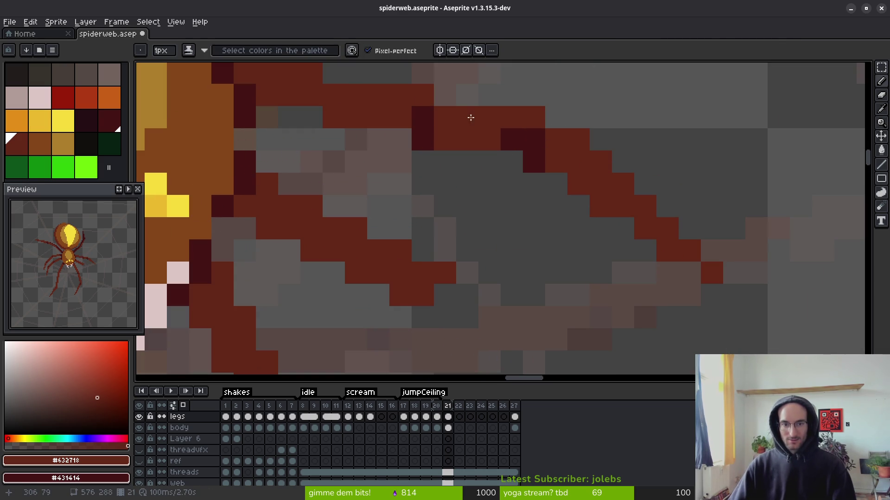
- Repaint the upper-right leg's dark pixels one step further left
scroll(485, 182, "down", 2)
scroll(485, 177, "up", 2)
left_click_drag(430, 136, 434, 162)
mouse_move(451, 139)
left_mouse_down()
mouse_move(449, 125)
mouse_move(457, 157)
left_mouse_up()
key("e")
scroll(499, 196, "down", 2)
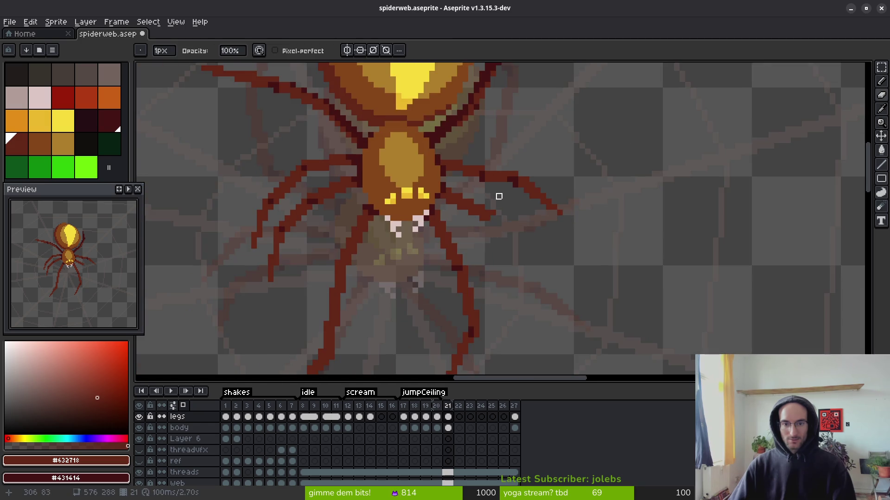
scroll(487, 196, "up", 2)
key("b")
- Add red pixels at the leg's tip and below it, with one darker pixel between
scroll(517, 145, "down", 2)
scroll(506, 203, "up", 2)
scroll(530, 187, "down", 2)
scroll(589, 222, "up", 1)
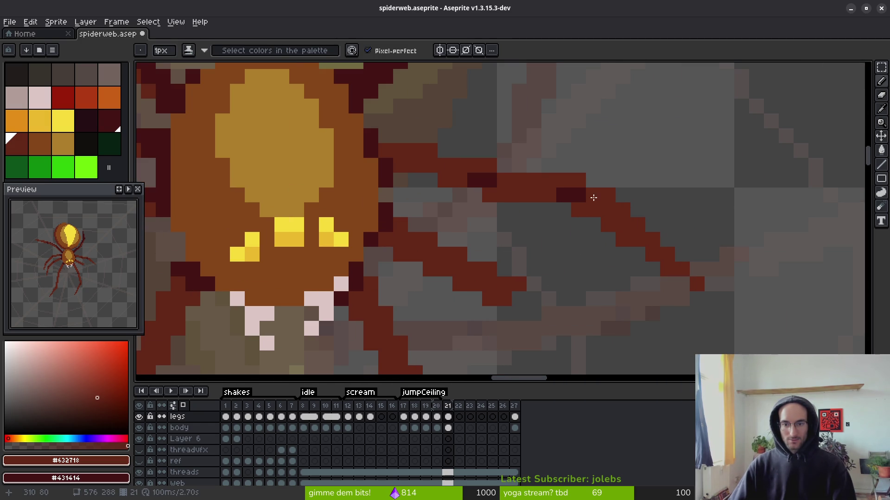
left_click(593, 180)
right_click(590, 195)
left_click(578, 225)
- Pick the leg colour and extend the leg's upper edge outward with dark-red pixels
scroll(575, 232, "down", 2)
scroll(576, 222, "down", 2)
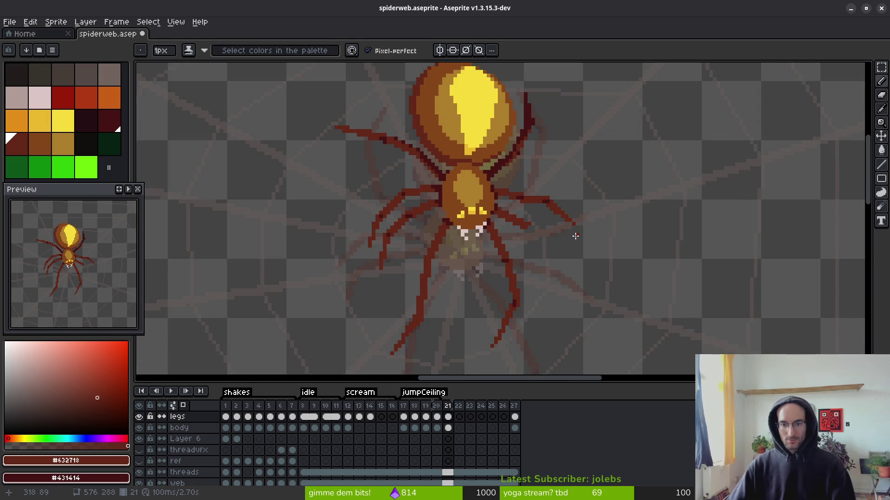
scroll(577, 213, "up", 3)
scroll(579, 227, "down", 3)
key("alt")
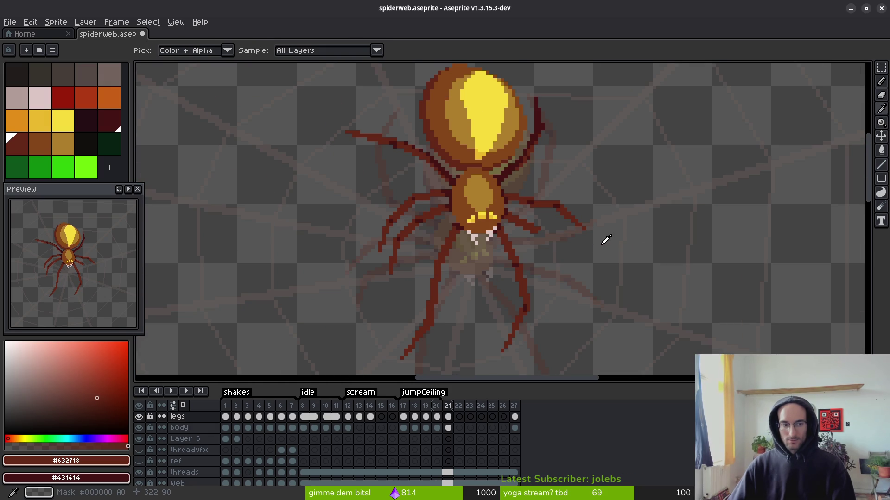
scroll(579, 227, "up", 3)
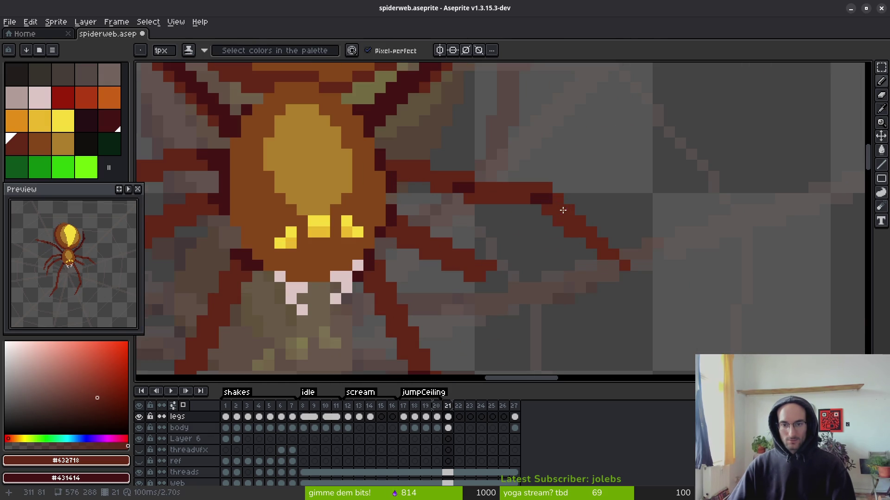
left_click(452, 169)
left_click_drag(463, 167, 514, 177)
- Shade the leg pixels darker around its bend
key("b")
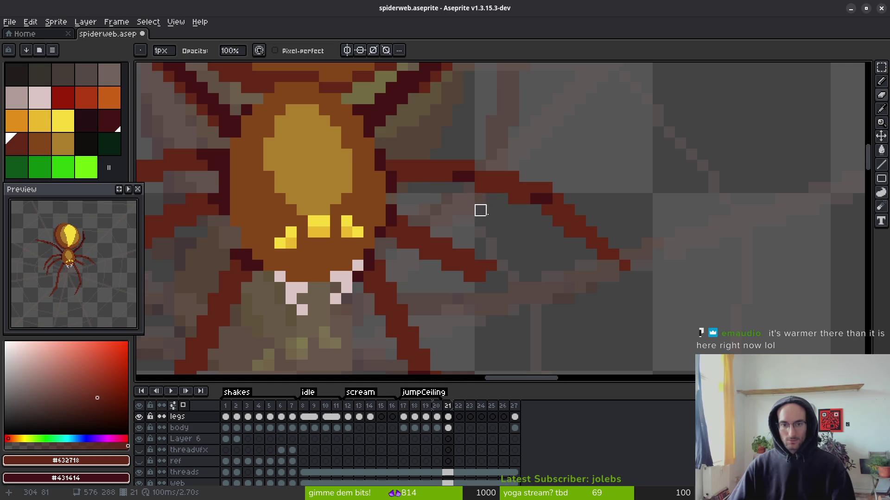
scroll(510, 246, "down", 3)
scroll(499, 211, "up", 4)
key("b")
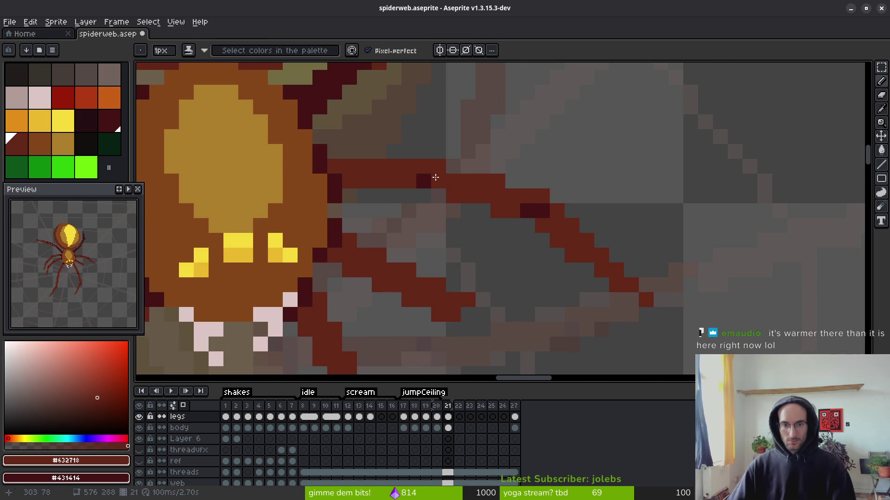
left_click_drag(408, 180, 432, 198)
key("b")
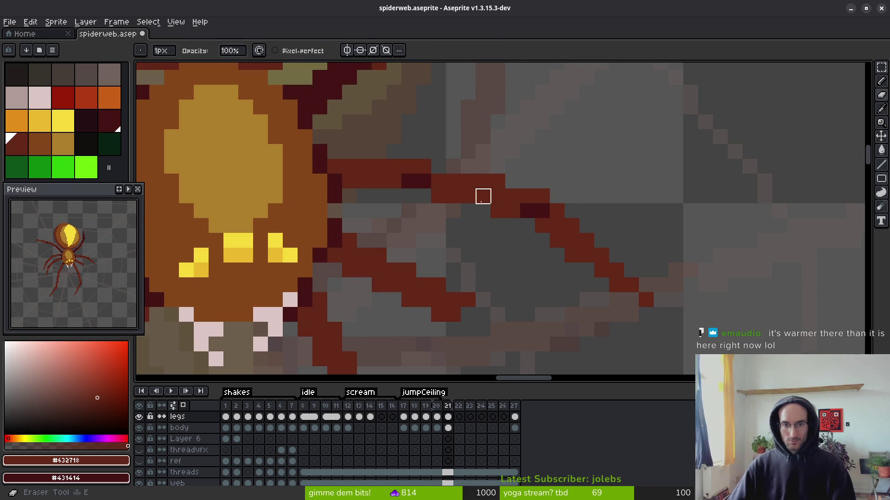
scroll(454, 226, "up", 2)
key("b")
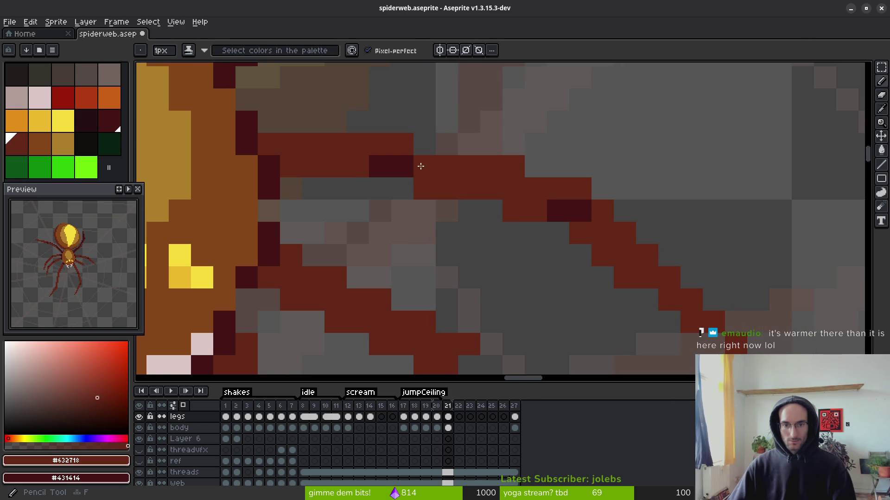
- Add darker and lighter accent pixels along the leg's edge and at its end
left_click(419, 167)
right_click(383, 167)
right_click(421, 194)
left_click(423, 189)
right_click(421, 167)
left_click_drag(421, 166, 423, 153)
left_click(447, 233)
scroll(458, 255, "down", 3)
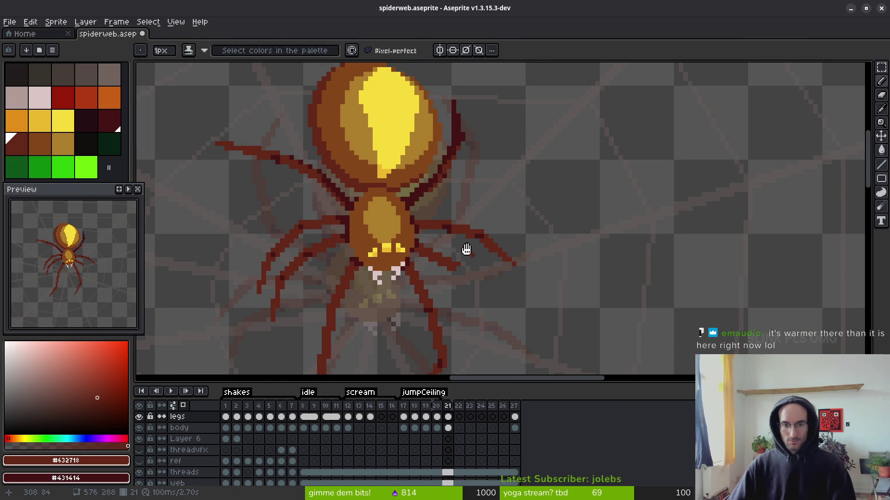
left_click_drag(473, 258, 460, 240)
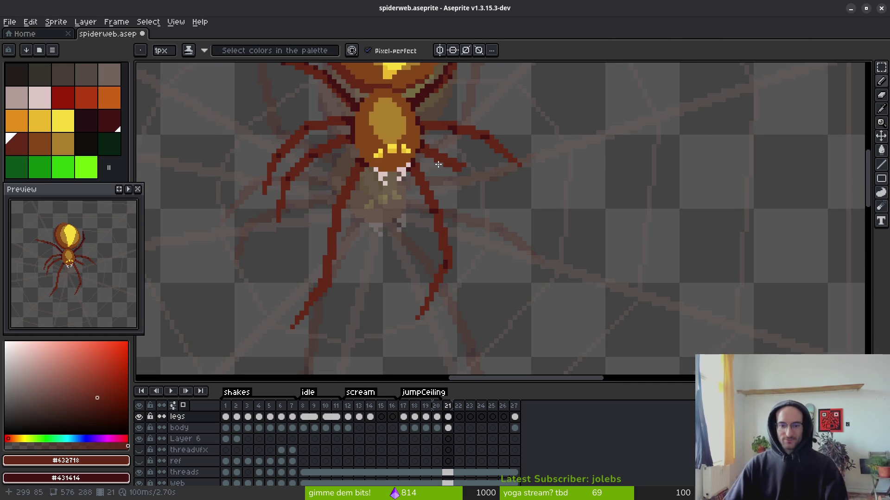
- Bring the lower legs into view and paint a darker stroke along a right leg
left_click_drag(431, 227, 448, 146)
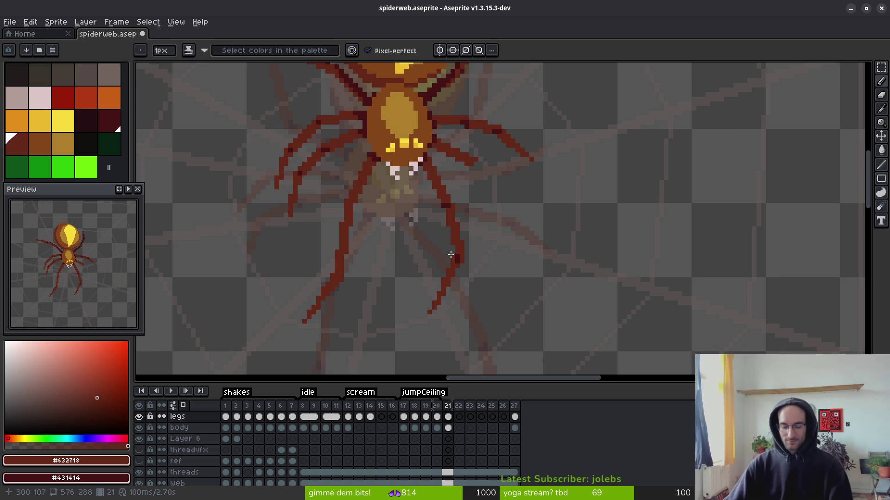
scroll(453, 190, "up", 3)
left_click_drag(453, 189, 503, 175)
scroll(532, 208, "down", 3)
- Draw straight diagonal lines extending the lower-right leg down and to the right
left_click_drag(550, 227, 536, 208)
left_click_drag(487, 175, 528, 215)
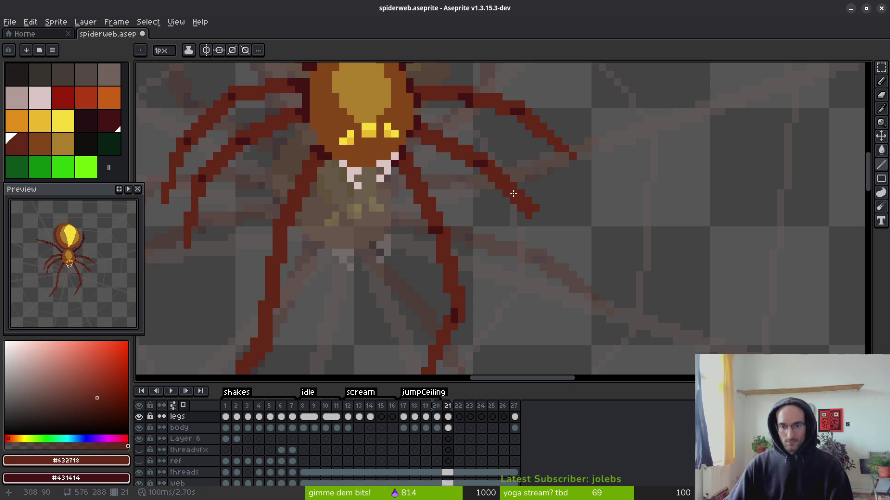
scroll(549, 223, "down", 2)
scroll(549, 222, "up", 2)
mouse_move(548, 225)
left_mouse_down()
mouse_move(579, 323)
mouse_move(590, 319)
mouse_move(531, 233)
left_mouse_up()
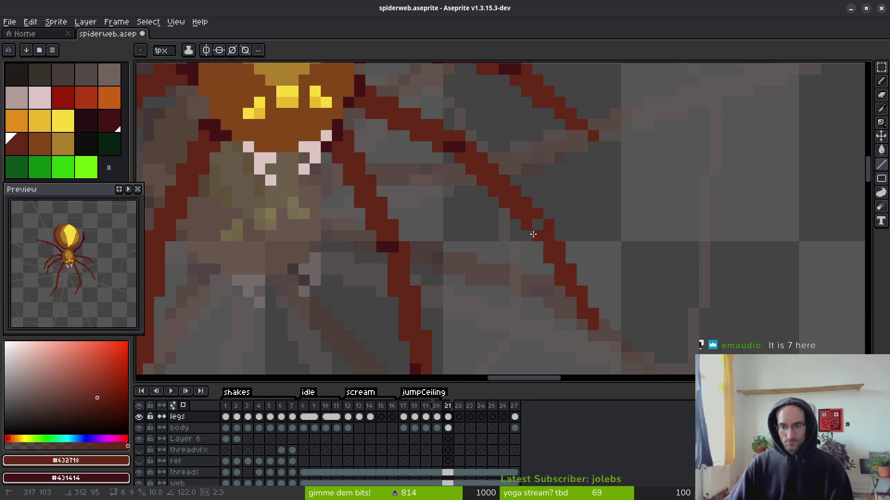
right_click(538, 225)
scroll(544, 203, "down", 3)
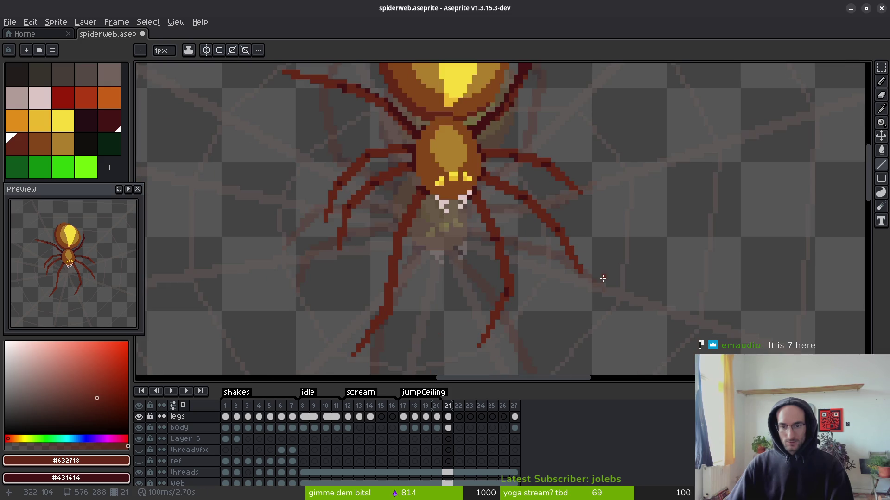
scroll(556, 224, "up", 4)
- Lasso-select a leg segment, nudge it two pixels left and one up, and deselect
key("q")
mouse_move(576, 198)
left_mouse_down()
mouse_move(437, 153)
mouse_move(518, 138)
left_mouse_up()
key("Left")
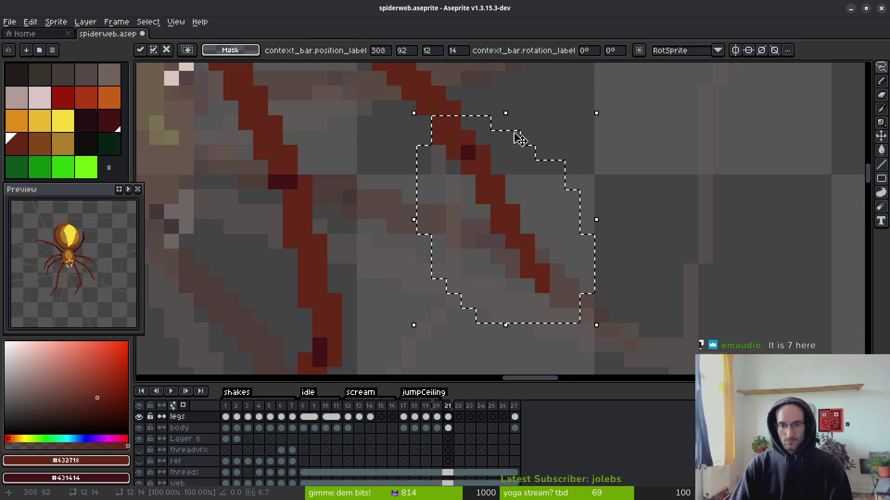
key("Left")
key("Up")
key("Up")
scroll(536, 167, "down", 4)
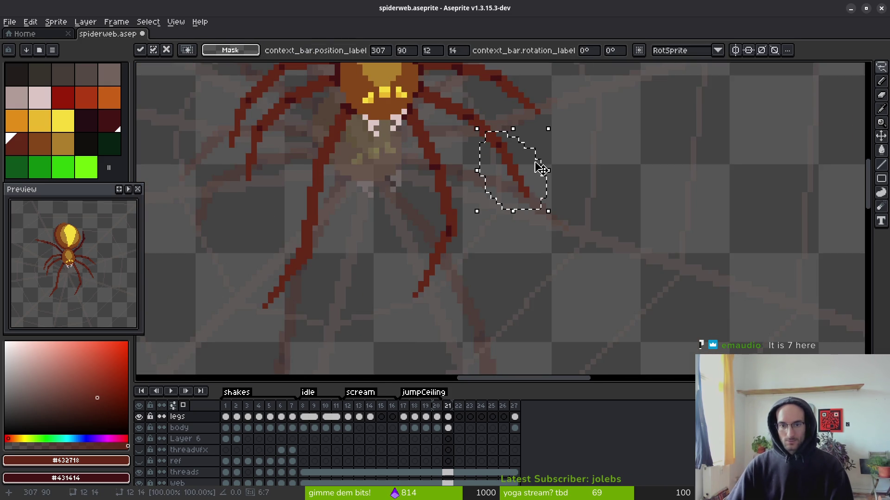
scroll(538, 175, "up", 1)
key("ctrl+d")
- Add three red pixels continuing the leg's line diagonally down-right
mouse_move(493, 169)
left_mouse_down()
mouse_move(551, 234)
mouse_move(489, 185)
left_mouse_up()
left_click(532, 197)
key("f")
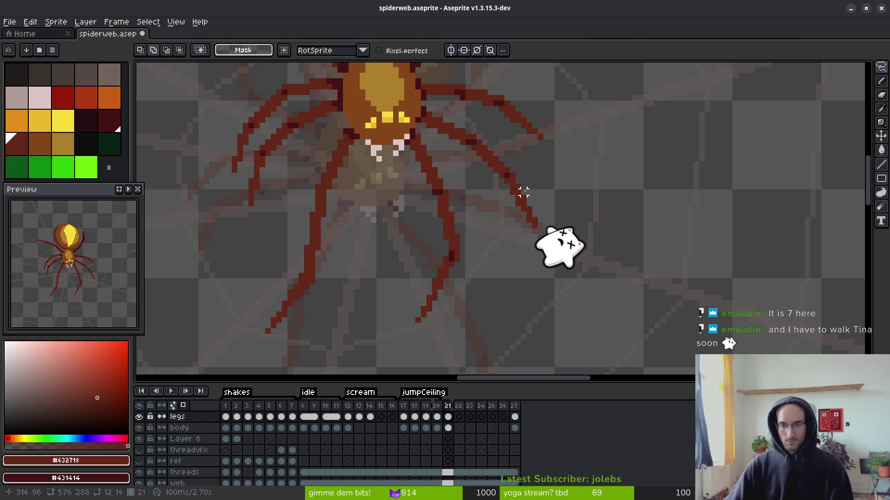
scroll(524, 199, "up", 2)
left_click(510, 194)
left_click(525, 224)
left_click(539, 253)
- Erase two stray red pixels, then undo those erasures
key("e")
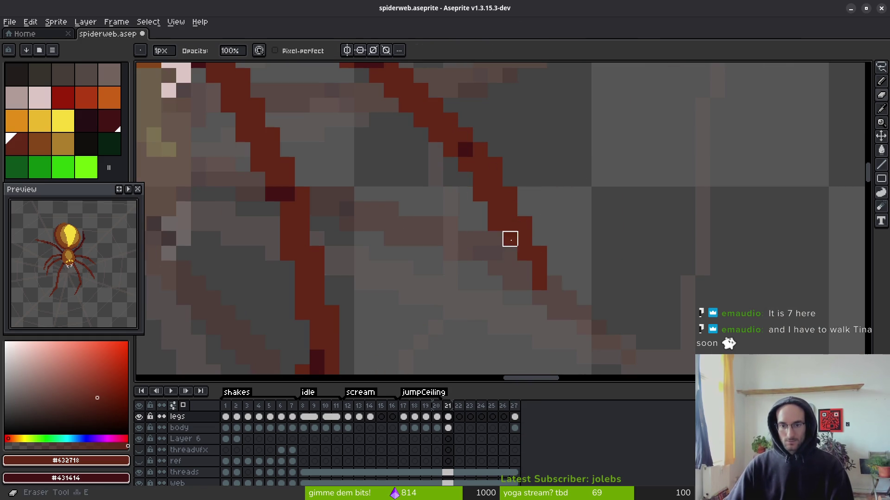
left_click(510, 238)
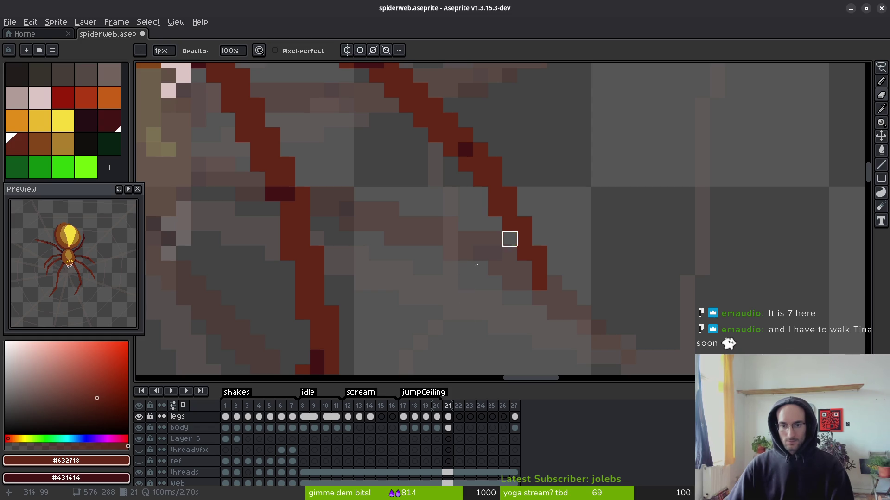
left_click(524, 268)
key("f")
key("e")
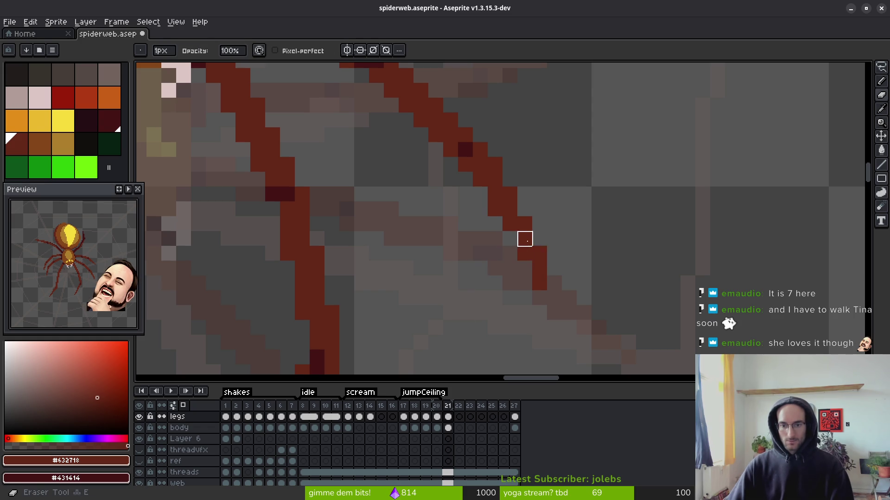
key("ctrl+z")
key("ctrl+z")
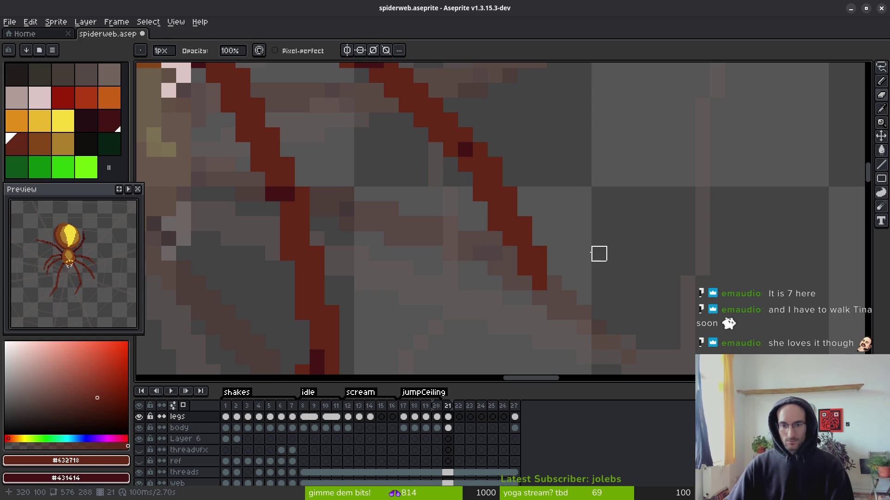
scroll(597, 252, "down", 3)
scroll(586, 250, "up", 5)
- Paint a dark red pixel at the leg's end
key("b")
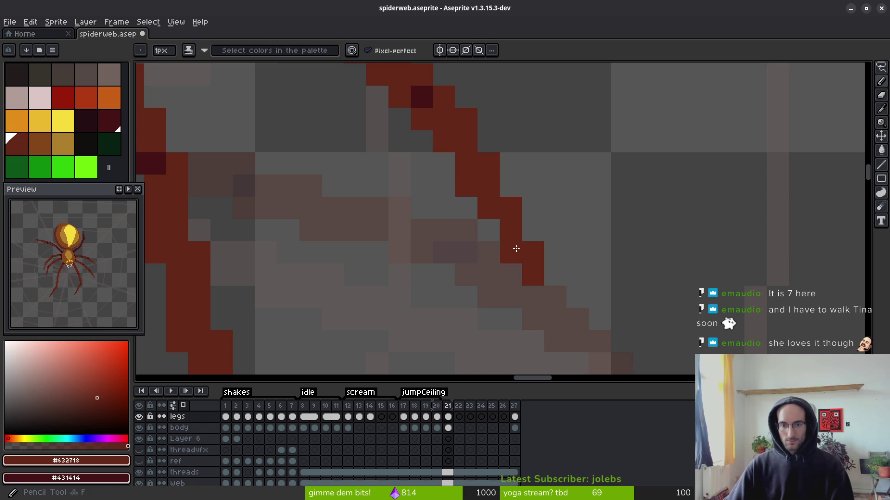
left_click(564, 299)
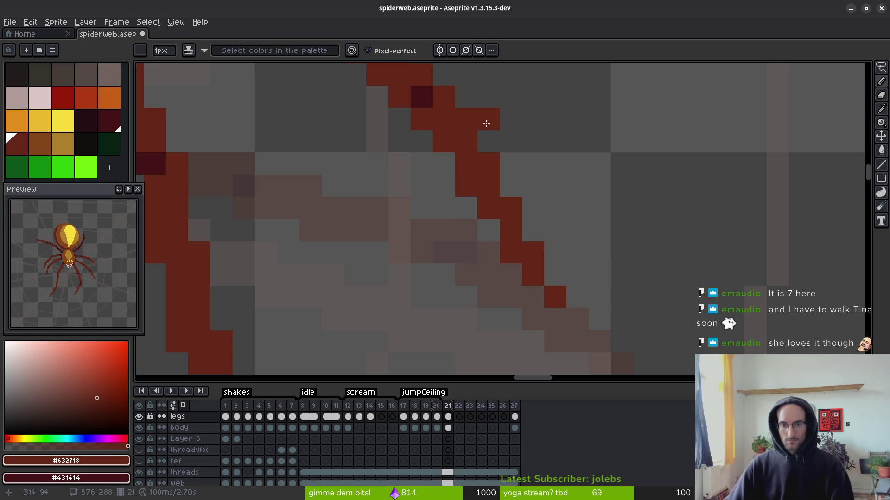
scroll(506, 218, "down", 3)
scroll(505, 205, "up", 2)
- Erase two stray pixels on the leg and redraw its diagonal line down and right
key("e")
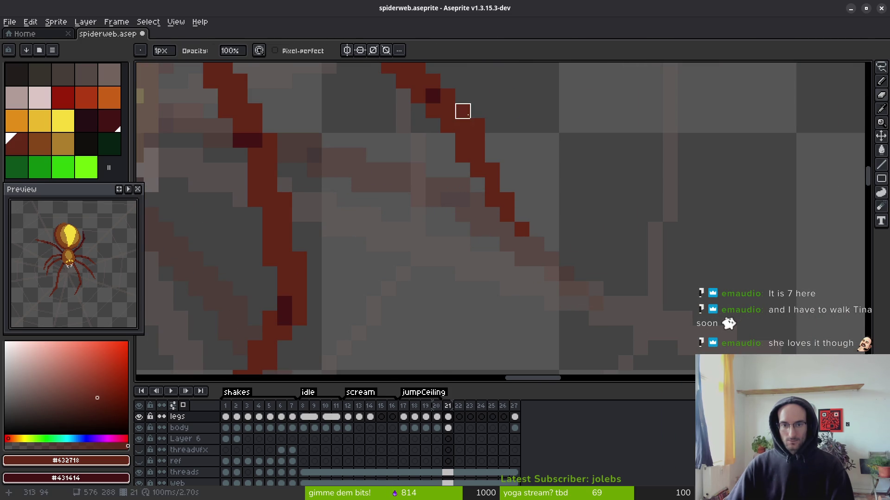
left_click(492, 170)
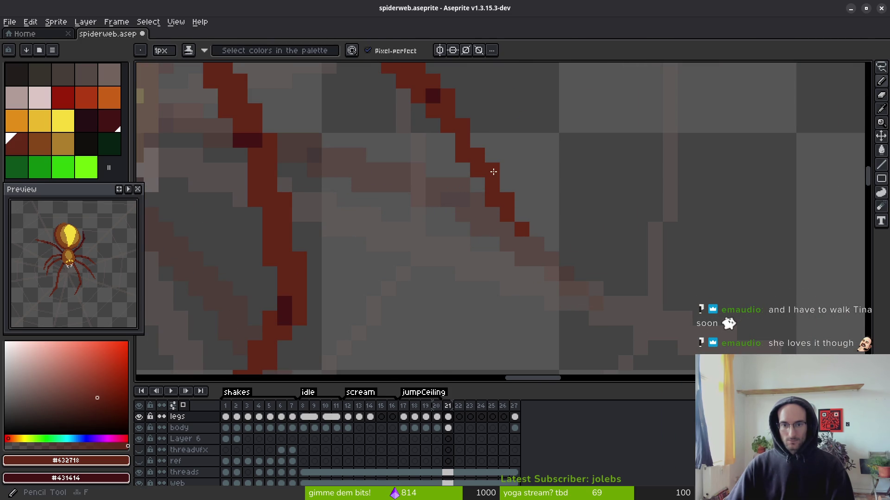
left_click(522, 229)
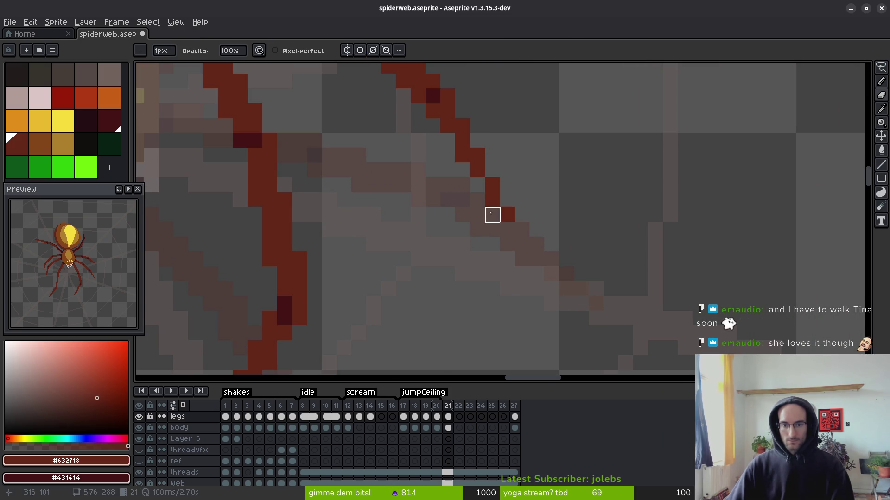
key("b")
scroll(477, 206, "up", 2)
left_click_drag(479, 225, 536, 307)
key("e")
scroll(623, 287, "down", 3)
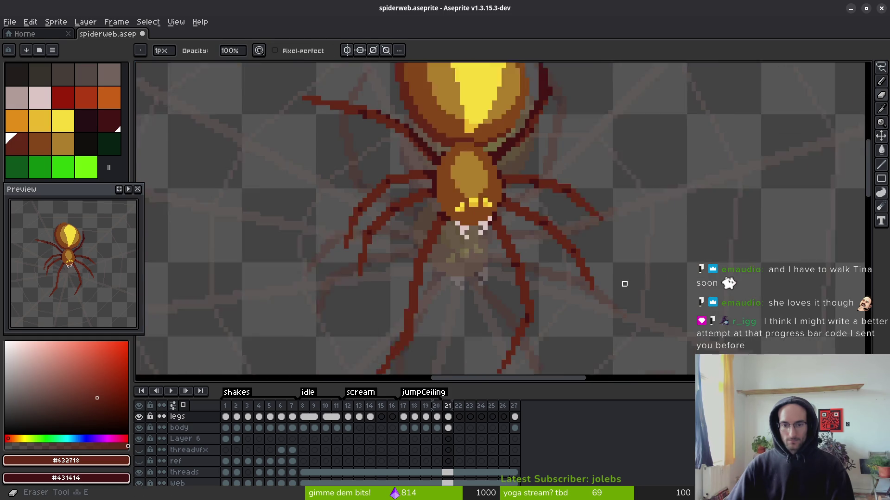
left_click_drag(625, 298, 622, 290)
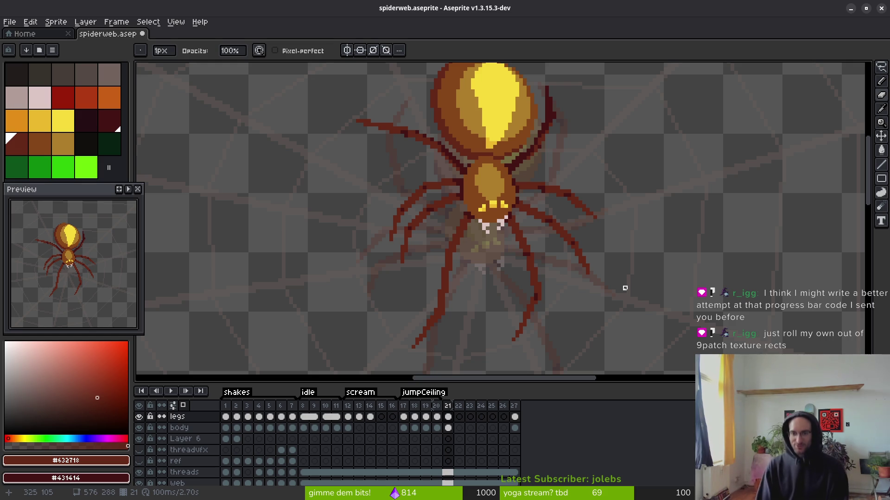
key("i")
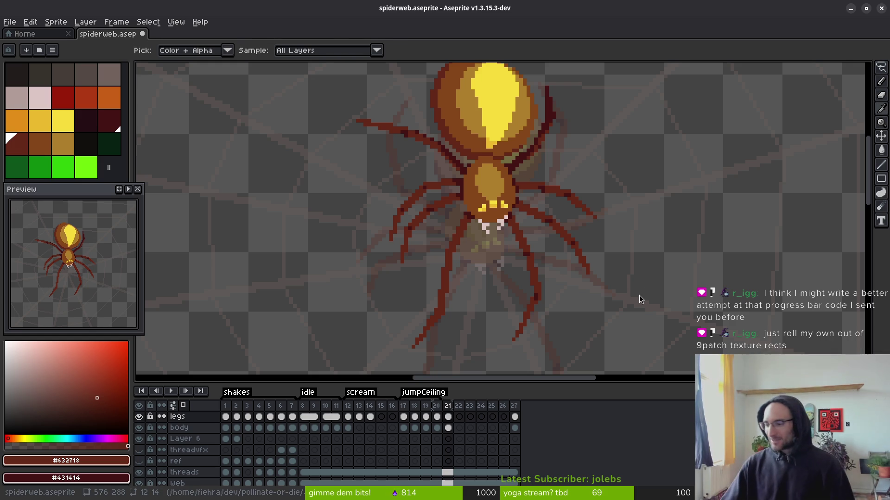
key("b")
key("super+Down")
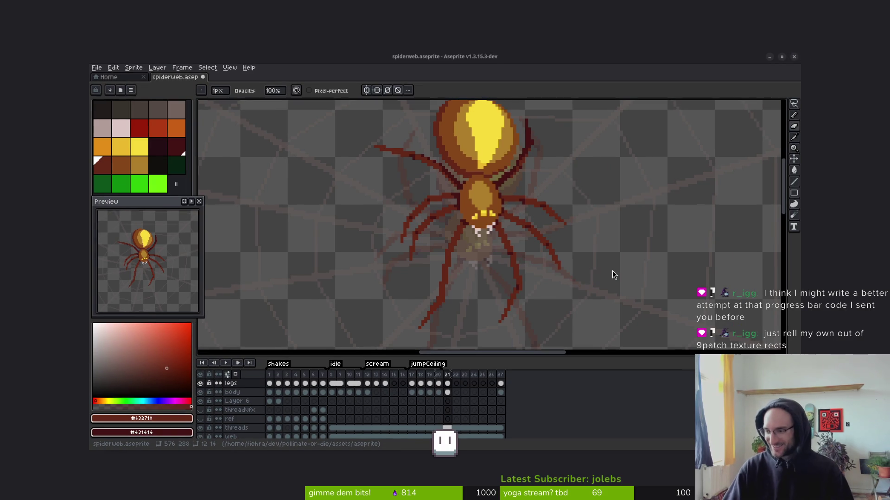
key("super+Up")
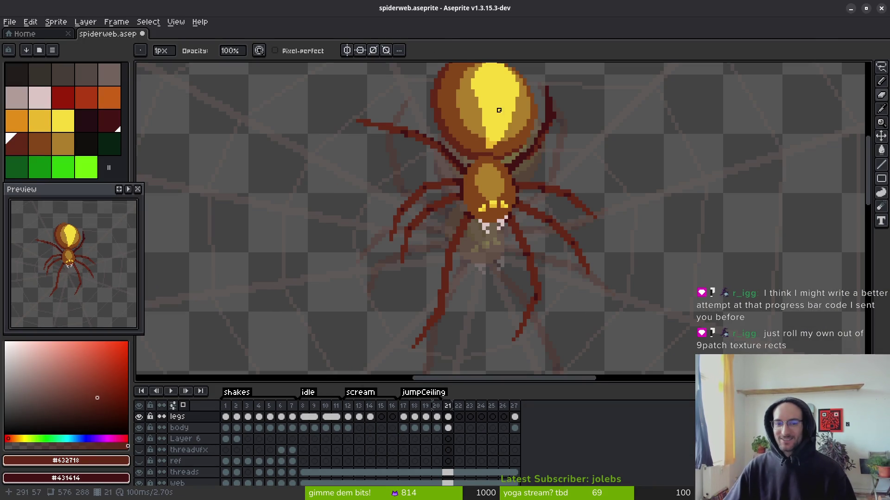
left_click_drag(465, 106, 467, 118)
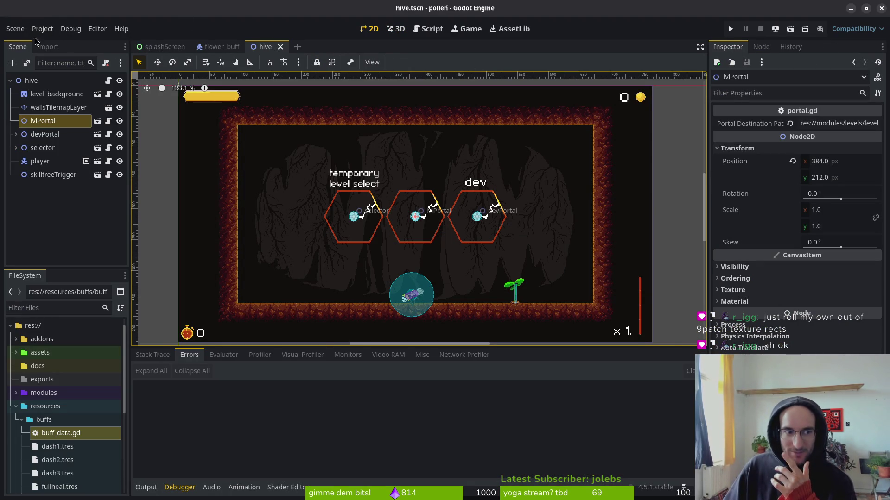
- Collapse the hive node, check the HUD digit counter up close, then return to Aseprite
left_click(10, 81)
left_click(159, 49)
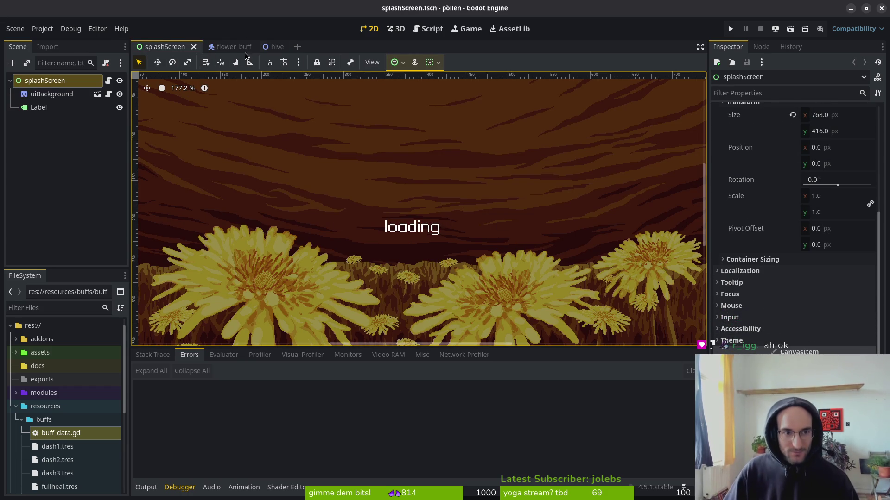
left_click(274, 47)
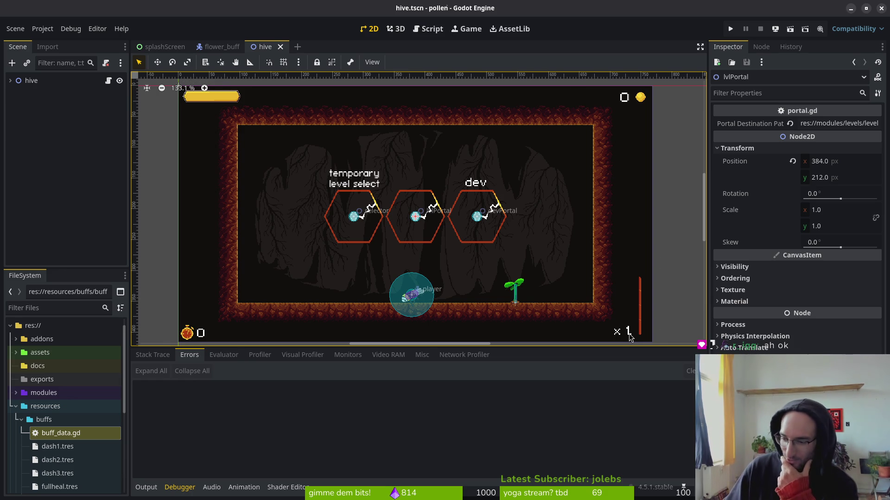
scroll(625, 334, "up", 5)
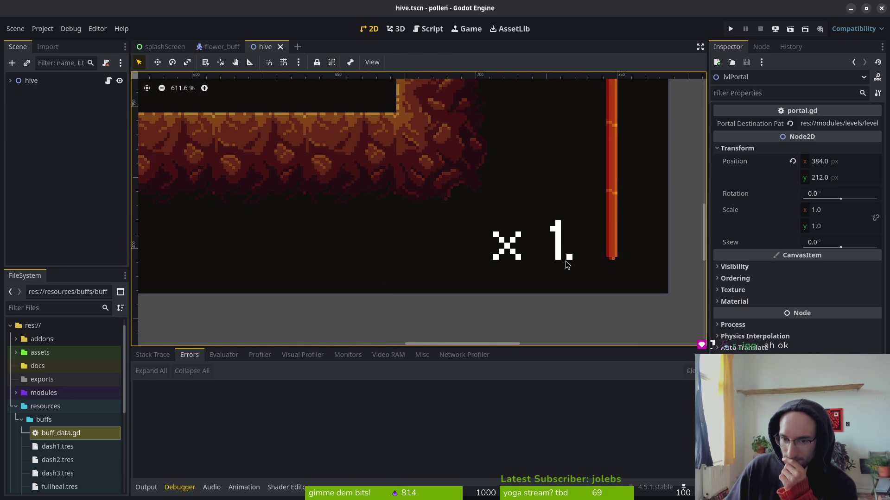
scroll(561, 257, "down", 5)
scroll(542, 243, "down", 3)
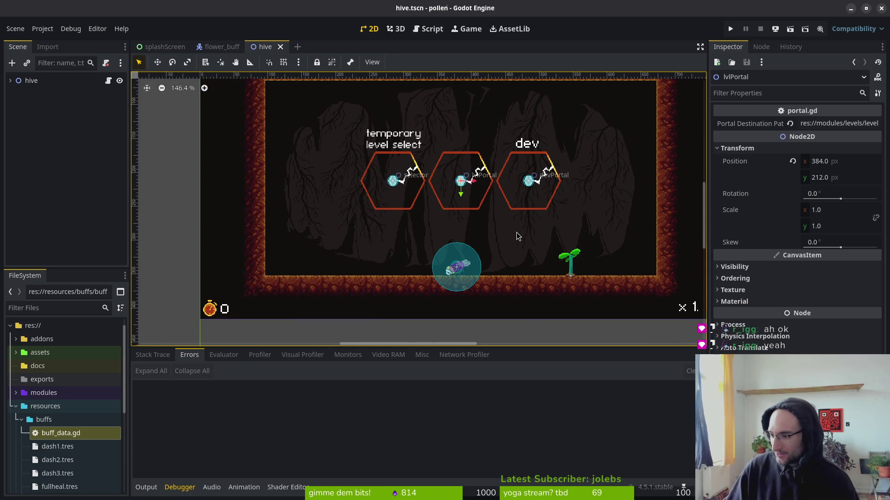
key("alt+Tab")
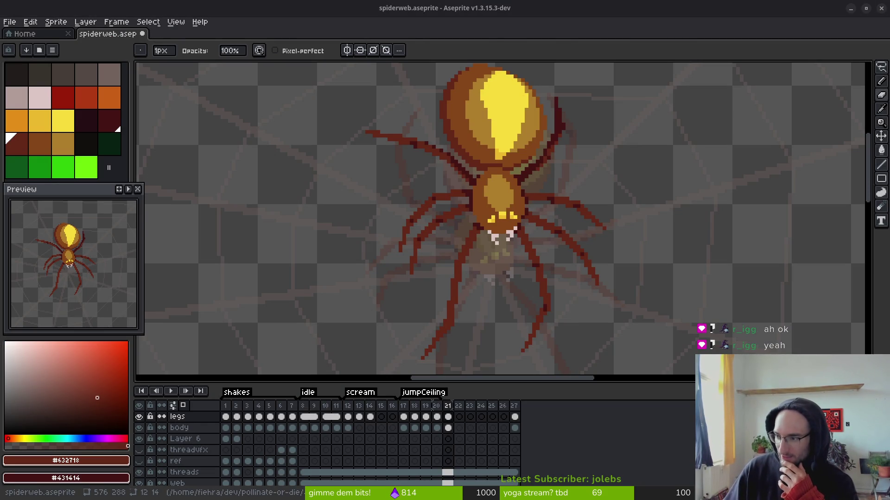
- Switch from Aseprite to the Godot 3.5 BitmapFont docs in Brave
key("alt+Tab")
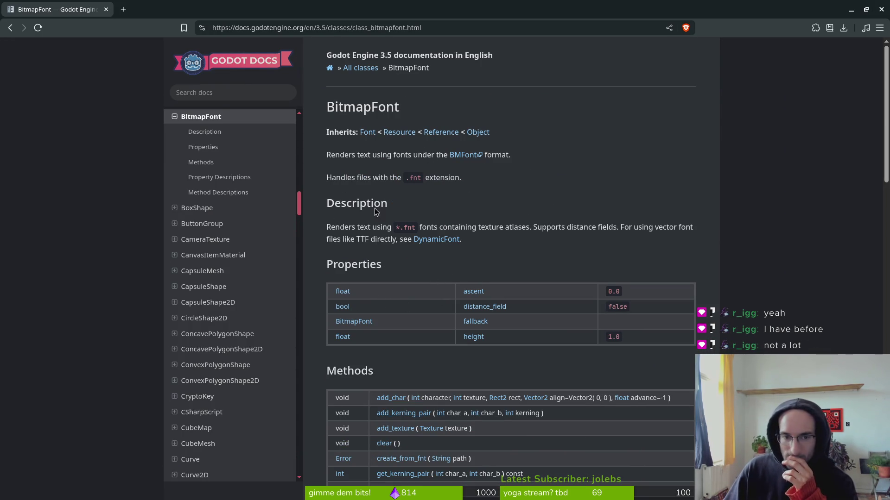
- Open the AngelCode BMFont page, view its generator, font preview and export screenshots, then go back
left_click(468, 157)
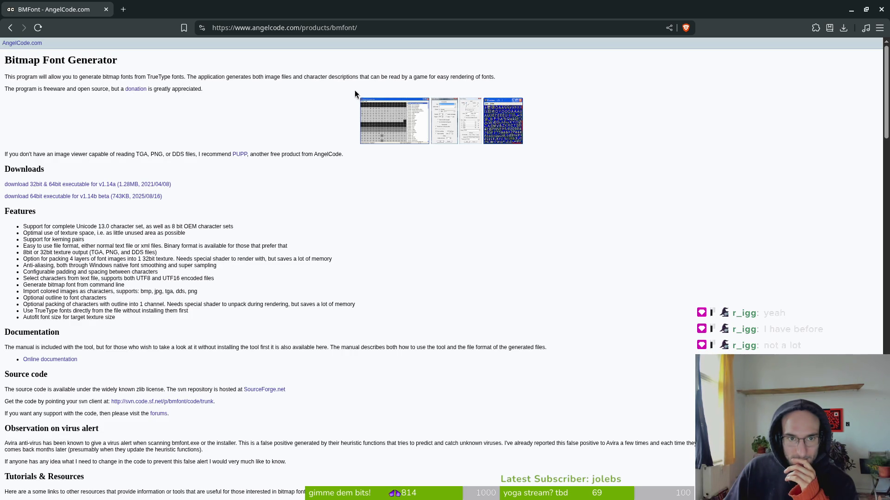
left_click(389, 126)
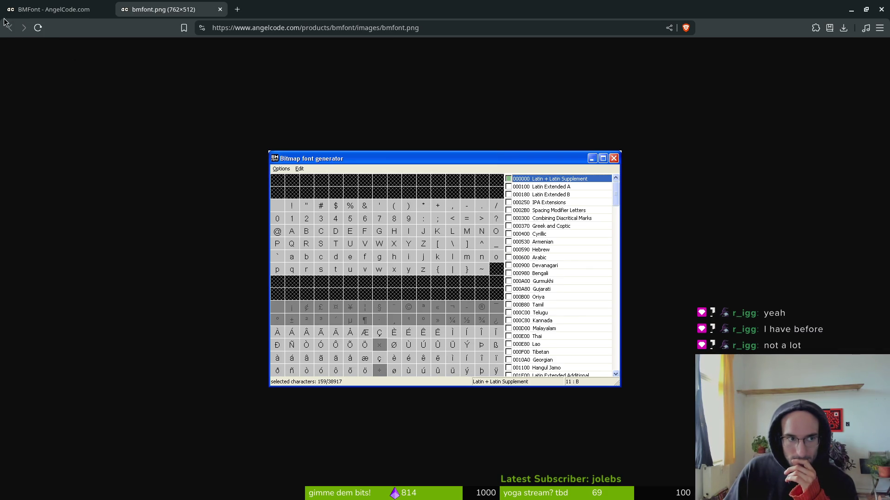
left_click(220, 9)
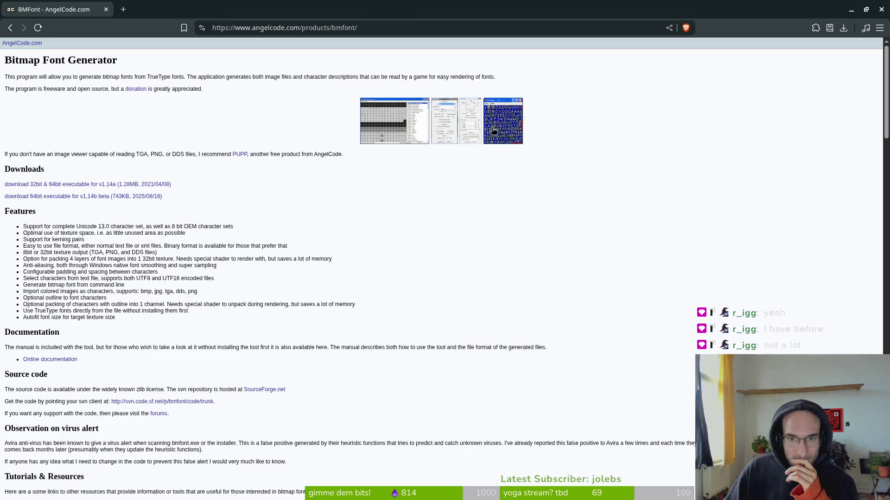
left_click(499, 124)
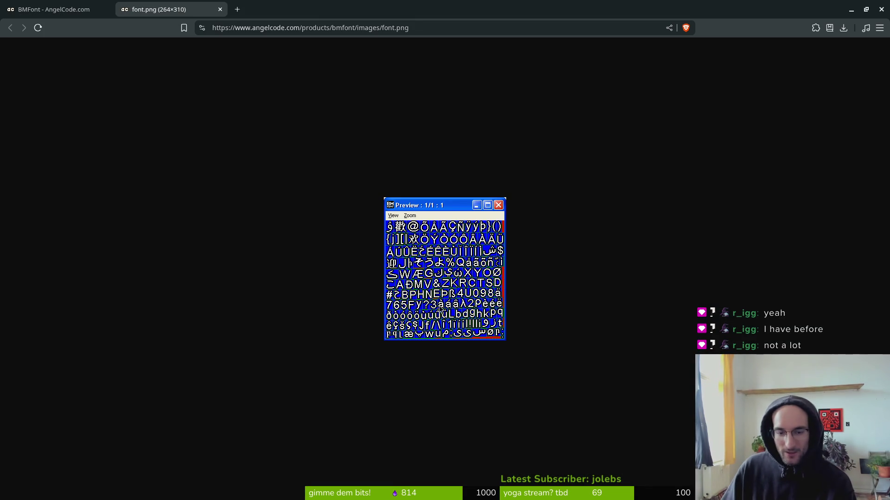
left_click(220, 10)
left_click(470, 128)
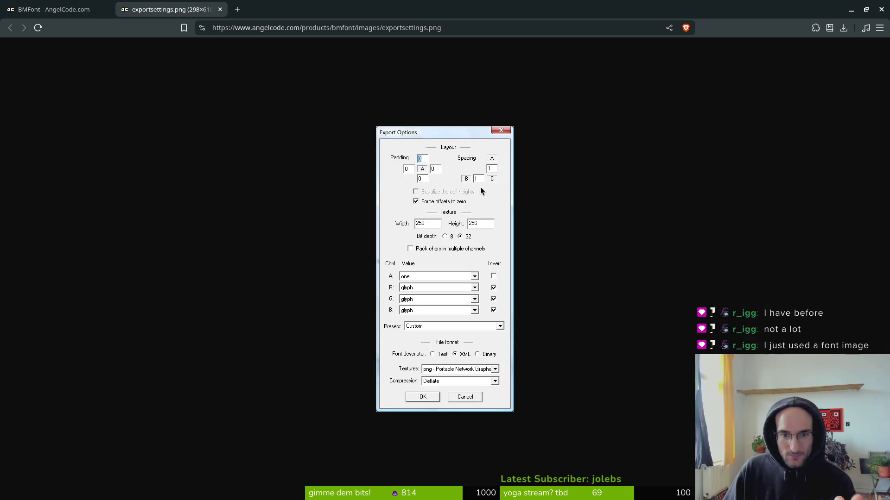
left_click(220, 9)
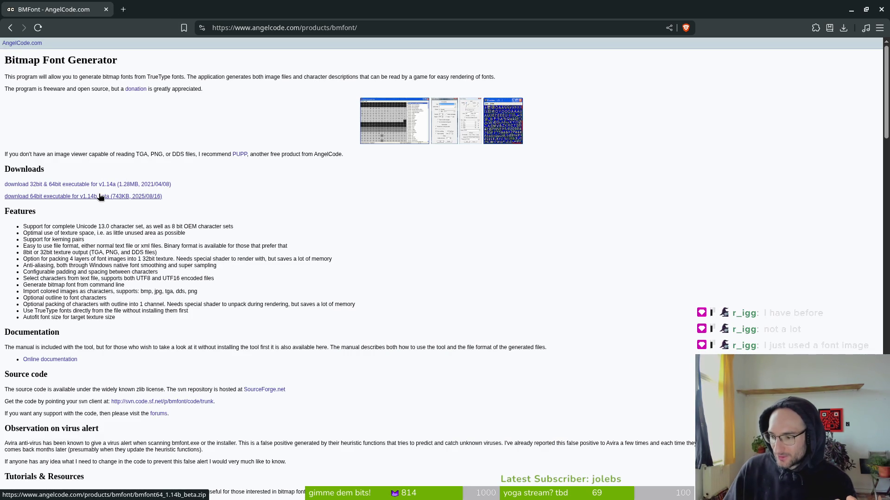
scroll(215, 194, "down", 3)
scroll(210, 212, "up", 3)
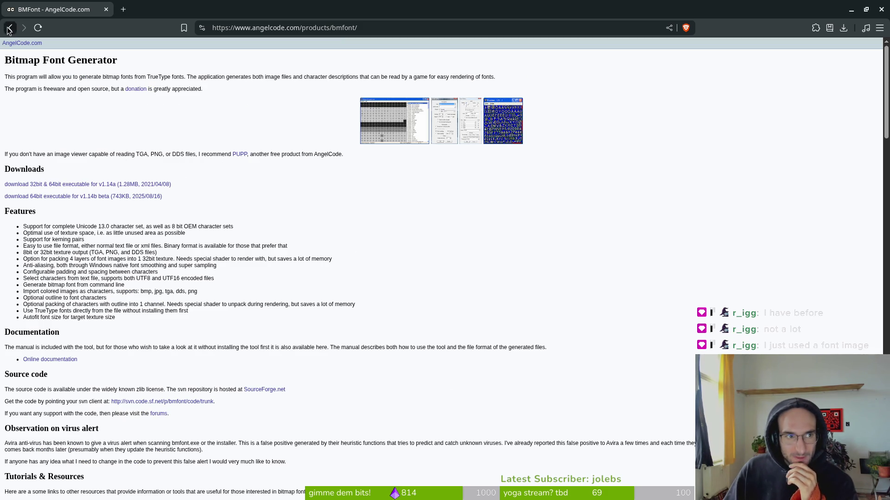
left_click(23, 27)
- Scroll through the BitmapFont class reference, then return to the 'bitmap font godot' search results
scroll(518, 241, "down", 7)
scroll(538, 239, "down", 5)
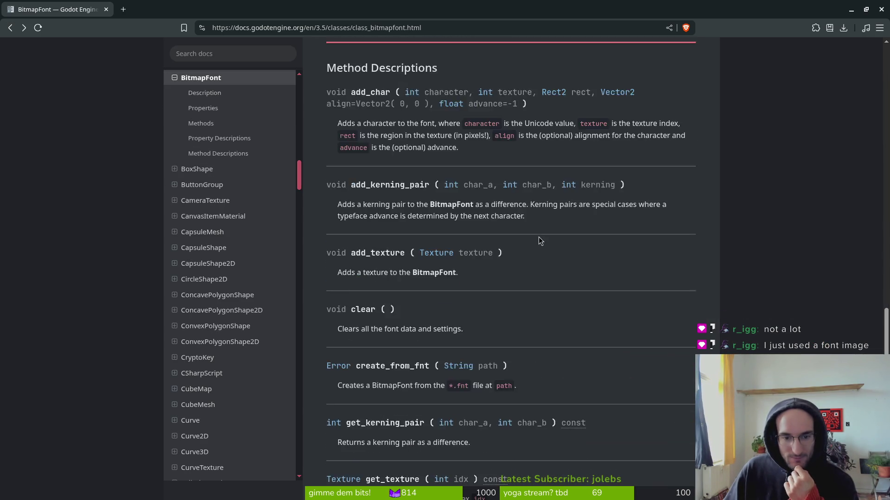
scroll(537, 239, "up", 15)
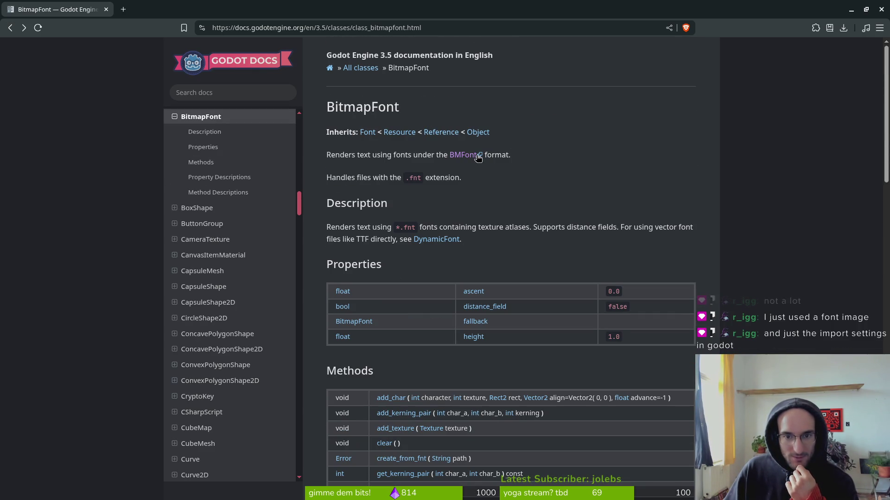
scroll(510, 224, "down", 20)
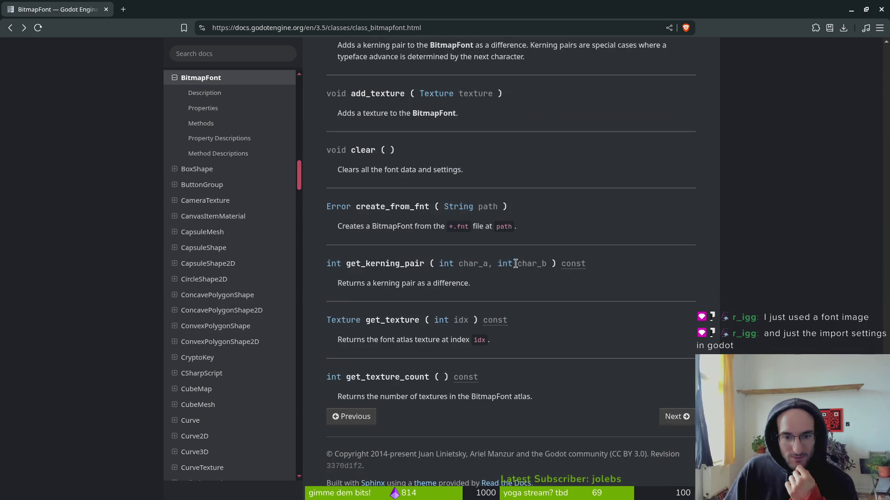
scroll(227, 92, "up", 3)
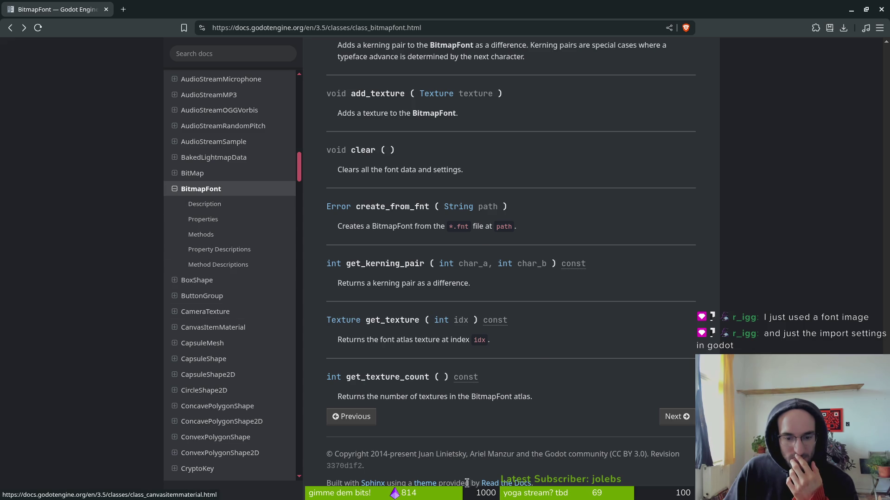
scroll(424, 319, "up", 20)
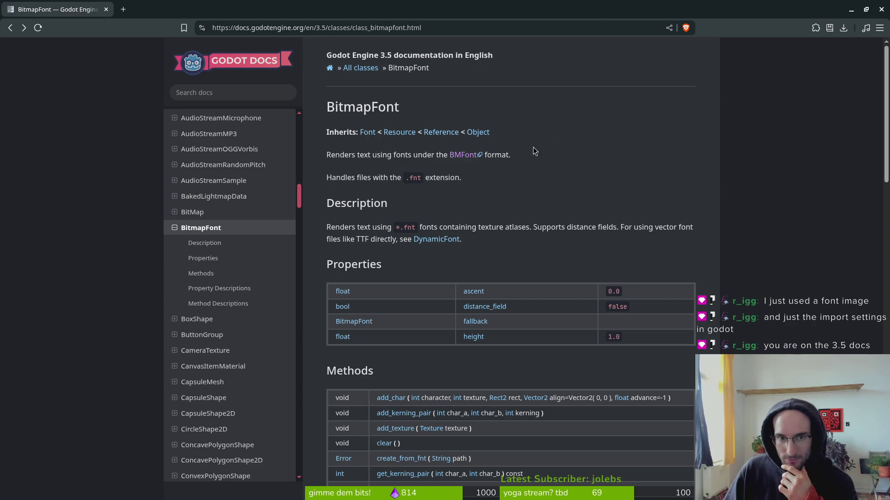
key("alt+Left")
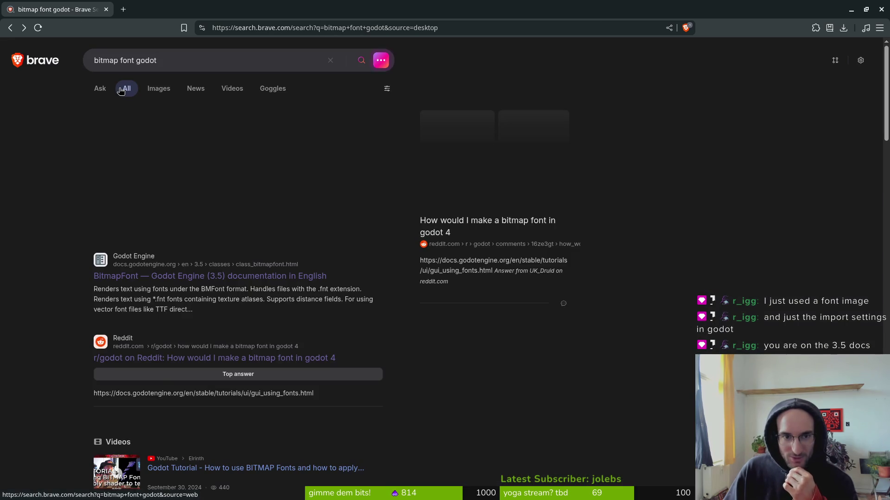
- Refine the search to 'bitmap font godot 4' and open the 'Using Fonts' Godot documentation result
scroll(212, 338, "down", 5)
scroll(197, 354, "down", 3)
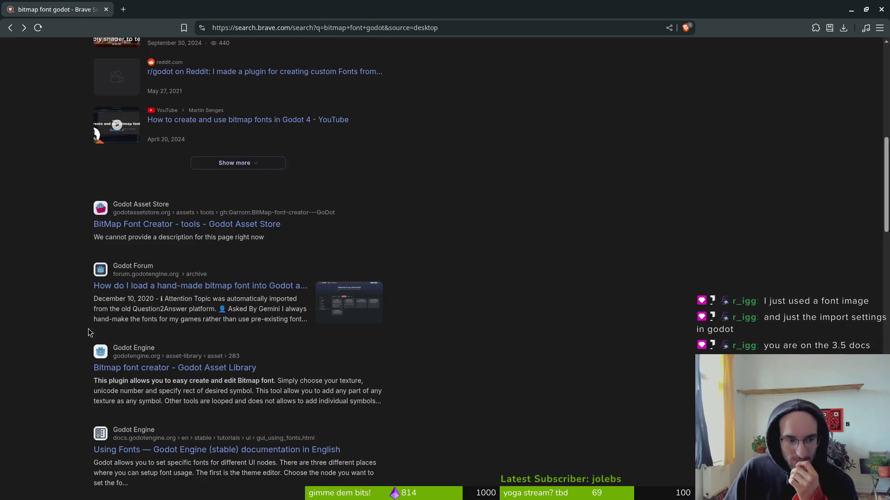
scroll(136, 118, "up", 10)
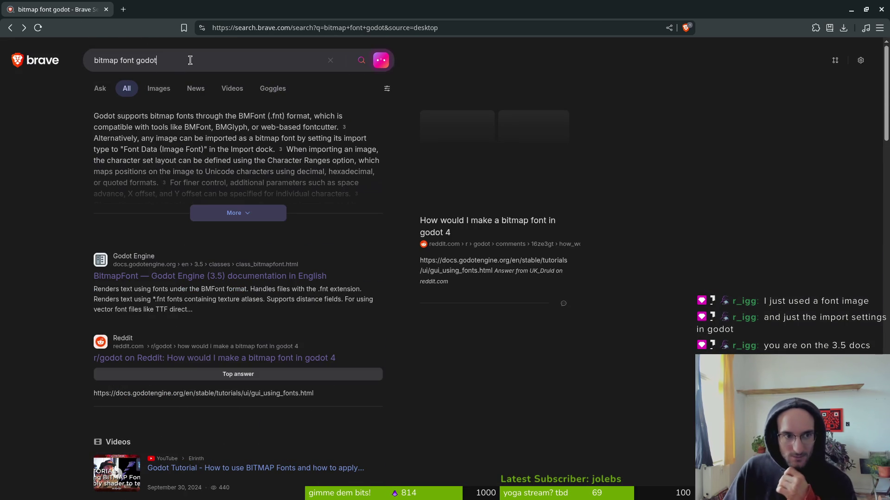
left_click(190, 61)
left_click(162, 110)
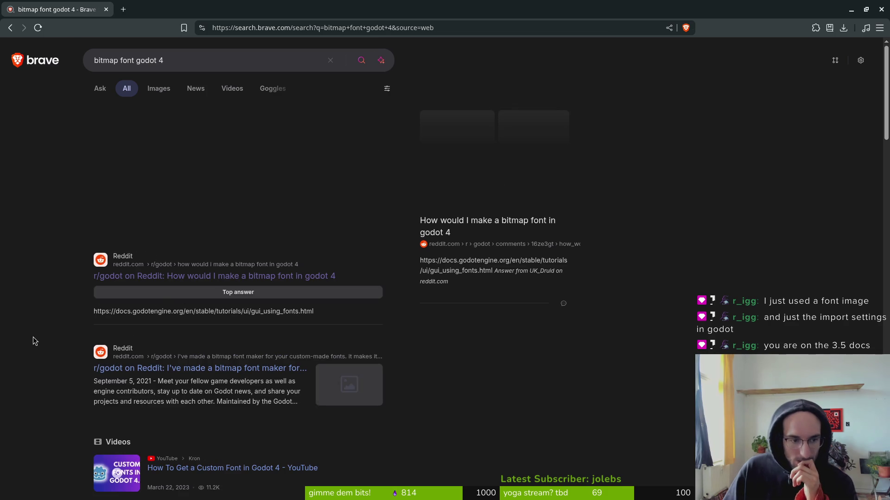
scroll(49, 352, "down", 10)
scroll(49, 358, "down", 7)
left_click(136, 219)
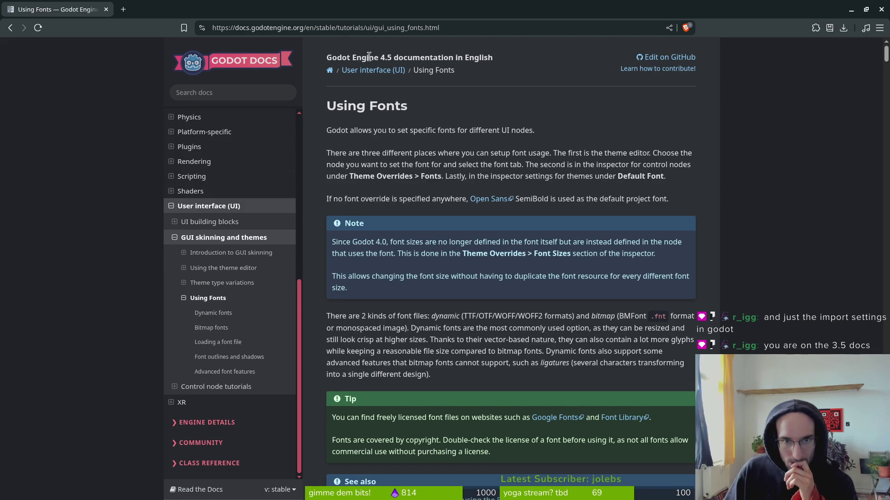
- Scroll the Using Fonts page to the Bitmap fonts image-import example, then show all windows
scroll(466, 353, "down", 9)
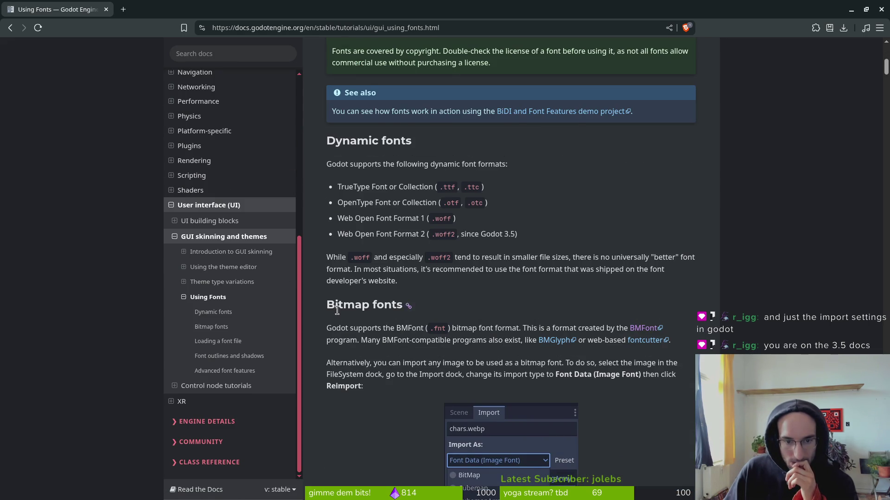
scroll(400, 366, "down", 5)
scroll(388, 235, "down", 3)
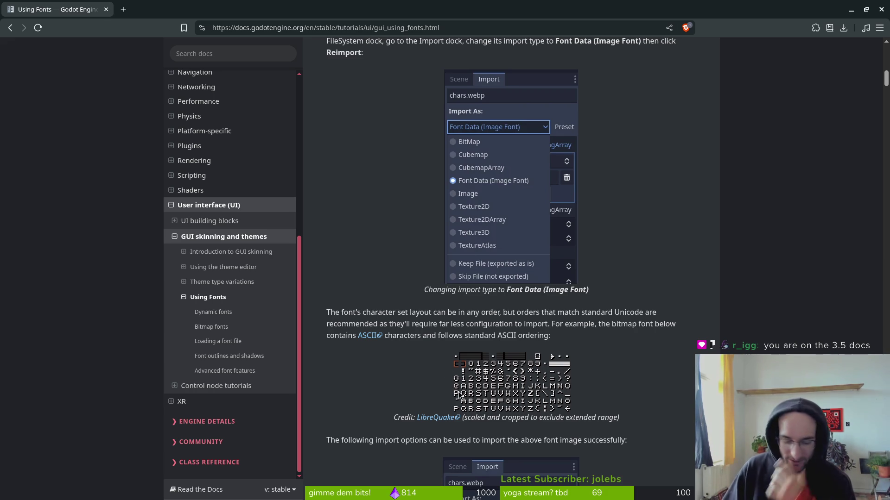
key("super")
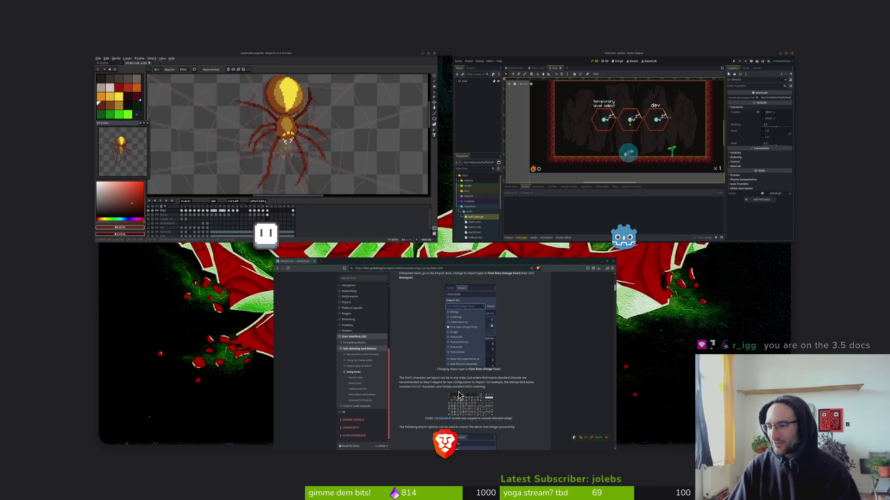
- Switch to Aseprite and open digits.aseprite from the Open File browser
key("super")
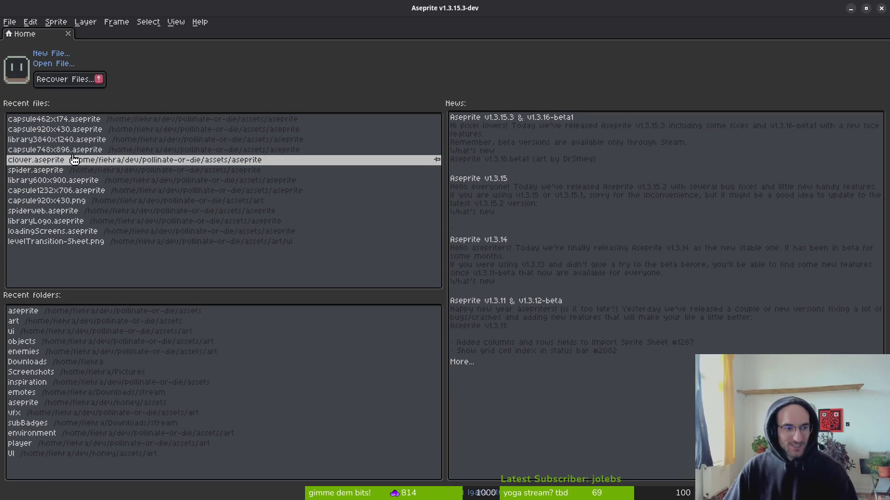
left_click(53, 64)
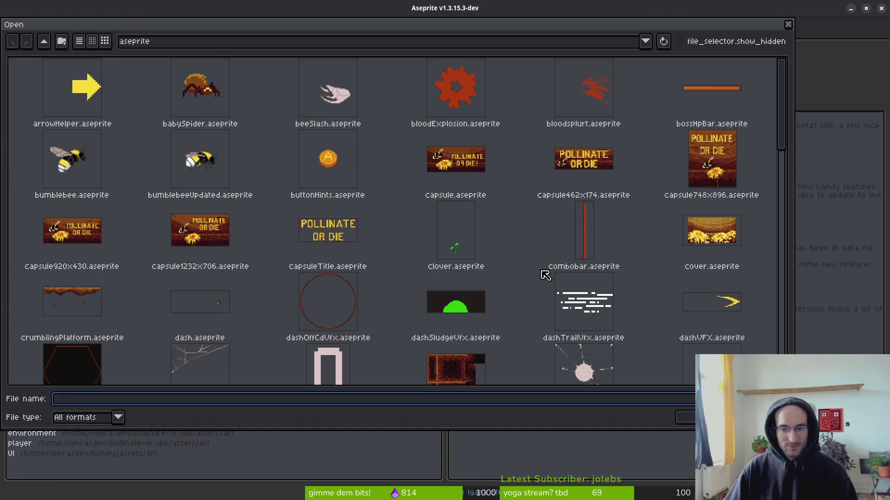
scroll(454, 334, "down", 3)
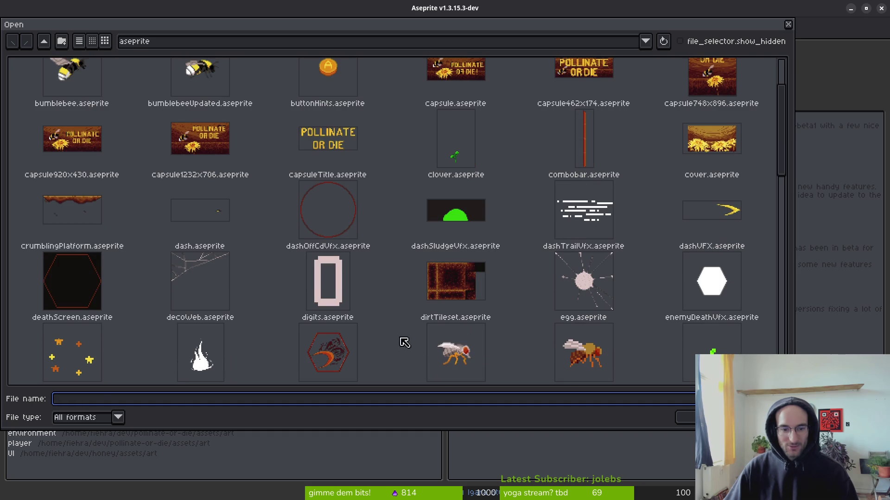
left_click(329, 292)
key("Return")
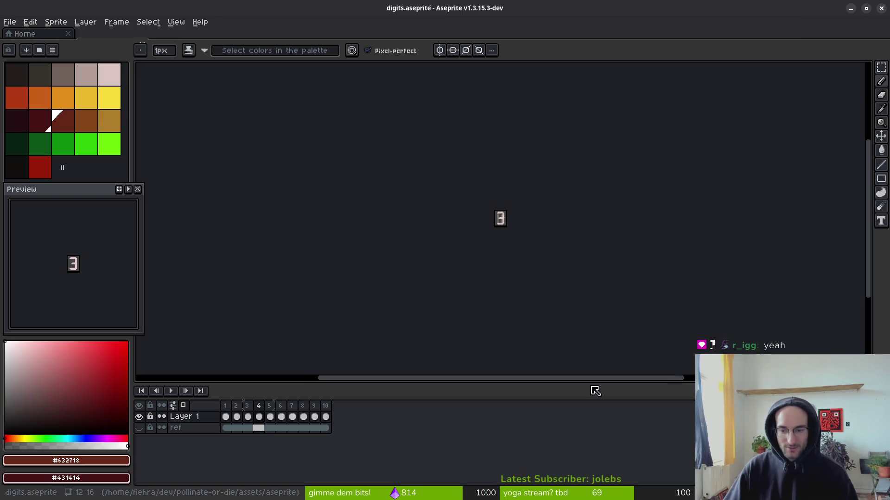
scroll(498, 230, "up", 10)
scroll(504, 223, "down", 3)
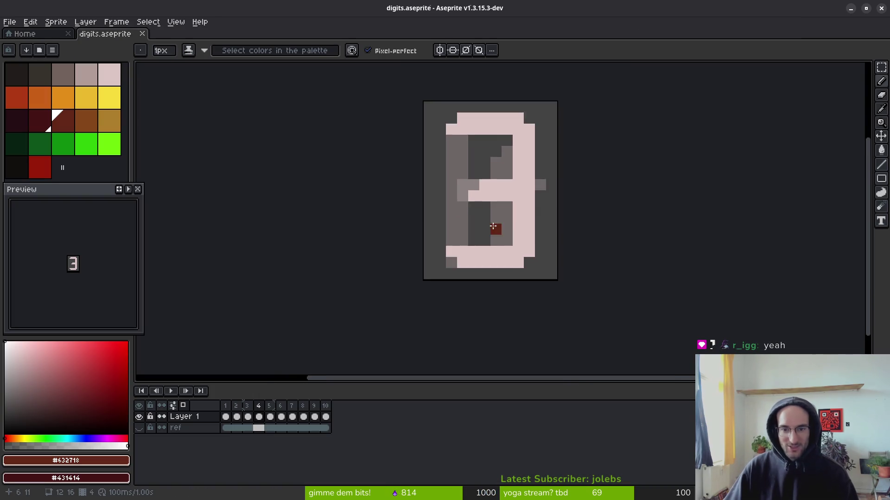
- Go back through the digit frames and settle on frame 6, which shows the 5
left_click(235, 408)
left_click(230, 408)
key("Right")
key("Right")
key("Right")
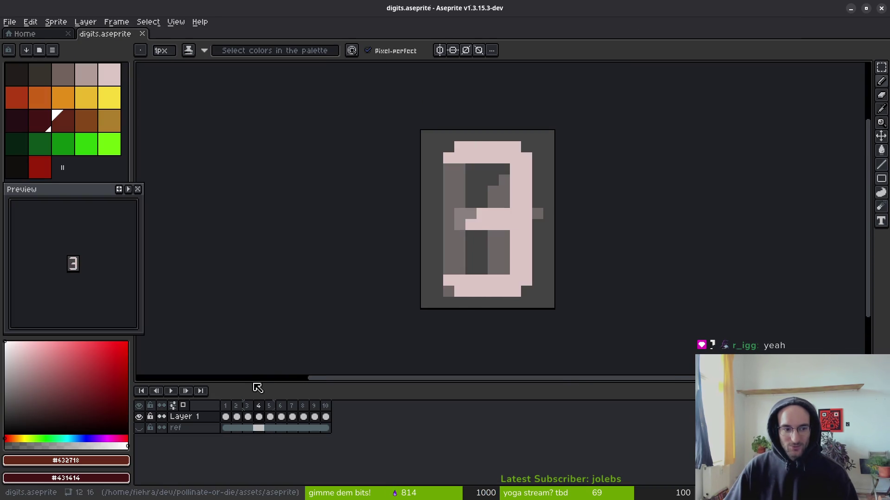
key("Right")
key("Right")
key("Right")
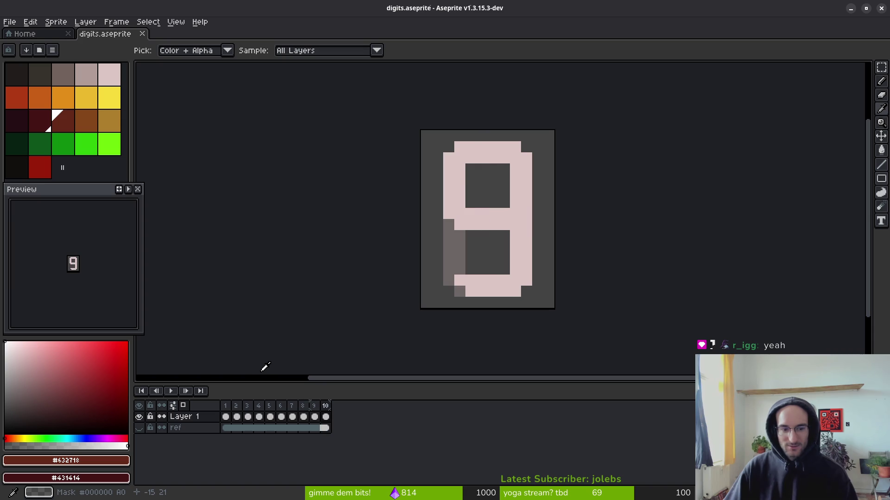
key("Right")
key("Right")
key("Left")
key("Left")
key("Right")
key("Right")
key("Right")
key("Left")
key("Left")
key("Left")
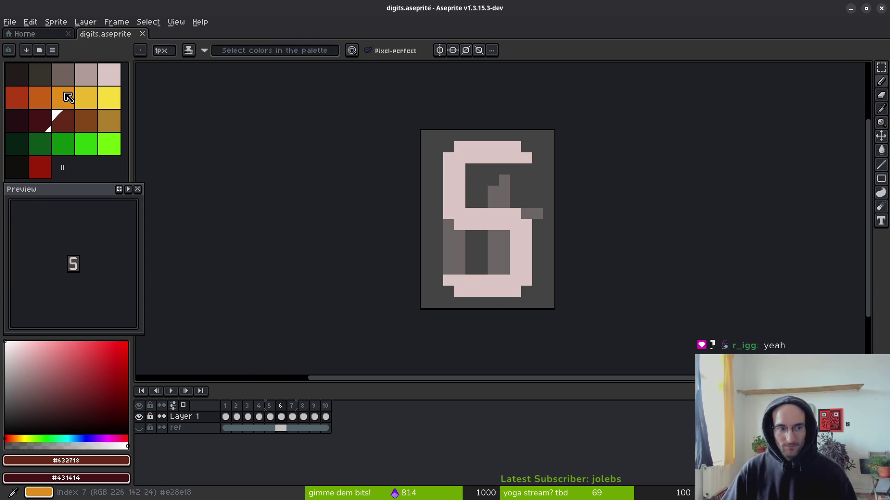
- Repaint the 5's left column and bottom row in light pinkish-grey
left_click(86, 74)
mouse_move(461, 223)
left_mouse_down()
mouse_move(506, 224)
mouse_move(448, 180)
mouse_move(448, 168)
left_mouse_up()
left_click_drag(516, 291, 459, 291)
scroll(528, 306, "down", 3)
scroll(520, 286, "up", 2)
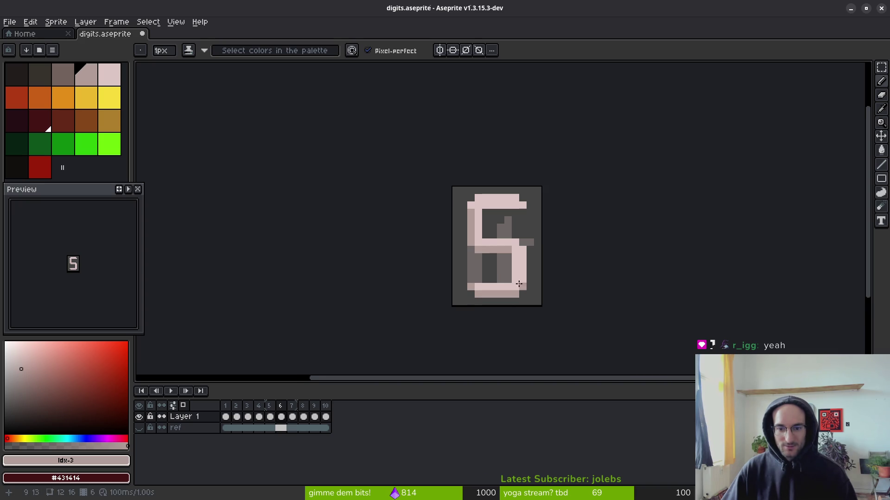
scroll(540, 303, "down", 2)
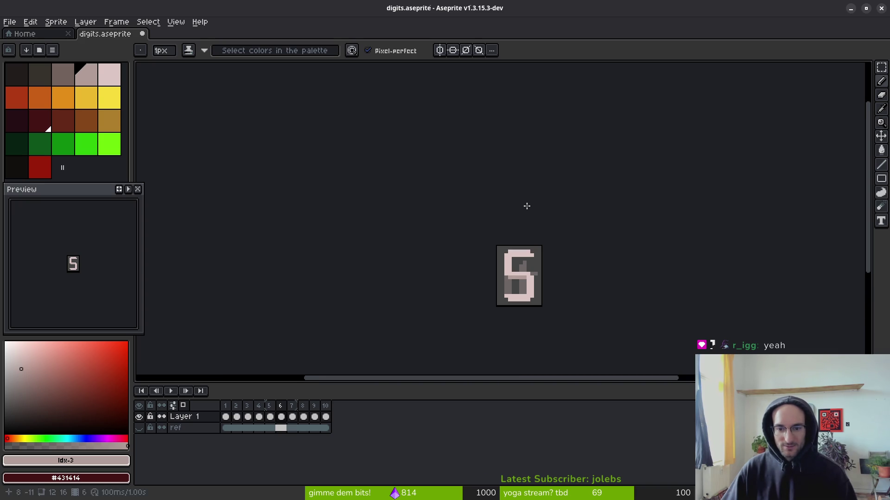
- Add white highlight pixels along the 5's top, top-left, middle bar and right side
left_click(108, 74)
scroll(491, 238, "up", 3)
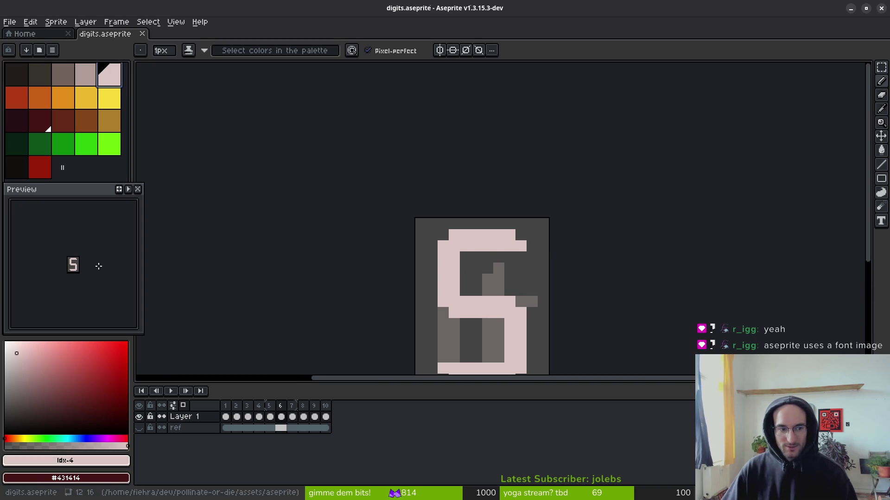
left_click(6, 343)
left_click_drag(454, 235, 498, 237)
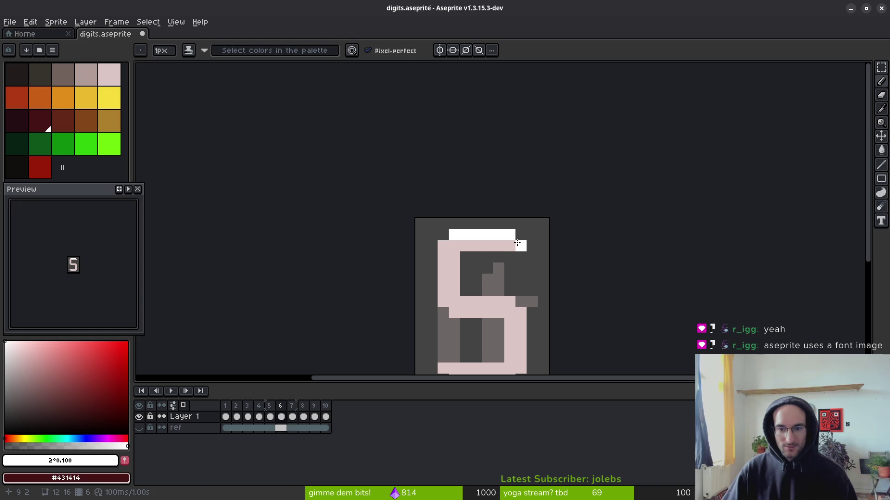
left_click(442, 246)
mouse_move(488, 302)
left_mouse_down()
mouse_move(521, 301)
mouse_move(521, 324)
left_mouse_up()
scroll(576, 338, "left", 2)
left_click(506, 311)
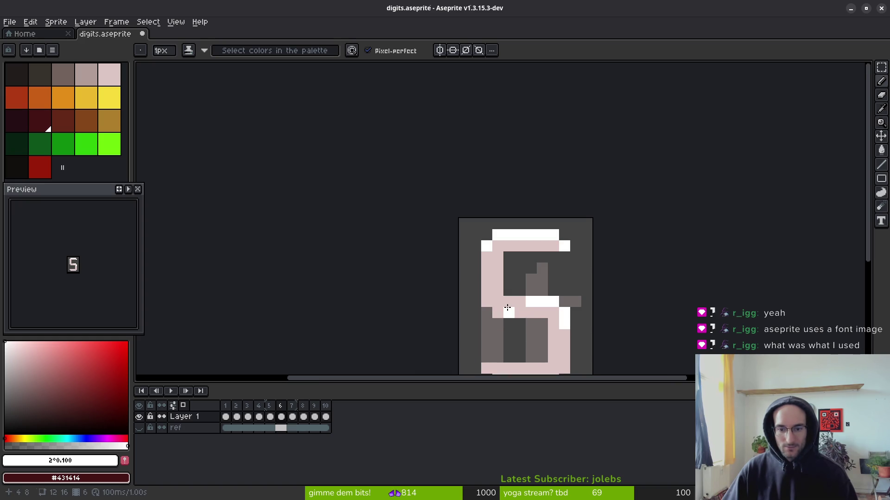
- Undo the extra white stroke and save digits.aseprite
scroll(579, 343, "down", 5)
left_click_drag(571, 339, 522, 302)
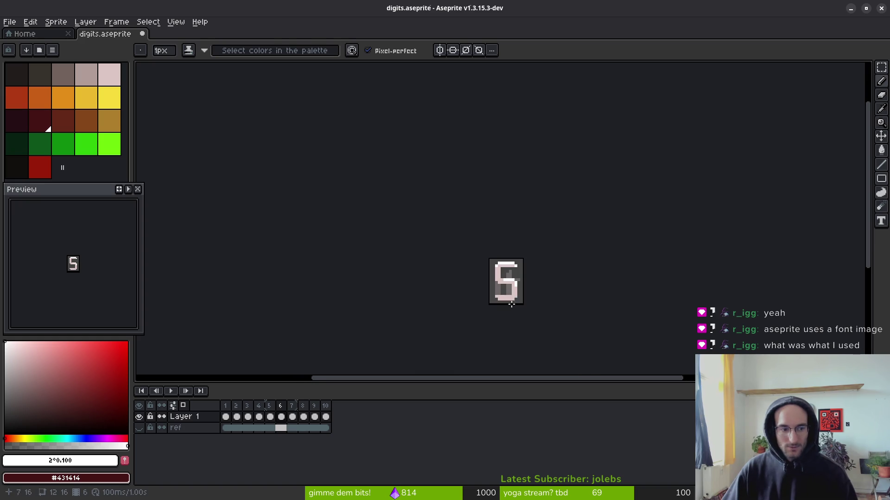
key("ctrl+z")
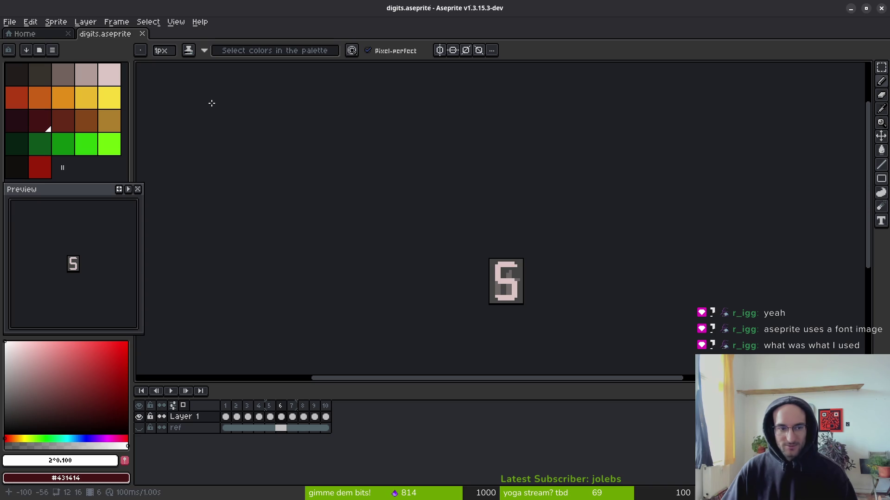
key("ctrl+s")
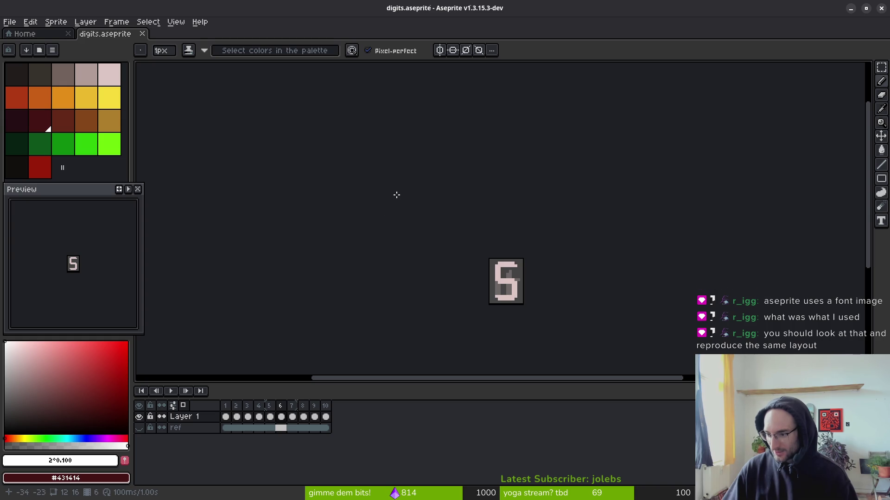
left_click(11, 21)
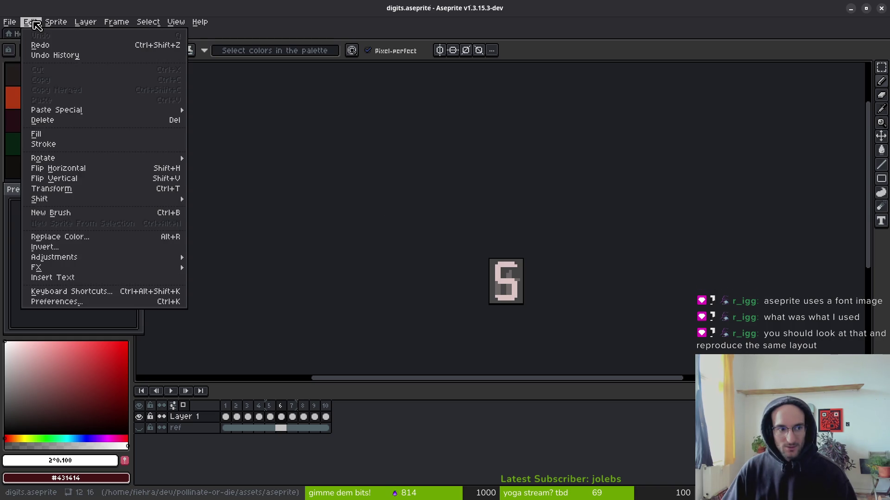
left_click(20, 34)
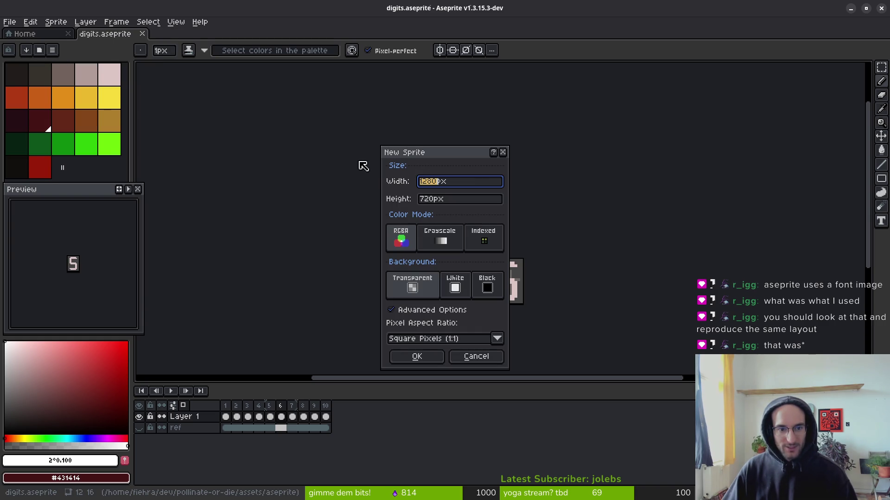
left_click(463, 343)
left_click(463, 340)
left_click(503, 152)
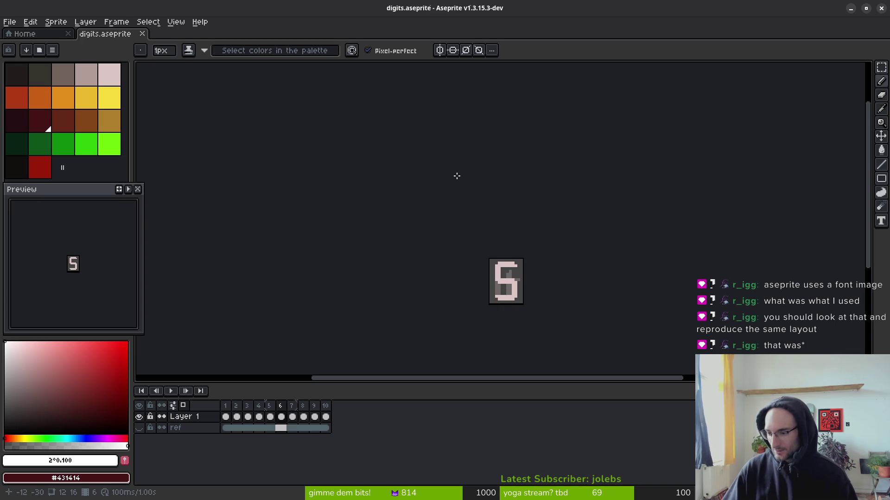
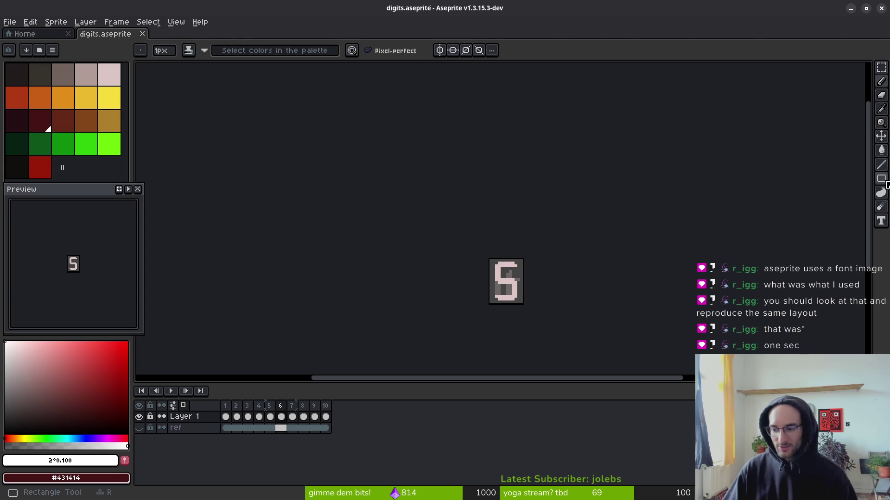
- Open Preferences from the Edit menu, look over the Editor and Theme pages, then return to General
left_click(201, 22)
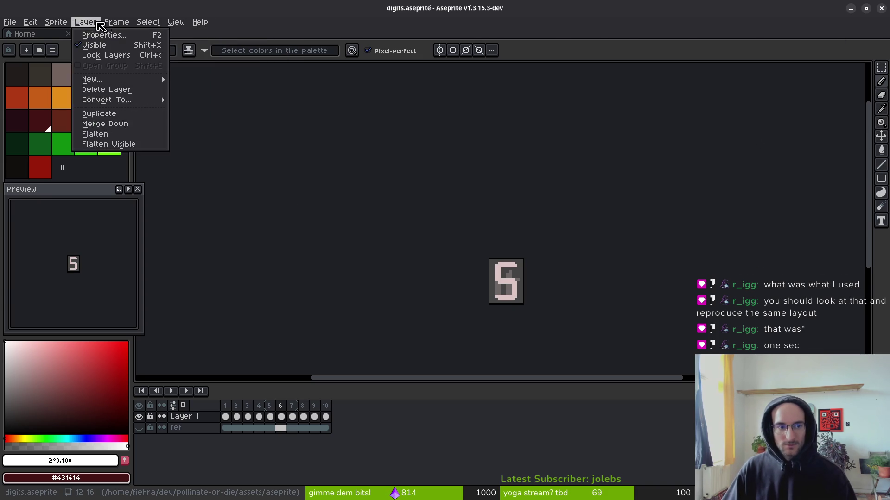
mouse_move(29, 29)
left_click(85, 302)
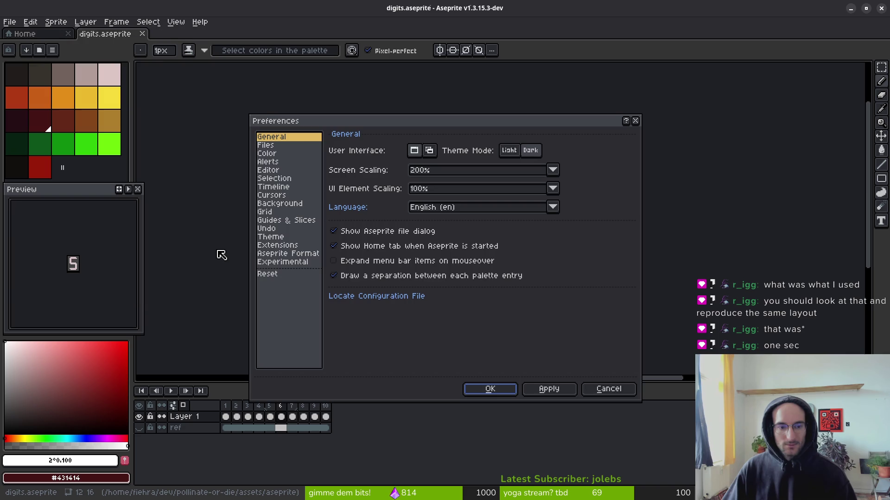
left_click(273, 173)
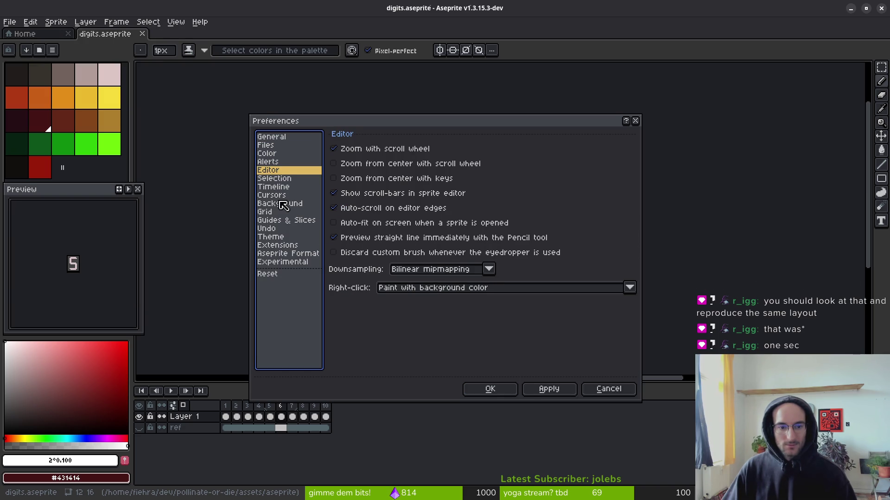
left_click(278, 239)
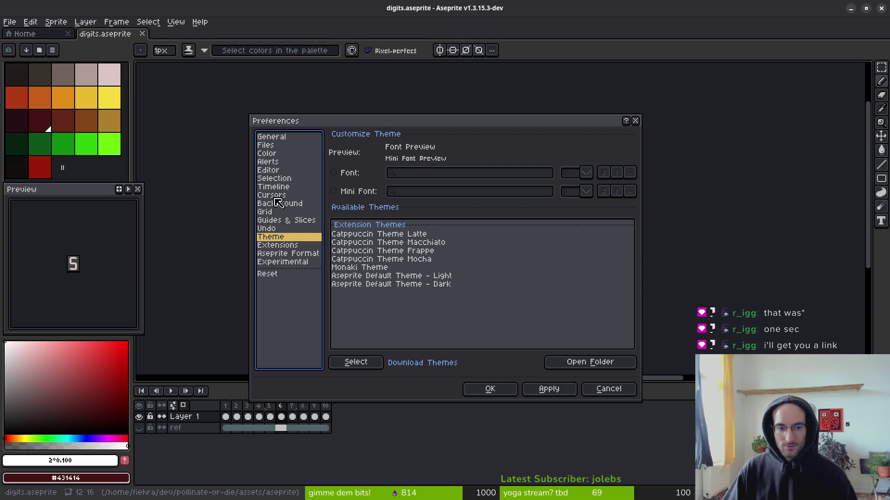
left_click(273, 171)
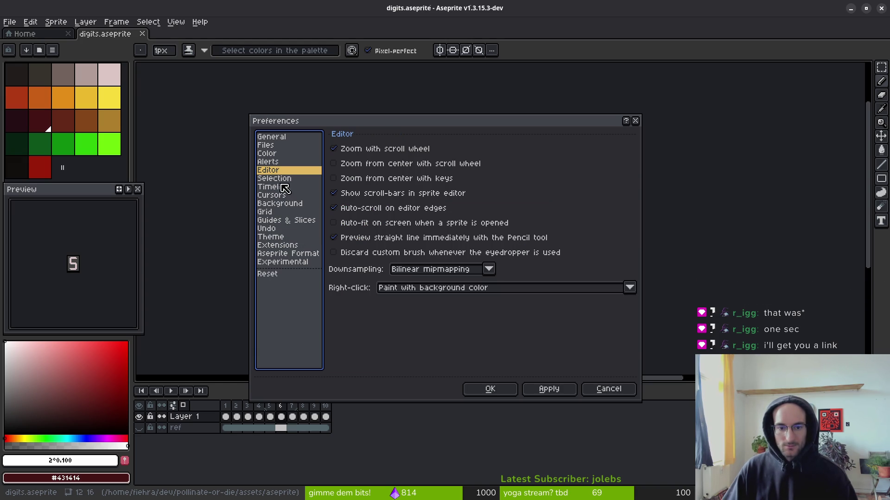
left_click(276, 161)
left_click(274, 145)
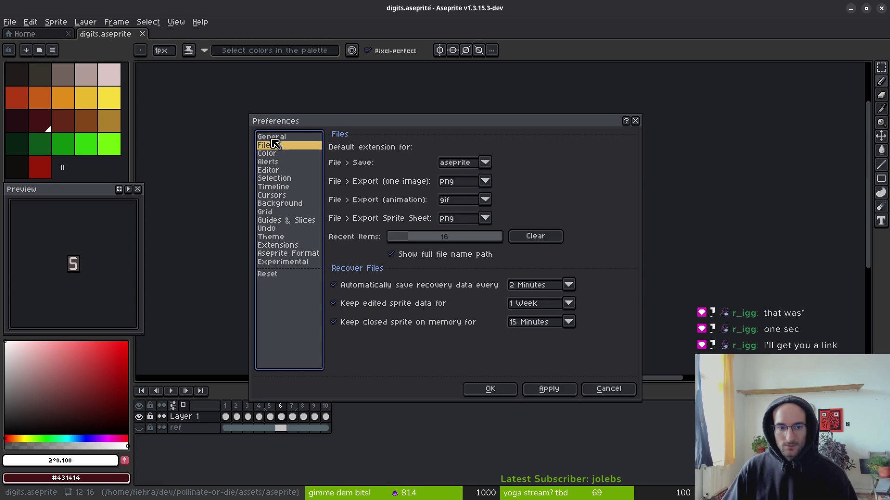
left_click(275, 137)
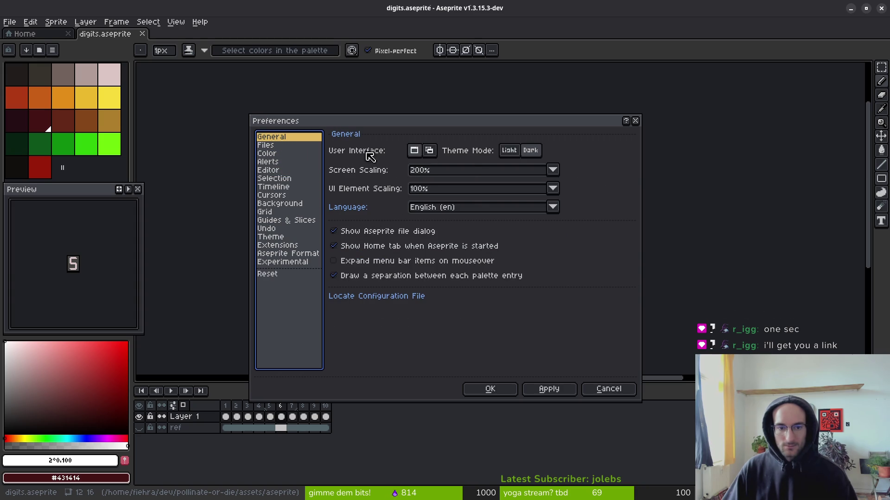
- Switch Theme Mode to Light, then back to Dark, and open the Screen Scaling list
left_click(509, 151)
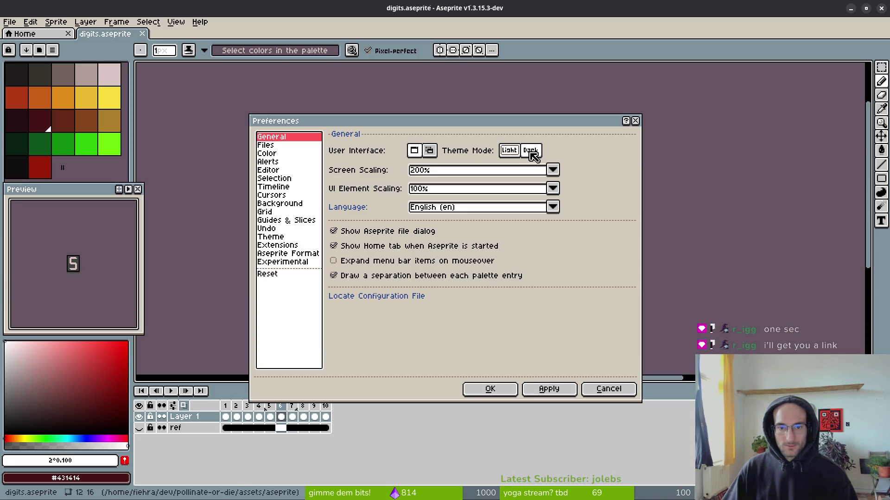
left_click(531, 151)
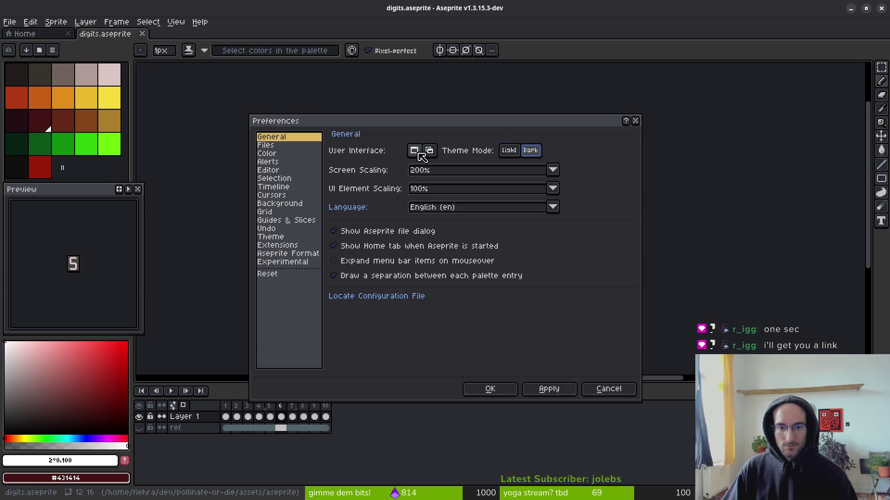
left_click(429, 176)
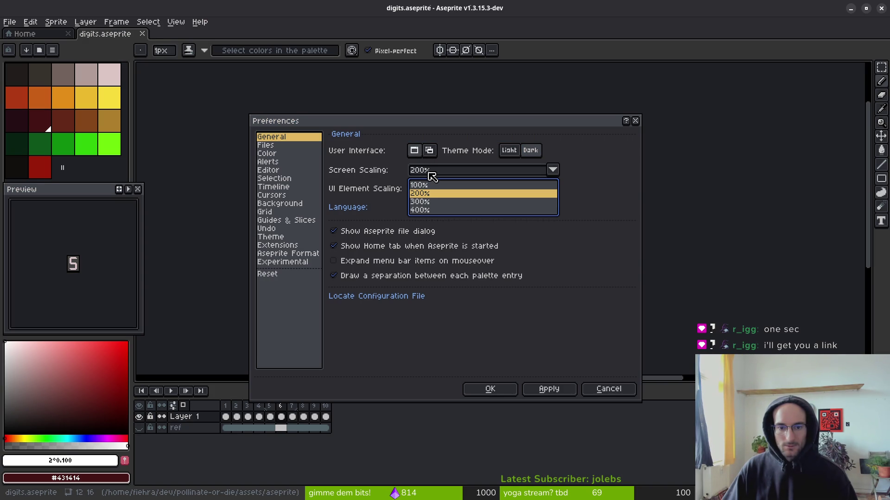
- Try 100% screen scaling, then restore it to 200%
left_click(432, 176)
left_click(432, 175)
left_click(433, 186)
left_click(434, 175)
left_click(434, 193)
left_click(412, 190)
left_click(413, 189)
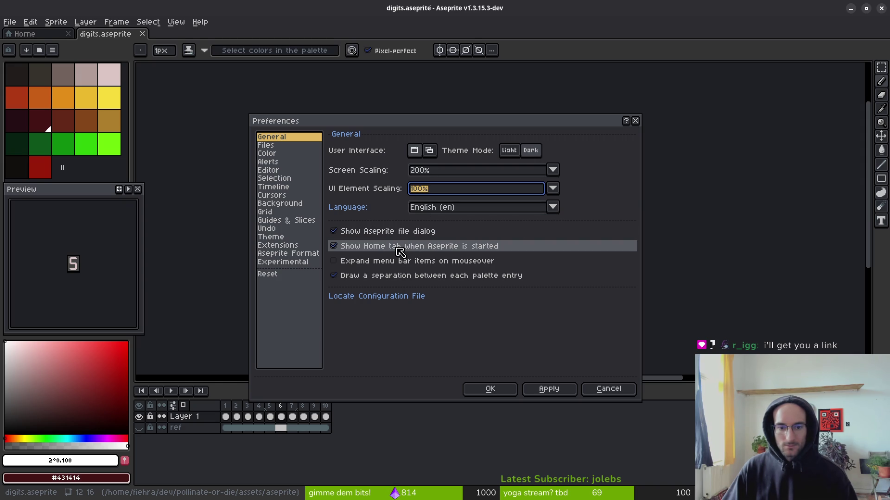
- Review the Aseprite Format cel content options, leaving the format unchanged
left_click(290, 262)
left_click(289, 254)
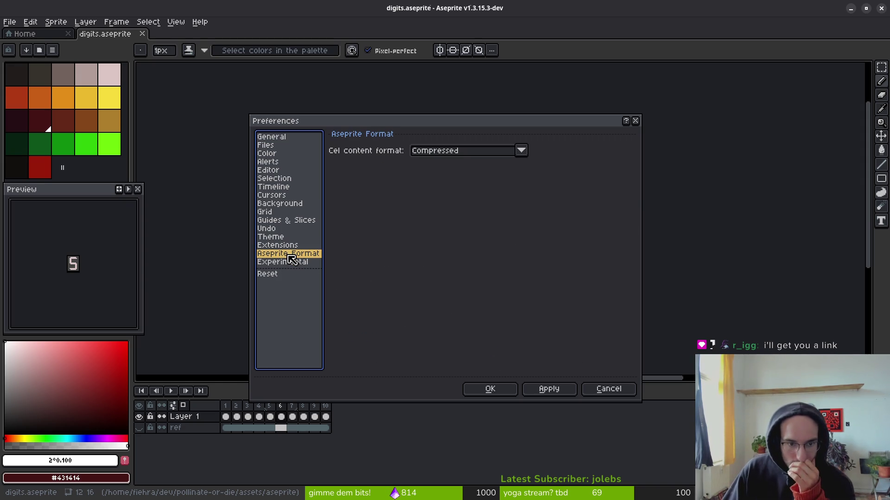
left_click(464, 151)
left_click(373, 208)
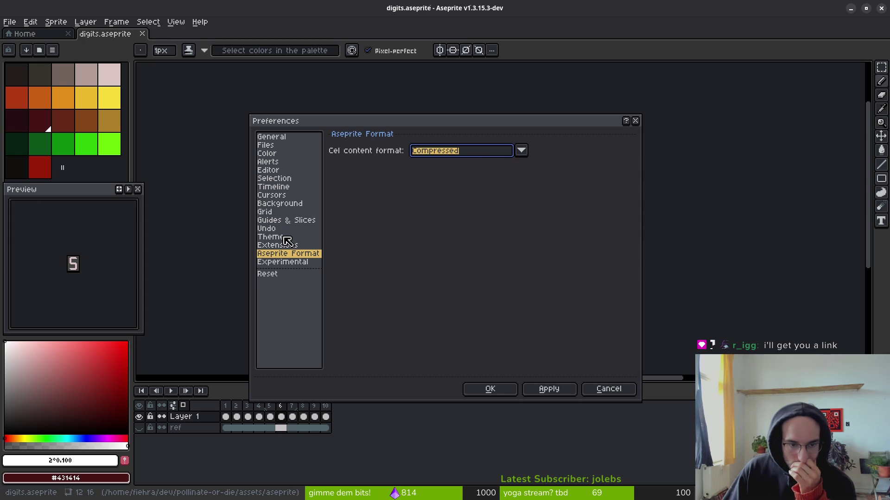
left_click(277, 246)
- On the Theme page, try the Catppuccin Latte, Macchiato, default light/dark and Frappe themes
key("Up")
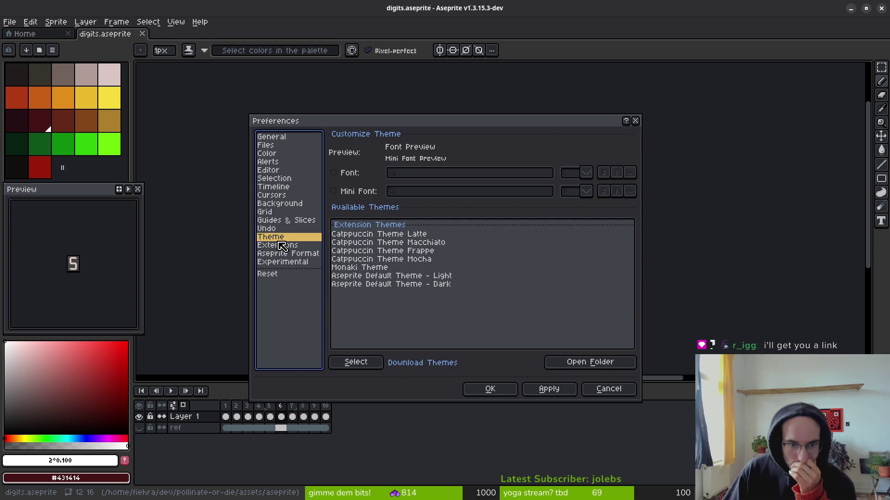
left_click(407, 237)
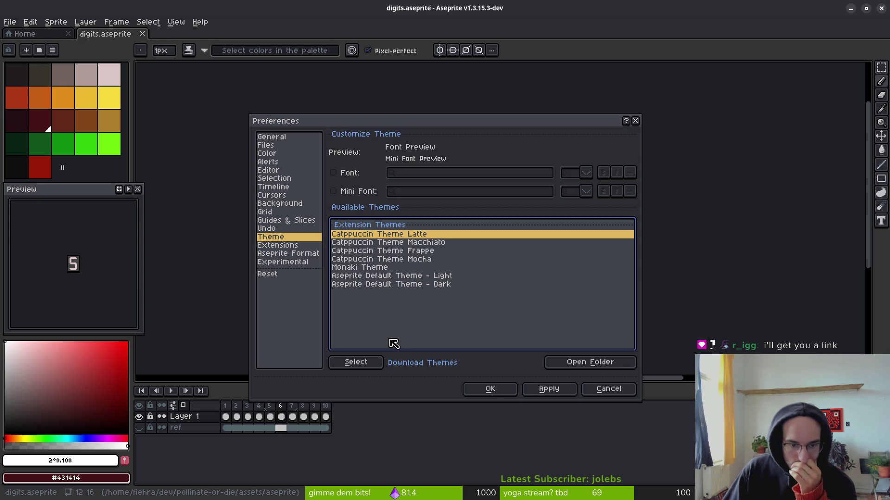
left_click(546, 393)
left_click(383, 242)
left_click(546, 389)
left_click(451, 276)
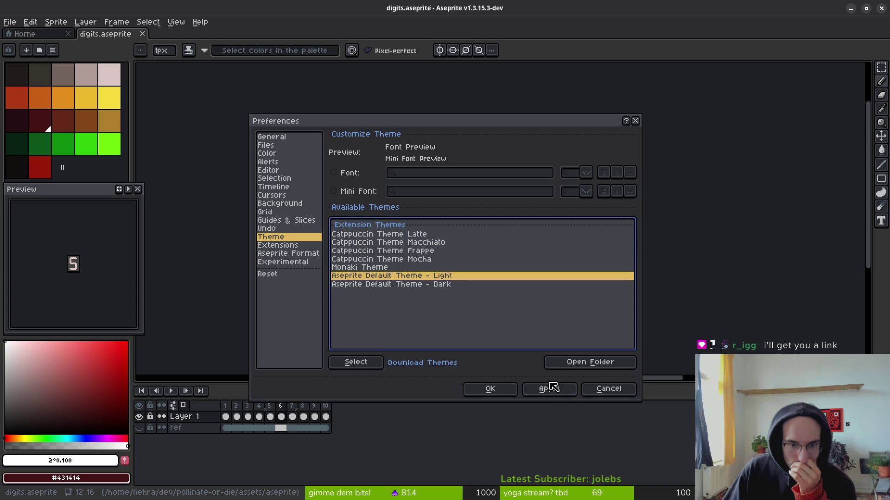
left_click(552, 389)
left_click(446, 284)
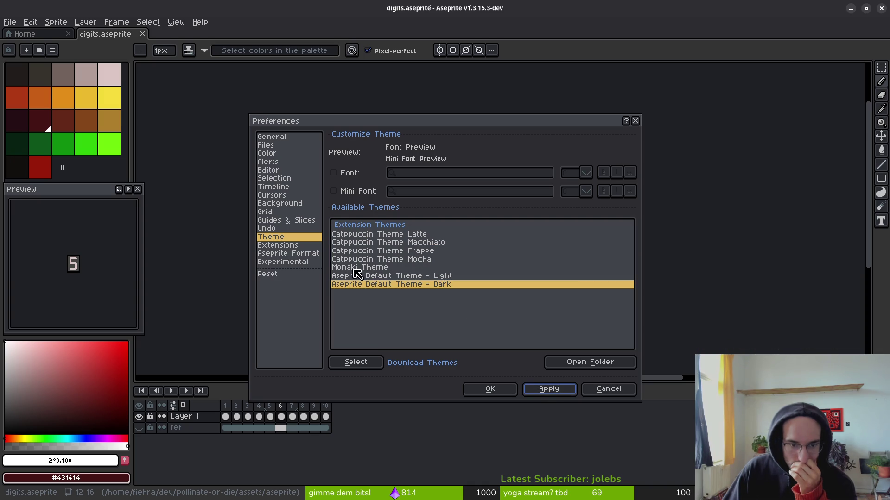
left_click(387, 253)
- Check the Undo settings, then select the Catppuccin Theme Latte entry under Extensions
left_click(275, 228)
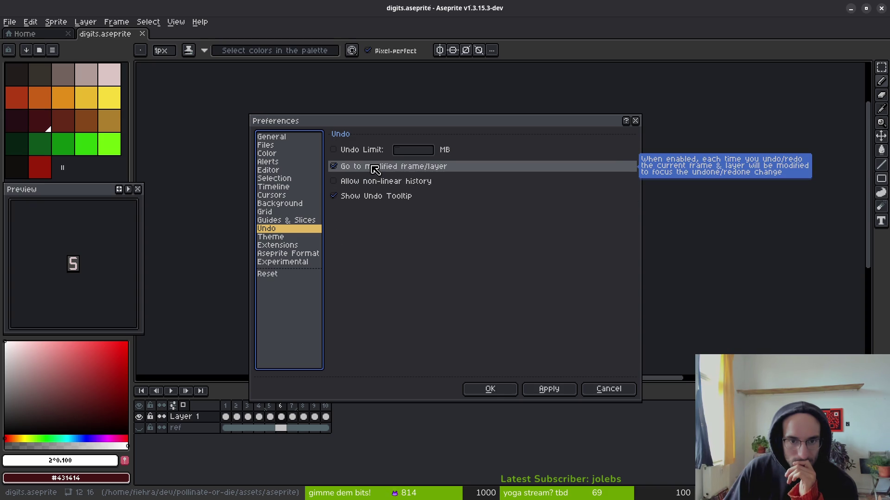
left_click(277, 237)
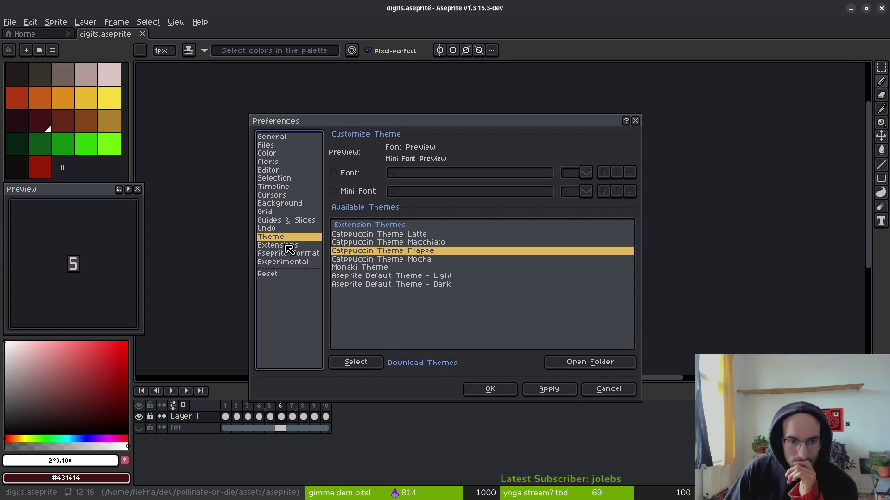
left_click(288, 245)
left_click(295, 254)
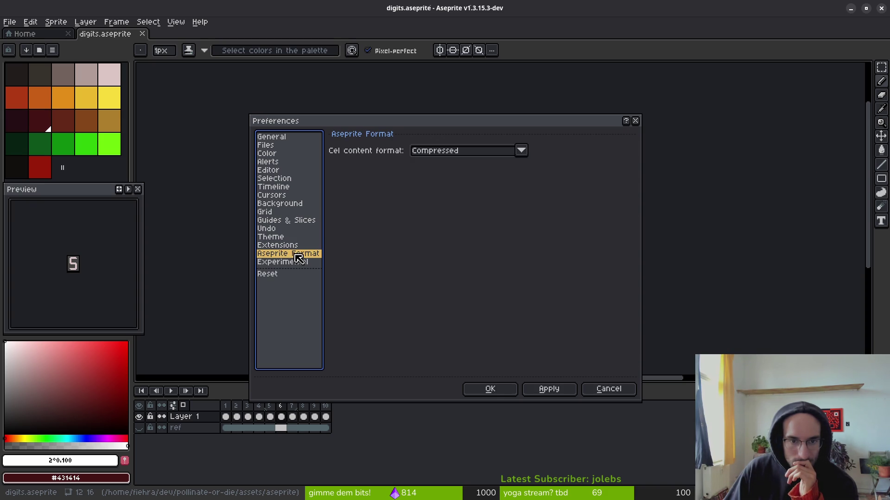
left_click(288, 247)
left_click(359, 147)
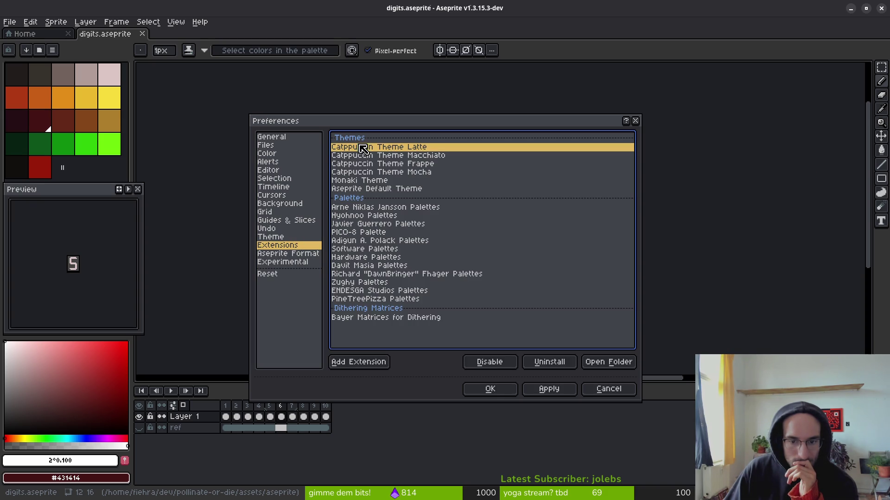
- Uninstall the Catppuccin Latte, Macchiato, Frappe and Mocha theme extensions, confirming each
left_click(541, 366)
left_click(424, 278)
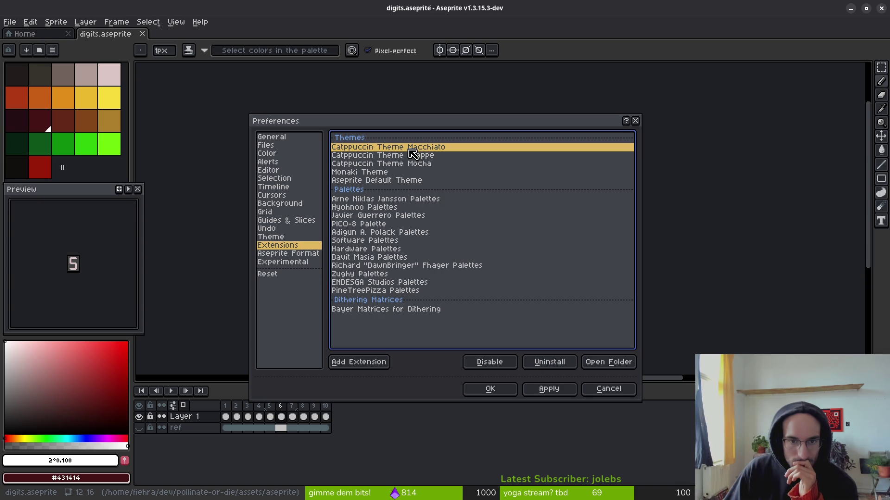
left_click(546, 362)
left_click(430, 278)
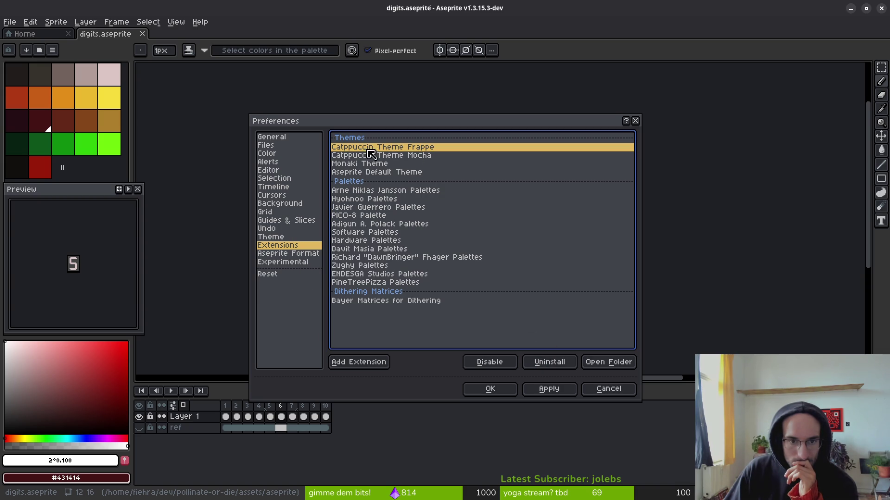
left_click(550, 364)
left_click(438, 278)
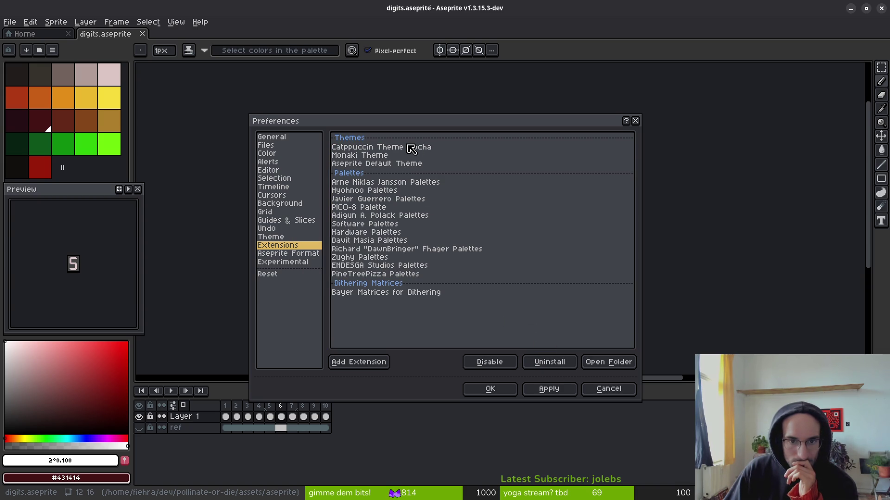
left_click(418, 147)
left_click(551, 363)
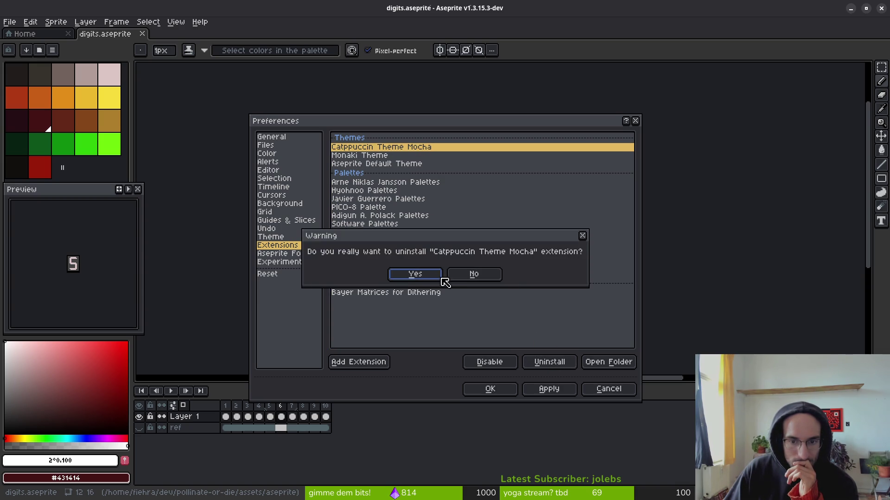
left_click(444, 279)
- Compare the remaining Monaki and default themes and look over the palette extensions
left_click(376, 157)
left_click(373, 148)
left_click(376, 156)
left_click(373, 190)
left_click(374, 240)
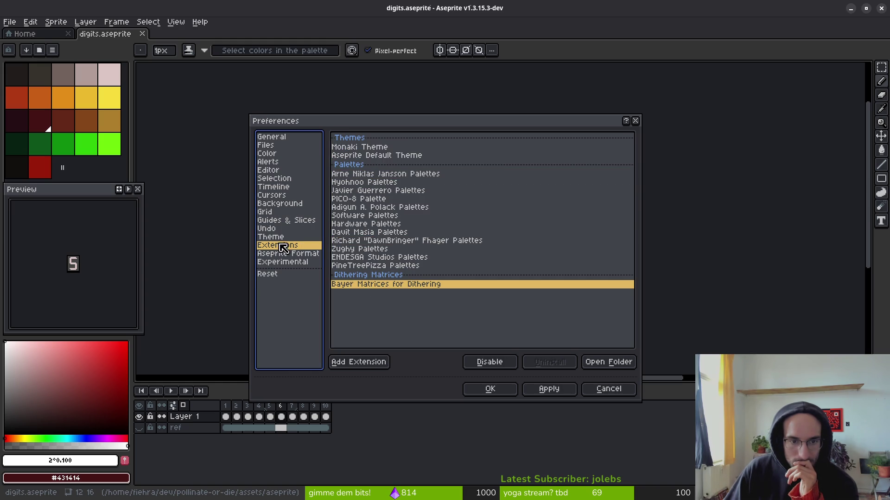
- Apply the Monaki Theme, close Preferences with OK, and close the digits.aseprite tab
left_click(278, 237)
left_click(369, 235)
left_click(540, 390)
left_click(492, 390)
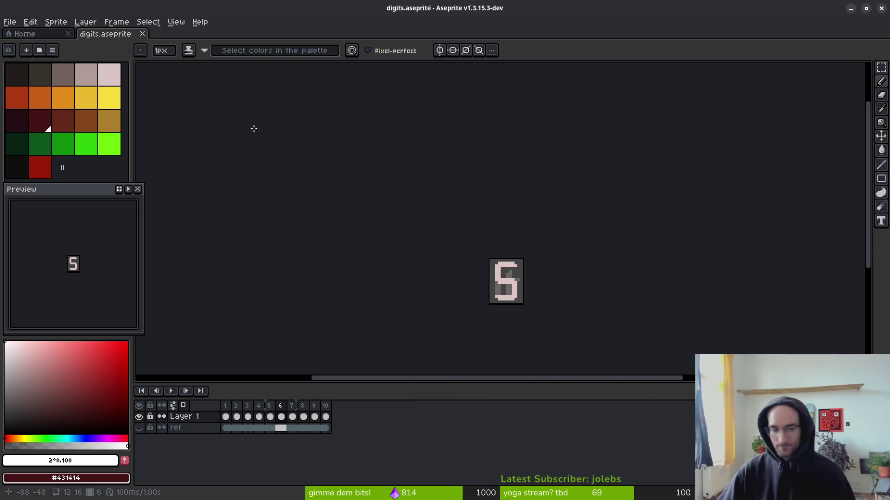
left_click(141, 33)
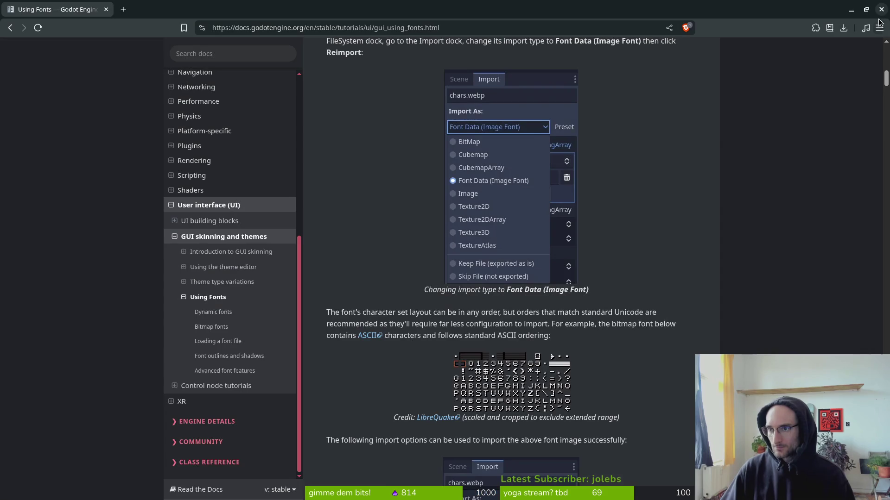
scroll(593, 213, "down", 4)
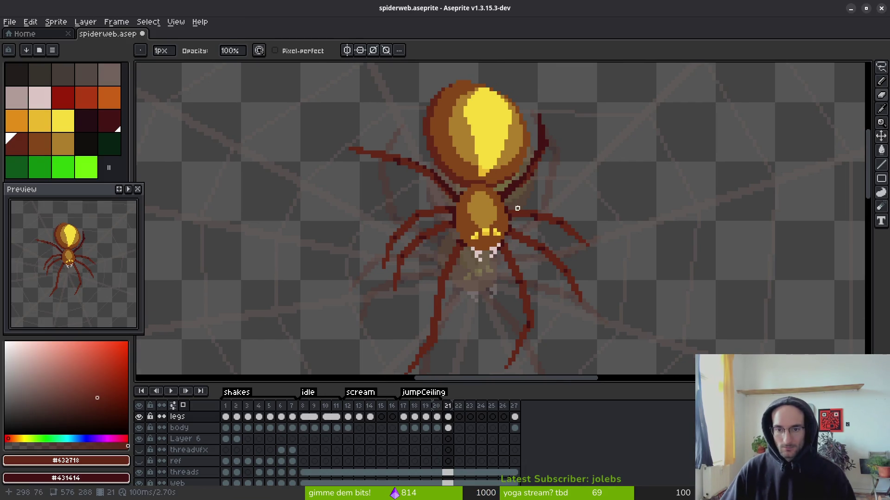
- Extend the upper-right leg upward on frame 21 with dark pencil pixels
scroll(531, 201, "up", 2)
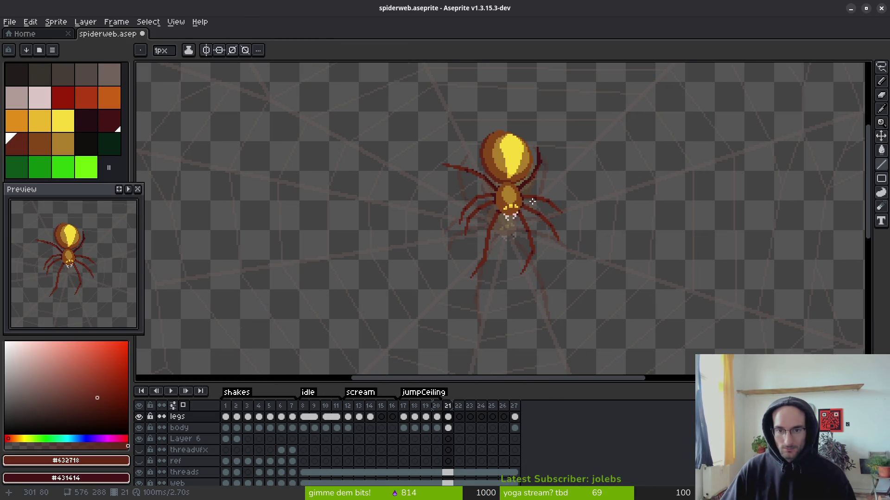
key("i")
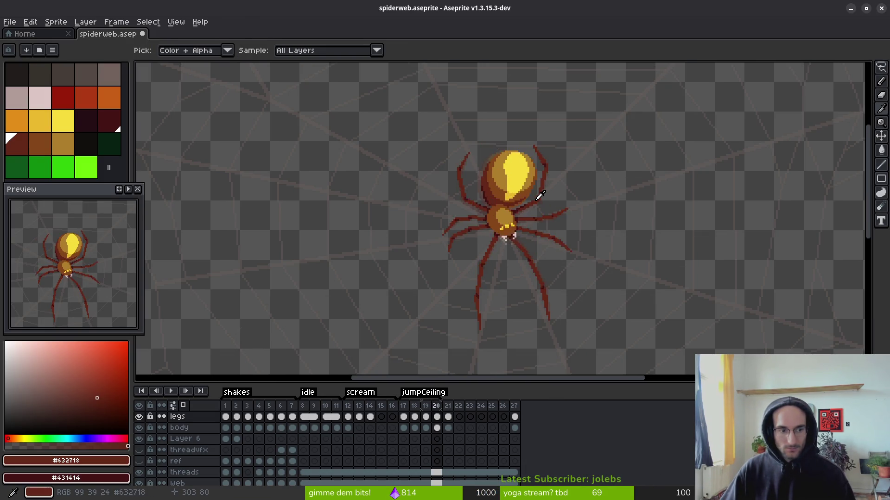
key("e")
scroll(505, 202, "up", 4)
scroll(519, 185, "down", 1)
scroll(524, 227, "down", 2)
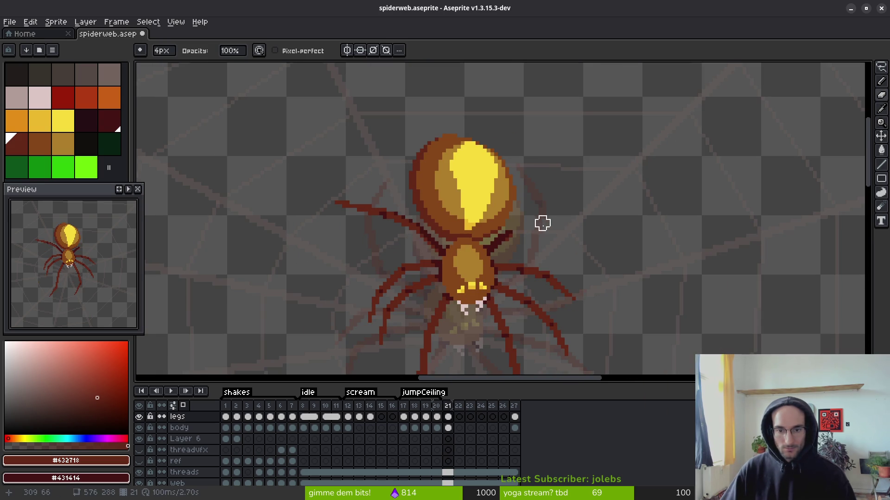
key("b")
scroll(532, 185, "up", 3)
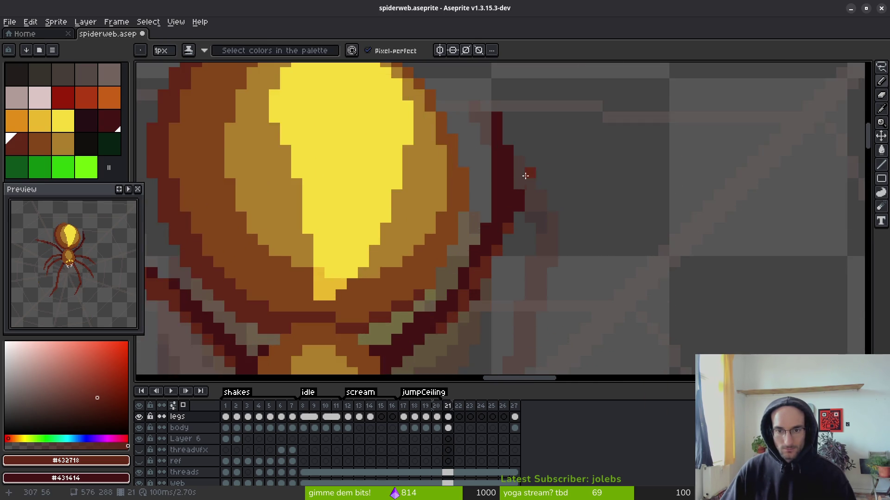
left_click_drag(494, 139, 494, 150)
left_click(505, 183)
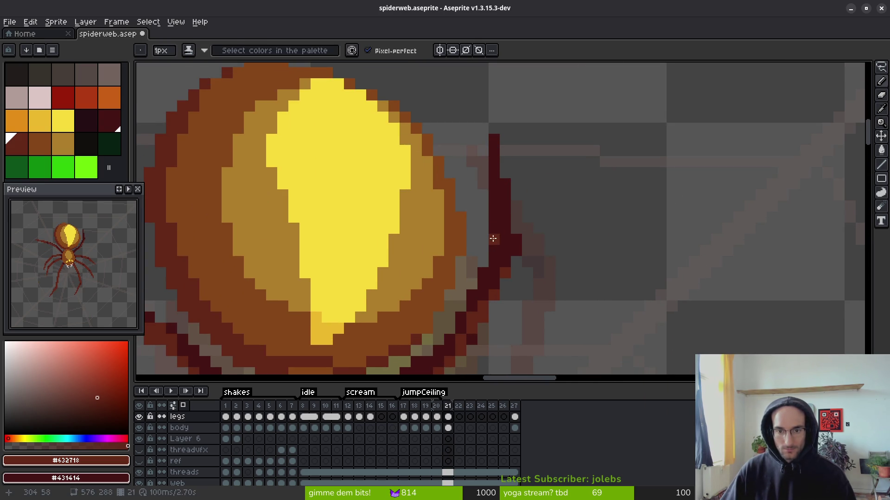
- Add a dark pixel near the leg top, undo a stray pixel, and erase the red pixels beside it
key("e")
key("b")
left_click(517, 227)
key("ctrl+z")
key("e")
key("minus")
key("minus")
key("minus")
scroll(505, 217, "down", 5)
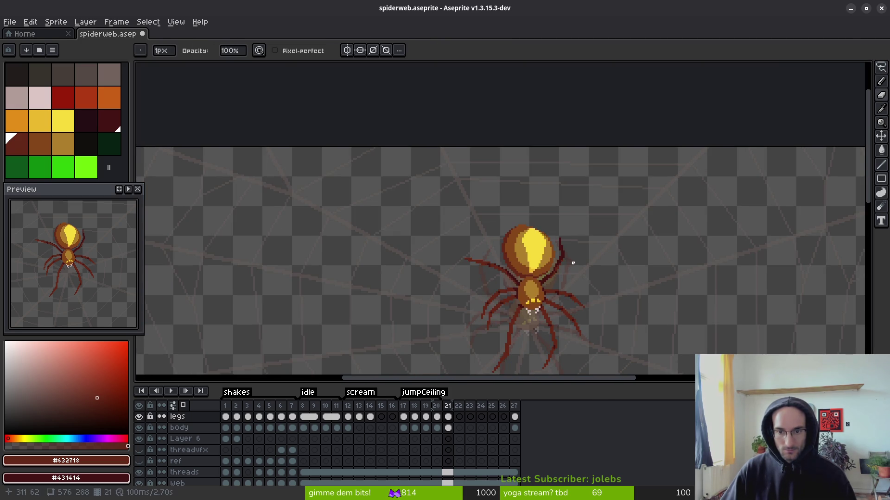
scroll(572, 263, "up", 5)
key("b")
left_click(576, 222)
scroll(576, 221, "down", 5)
scroll(575, 220, "up", 5)
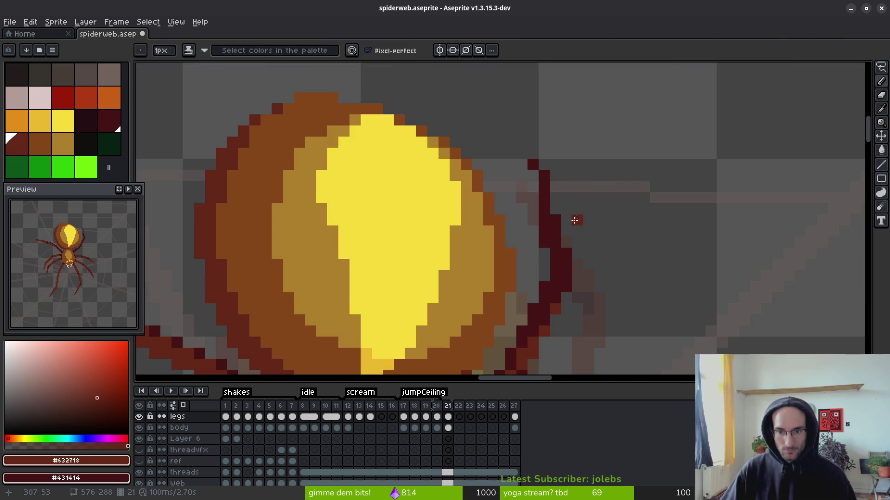
key("e")
left_click(544, 176)
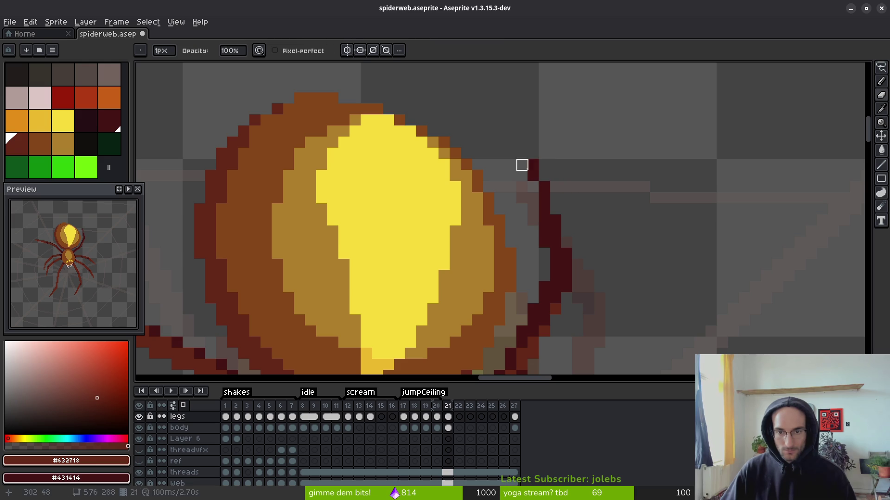
- Pan and zoom the canvas to inspect the spider's lower legs
scroll(576, 208, "down", 1)
key("b")
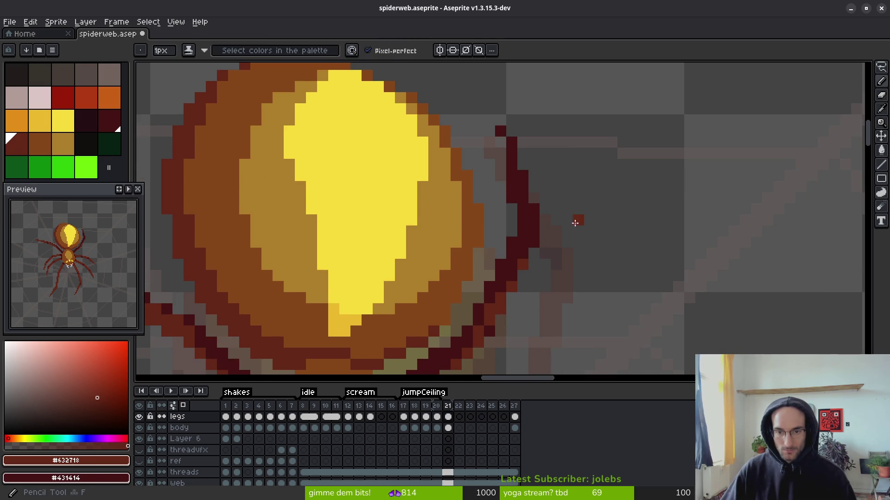
scroll(562, 196, "down", 2)
scroll(560, 215, "down", 1)
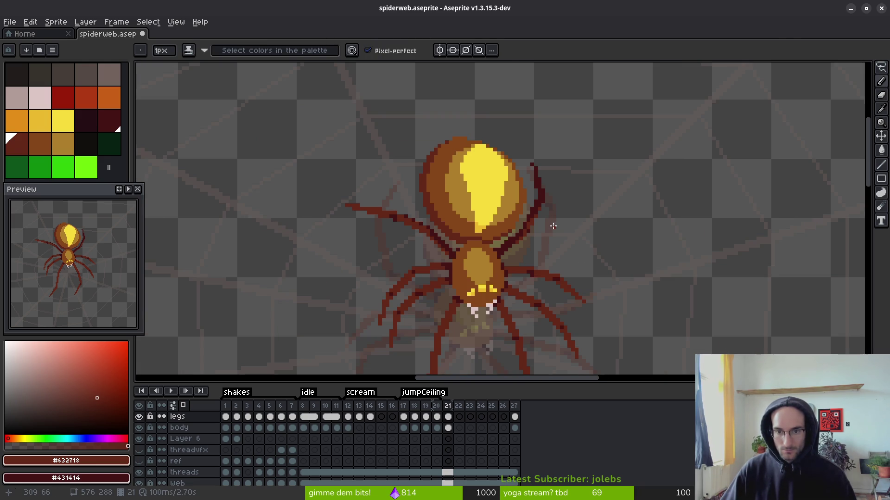
scroll(552, 225, "down", 1)
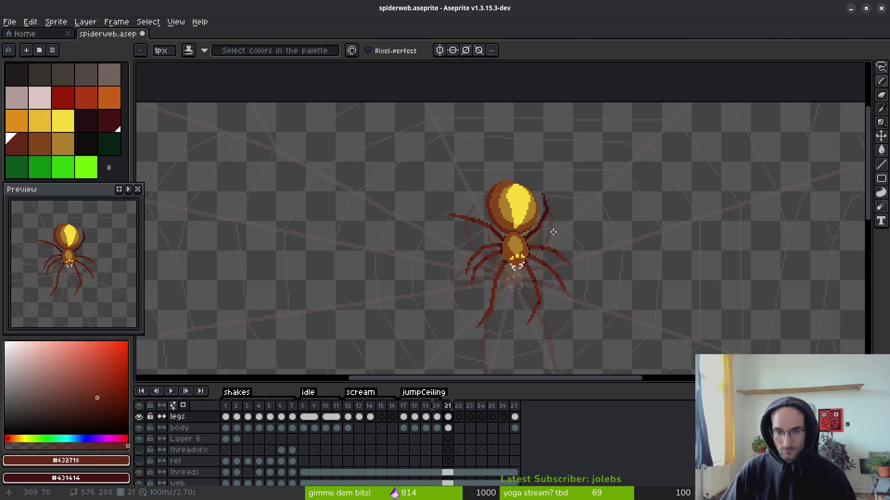
scroll(499, 239, "up", 3)
scroll(536, 258, "down", 2)
scroll(560, 268, "up", 1)
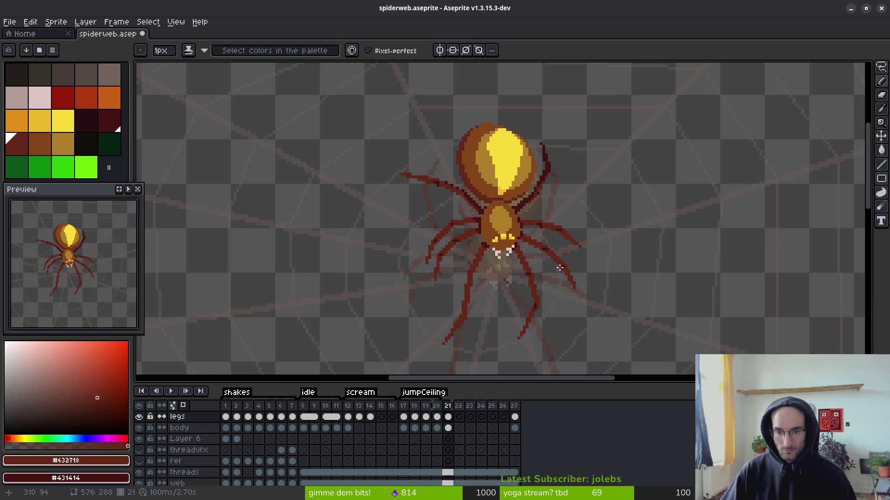
scroll(541, 281, "up", 4)
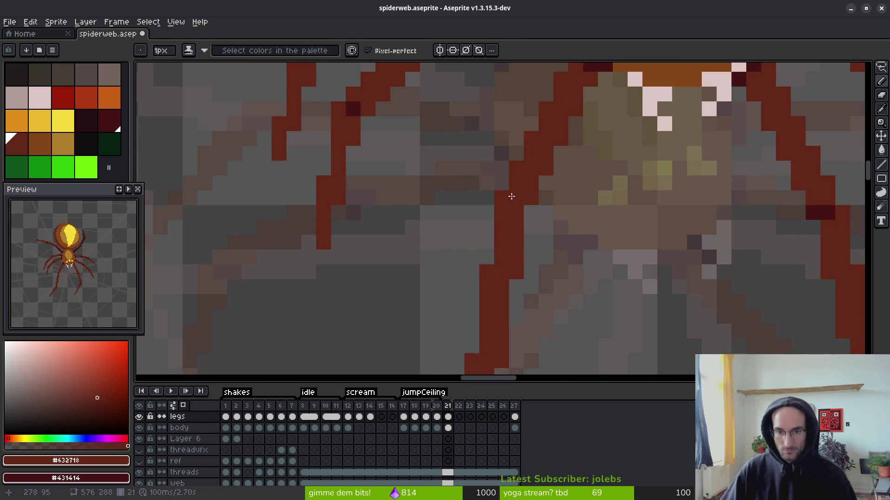
left_click_drag(540, 173, 526, 134)
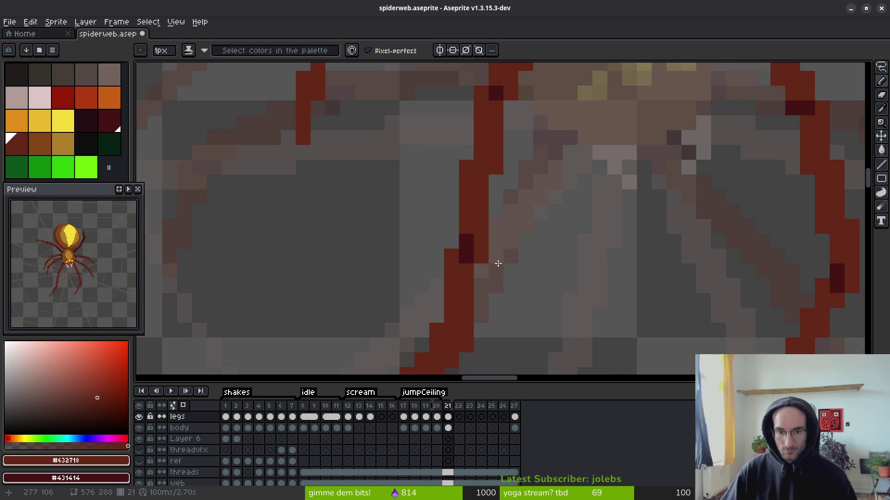
scroll(574, 289, "down", 3)
scroll(551, 236, "up", 4)
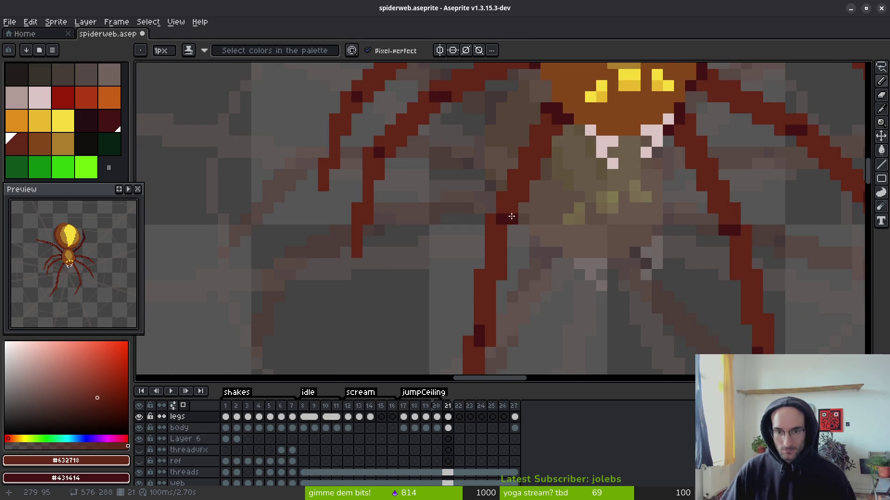
scroll(510, 216, "down", 3)
scroll(633, 256, "up", 3)
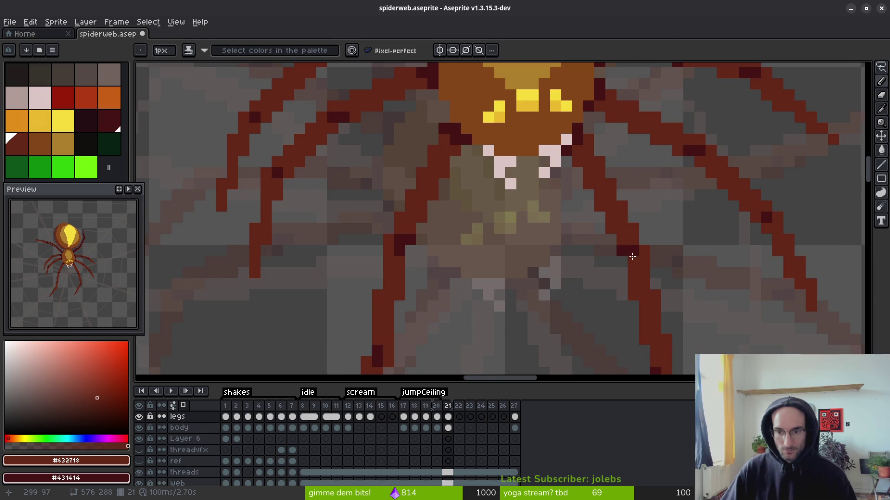
scroll(633, 256, "down", 3)
- Flip between frames 20, 21 and 22 to compare the leg shapes
key("comma")
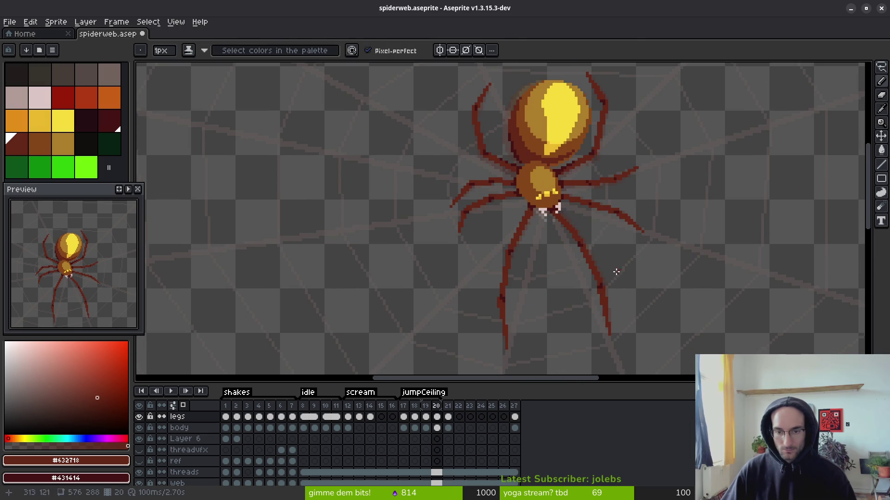
key("i")
key("period")
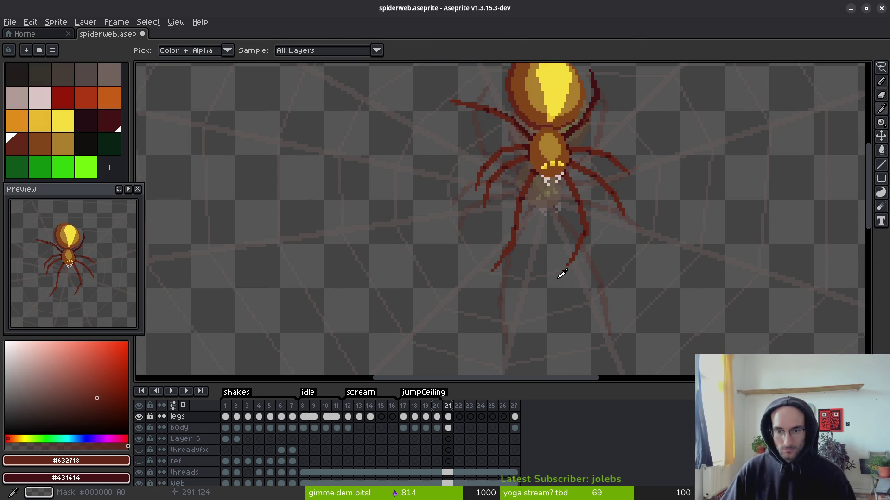
key("comma")
key("period")
key("period")
key("b")
scroll(524, 238, "up", 3)
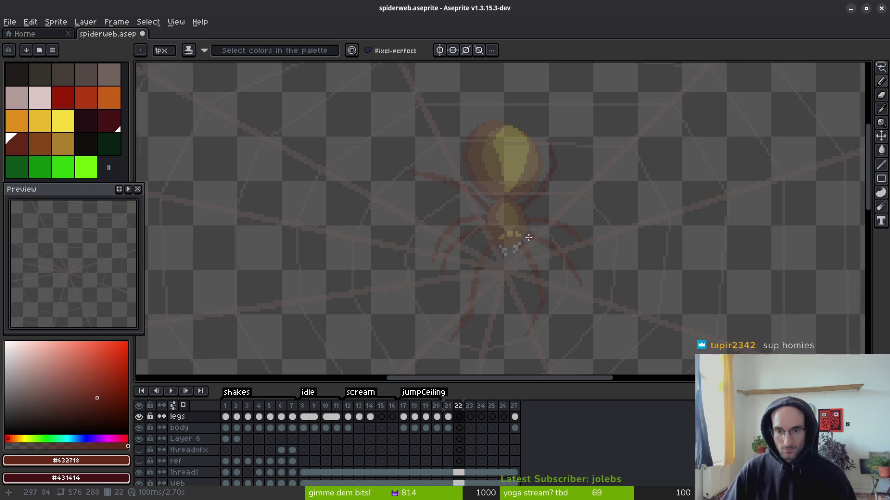
key("comma")
key("i")
key("period")
key("comma")
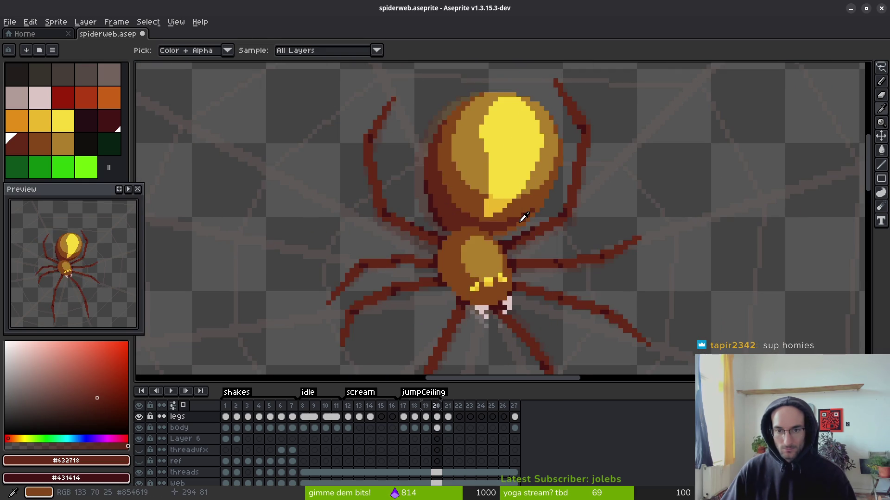
key("period")
key("comma")
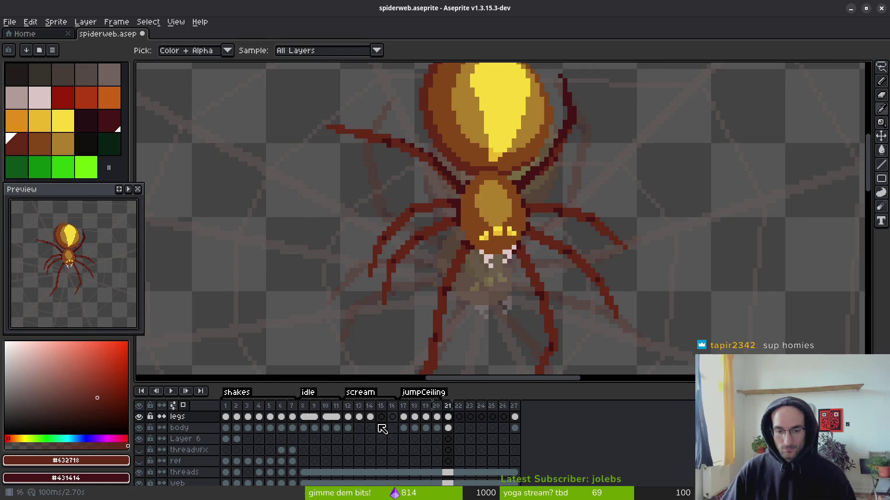
- Review legs-layer frames 12, 13, 14, 8, 1 and 6, then body-layer frames 12 and 17
left_click(350, 419)
key("b")
left_click(359, 420)
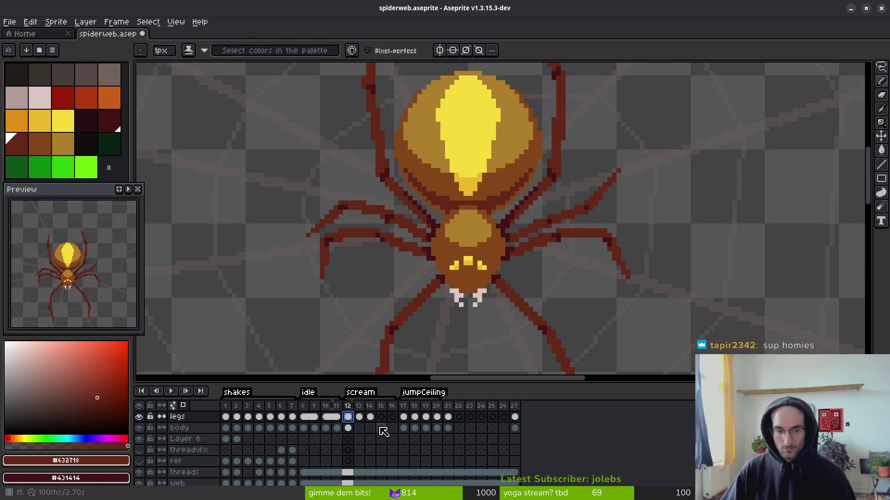
left_click(372, 420)
left_click(304, 417)
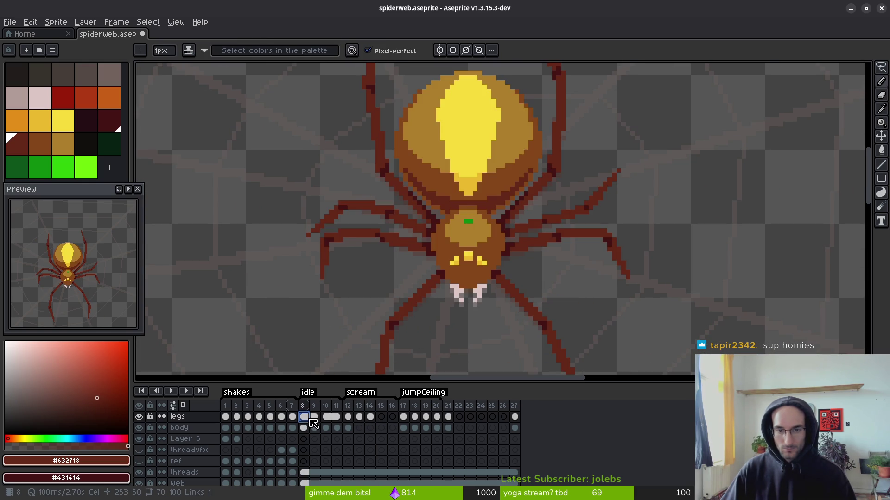
left_click(225, 417)
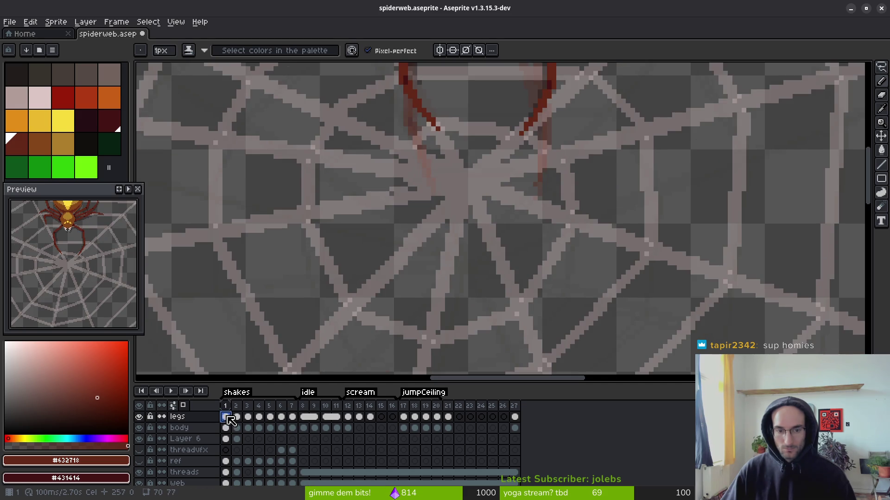
scroll(476, 313, "down", 3)
key("Right")
key("Right")
key("Right")
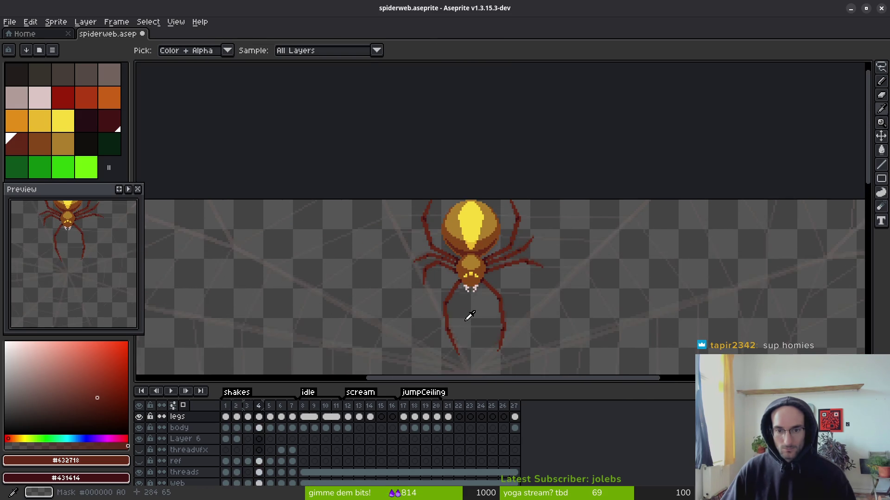
scroll(475, 267, "down", 3)
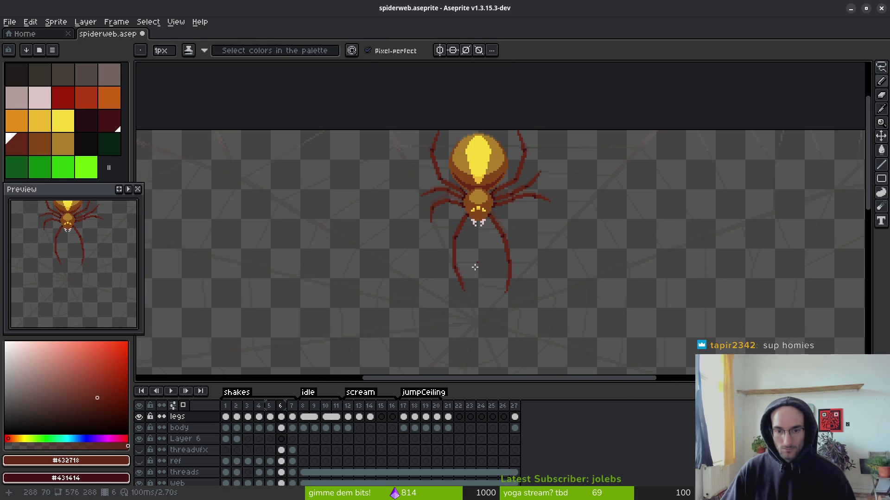
left_click(348, 427)
left_click(403, 428)
scroll(465, 233, "down", 1)
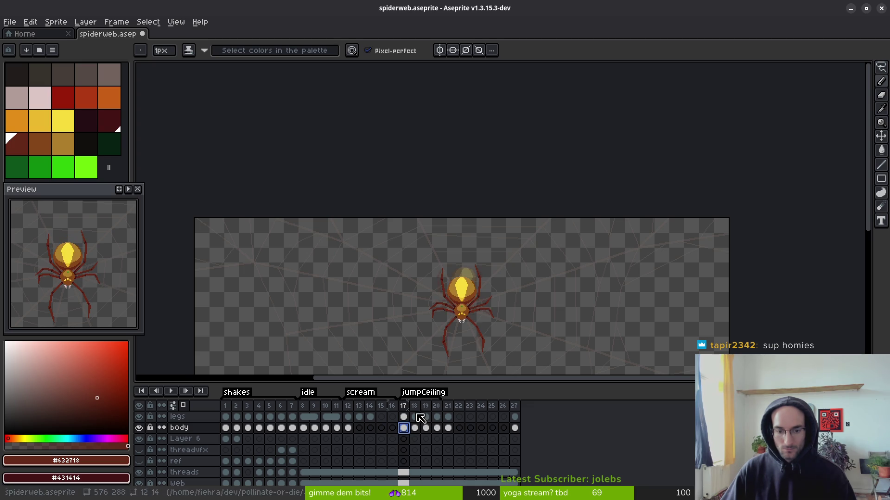
- Copy the spider's body cel from frame 17 into frame 22 and save the sprite
scroll(485, 235, "up", 3)
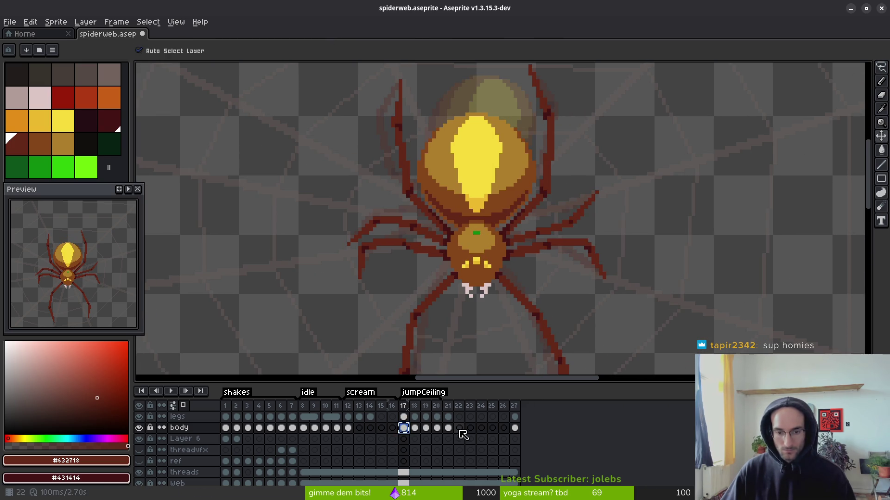
left_click(448, 427)
left_click_drag(515, 231, 521, 268)
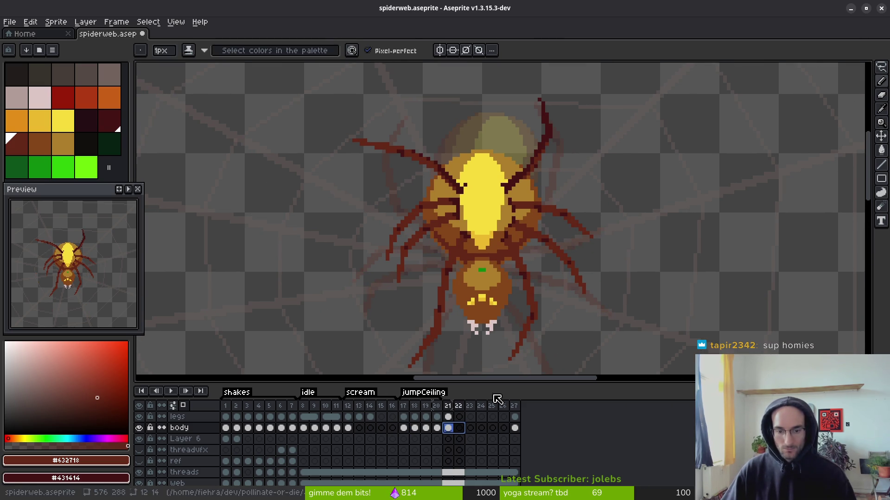
left_click(459, 428)
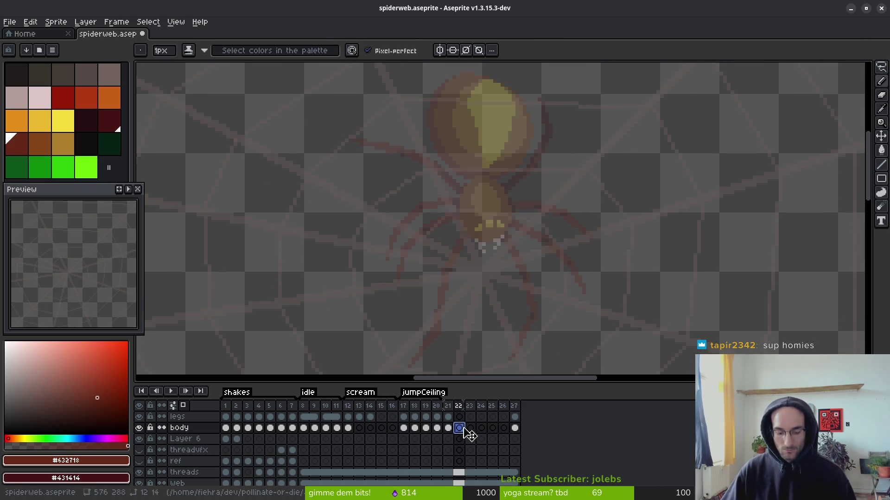
left_click(403, 428)
key("ctrl+c")
left_click(459, 428)
key("ctrl+v")
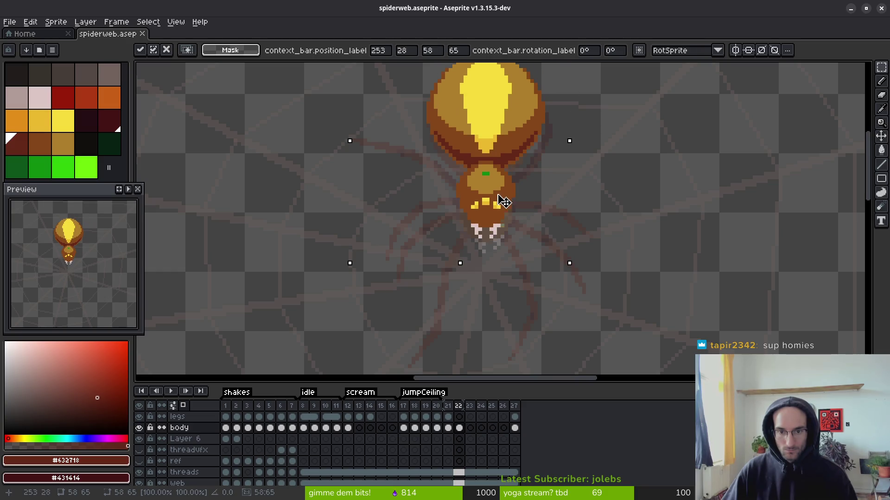
key("Return")
key("ctrl+s")
- Draw a straight dark-red leg line up-left from the body, then bring the GitHub fonts page forward
scroll(498, 216, "down", 2)
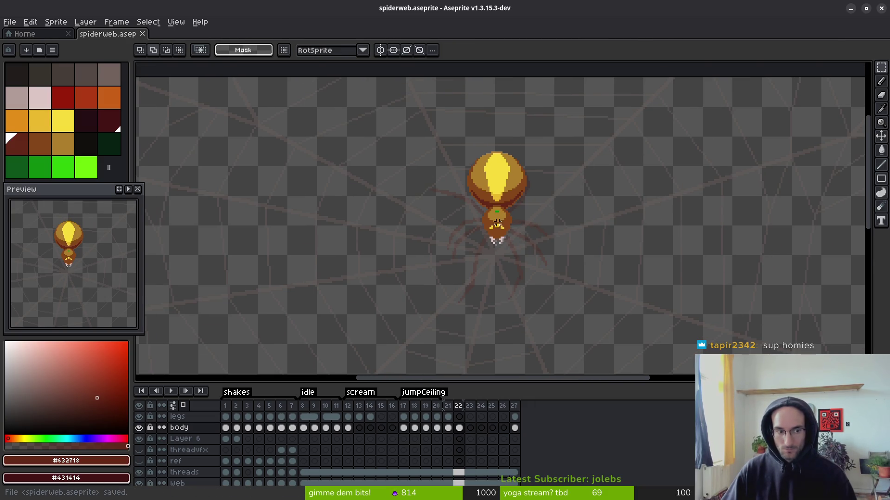
key("b")
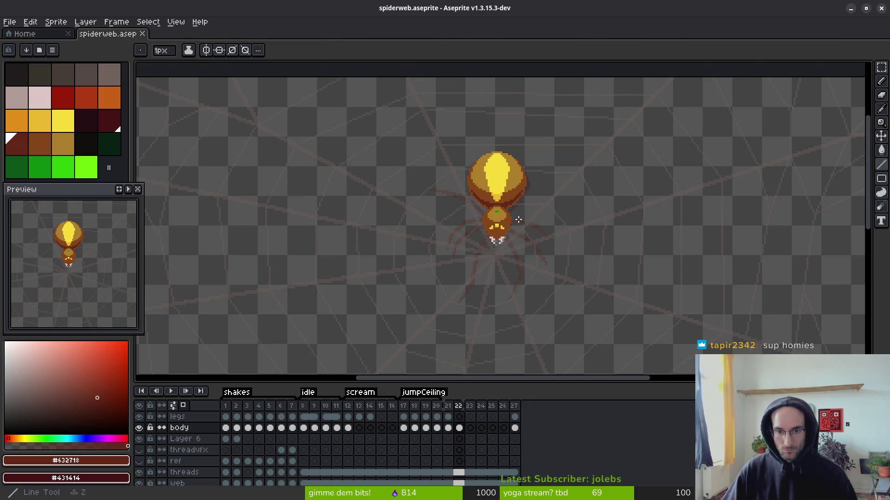
scroll(503, 226, "up", 3)
scroll(497, 221, "up", 3)
mouse_move(496, 221)
left_mouse_down()
mouse_move(485, 286)
mouse_move(502, 239)
left_mouse_up()
scroll(559, 262, "down", 3)
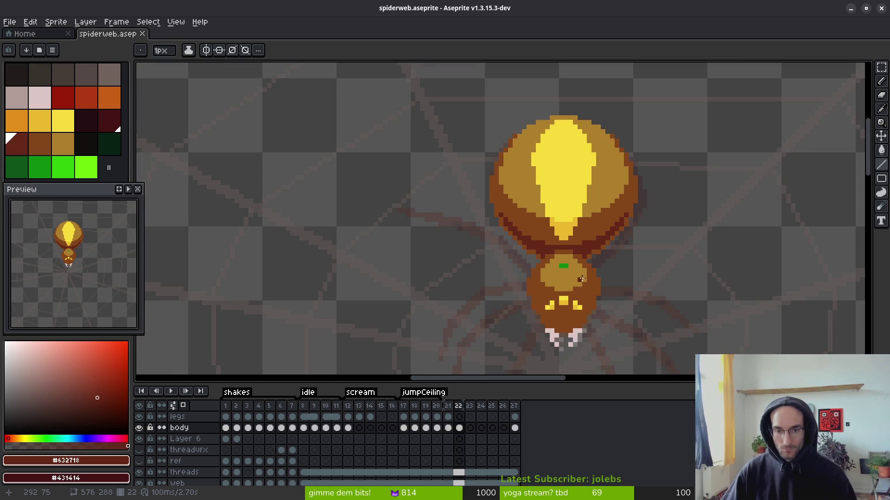
key("alt")
scroll(513, 272, "up", 2)
left_click_drag(513, 273, 545, 312)
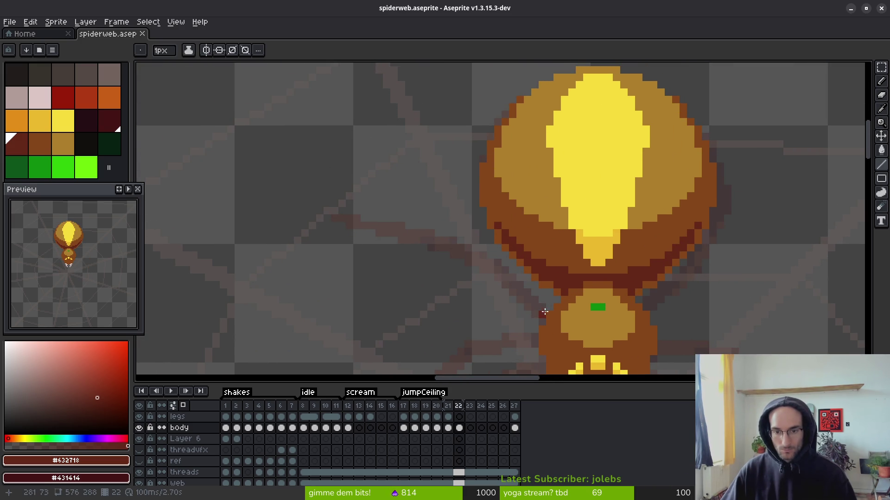
left_click(484, 248, "shift")
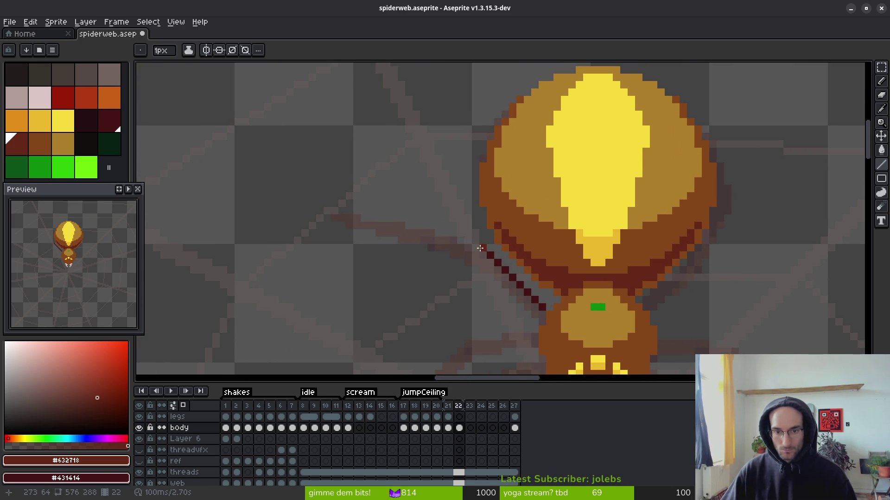
left_click(438, 189, "shift")
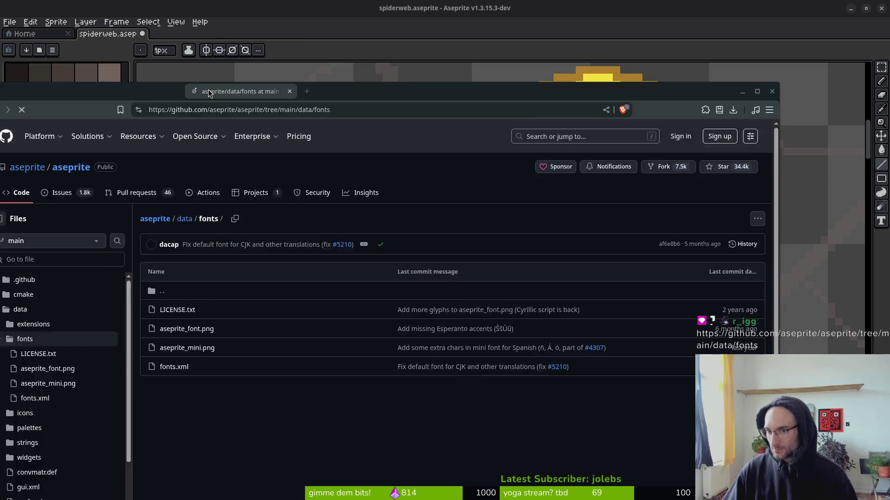
left_click_drag(207, 93, 231, 28)
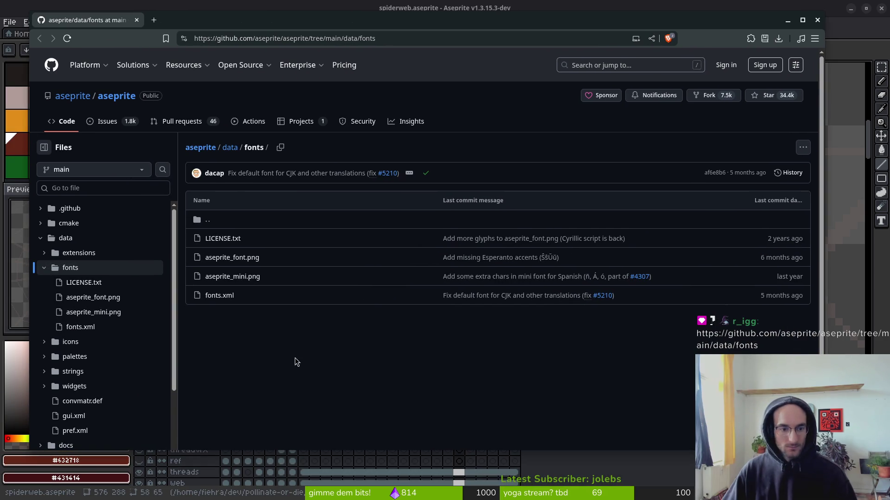
- Open aseprite_font.png on GitHub and view its raw font sheet image in a new tab
left_click(234, 258)
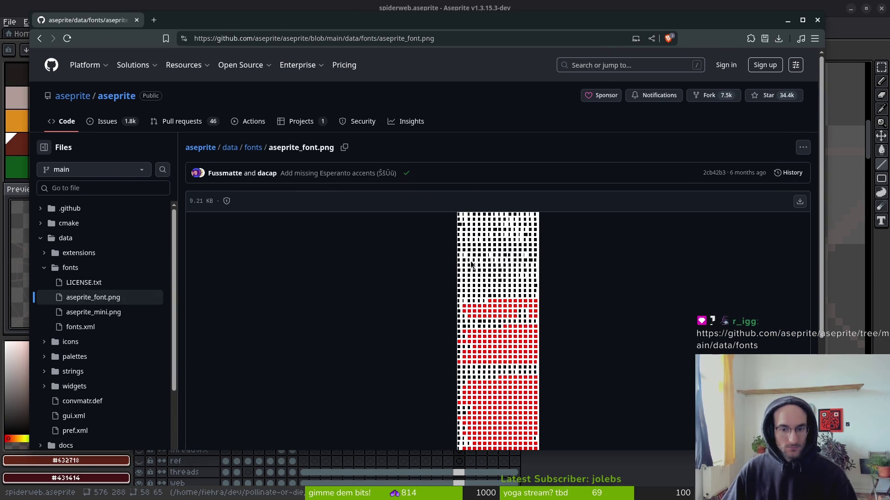
key("ctrl+plus")
key("ctrl+plus")
key("ctrl+plus")
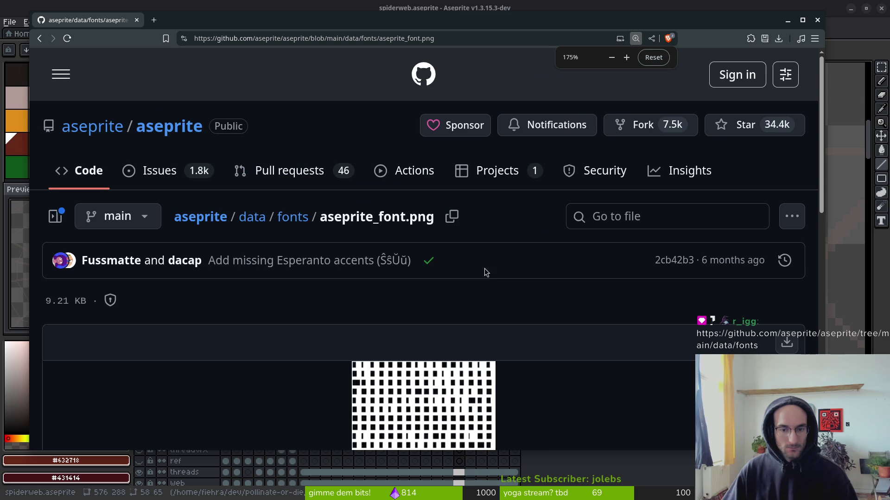
right_click(479, 310)
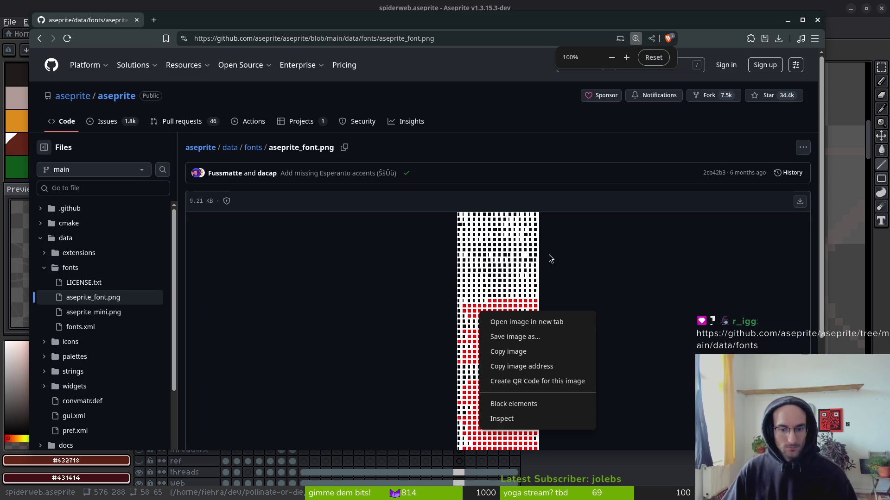
left_click(509, 322)
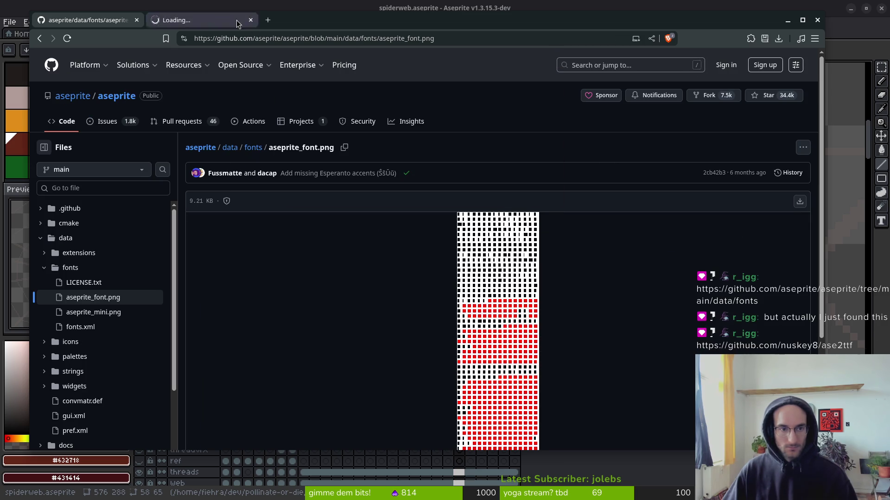
left_click(195, 18)
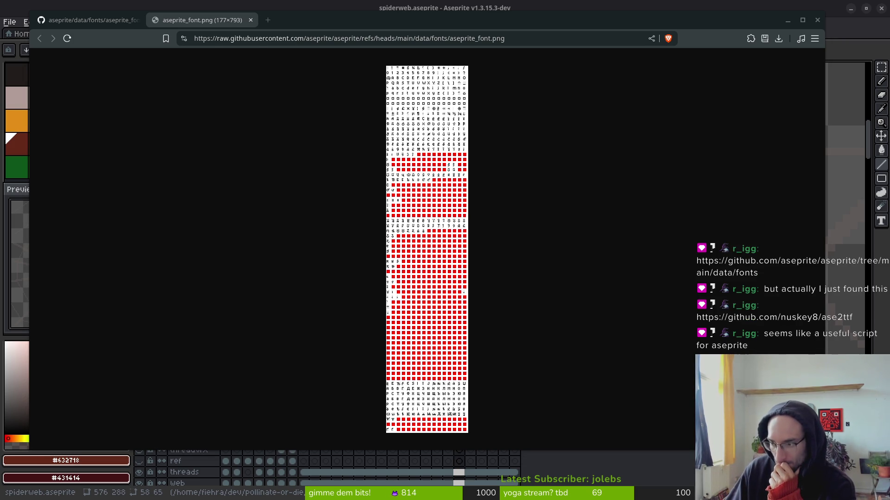
scroll(119, 240, "down", 2)
- Read through the ase2ttf README
scroll(119, 240, "down", 5)
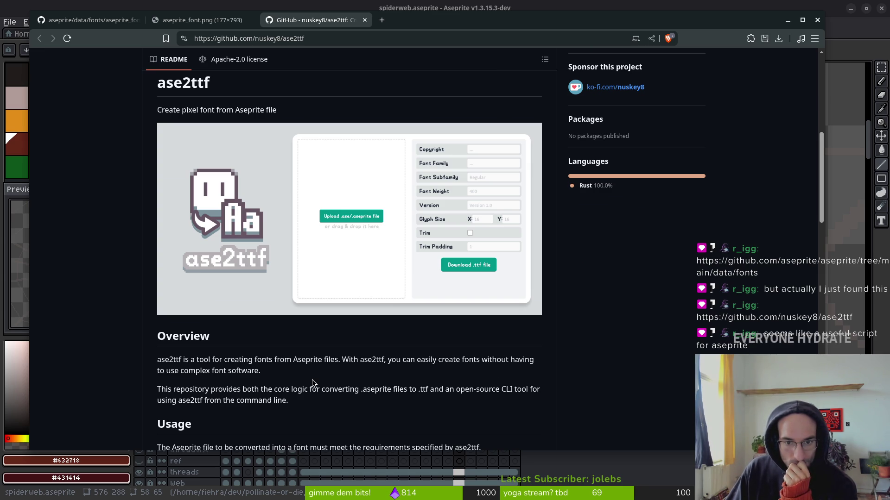
scroll(348, 372, "down", 5)
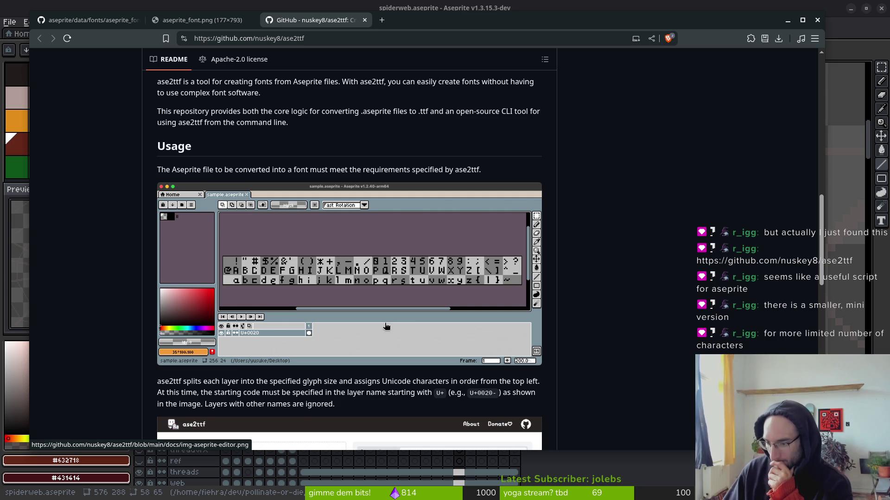
scroll(402, 285, "down", 10)
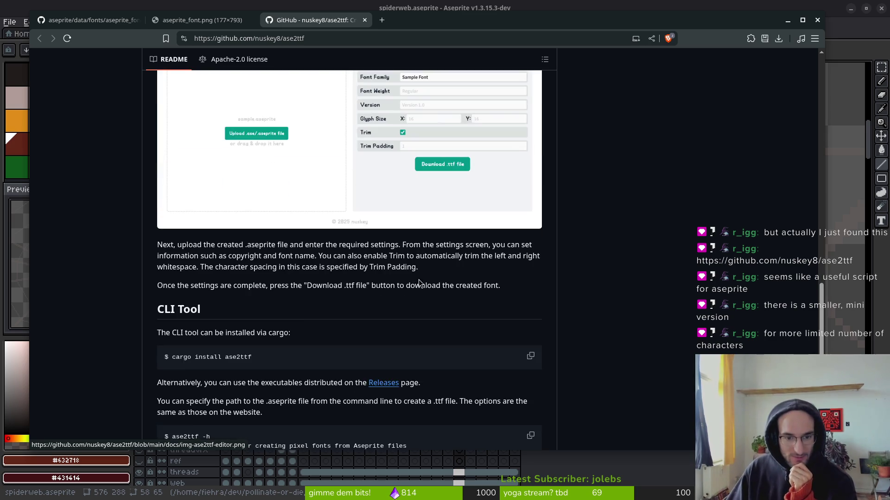
scroll(398, 331, "down", 3)
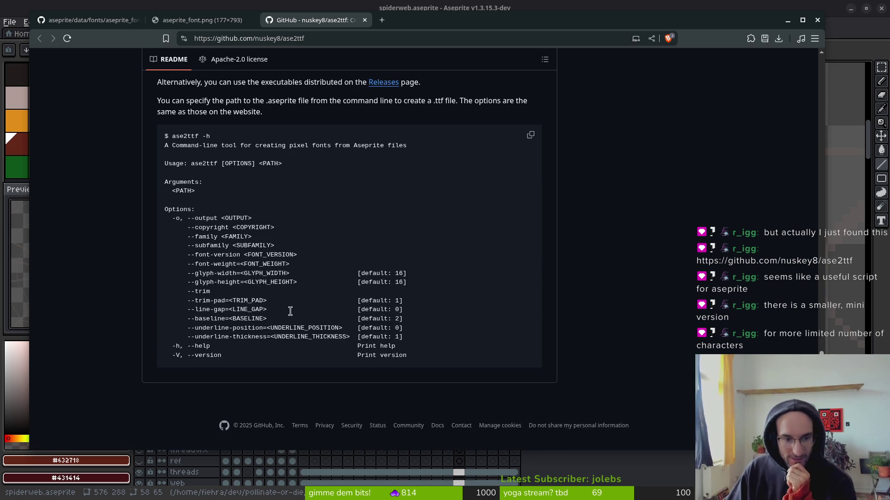
scroll(291, 315, "up", 7)
scroll(353, 334, "up", 18)
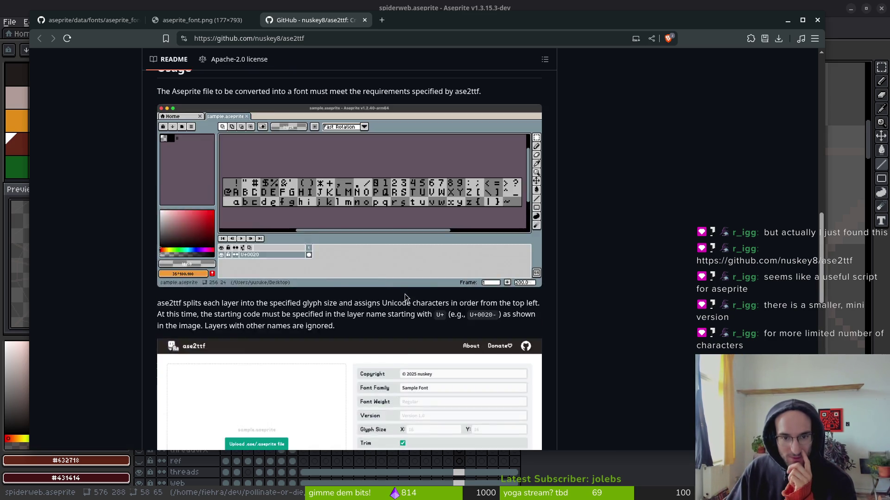
scroll(381, 291, "down", 7)
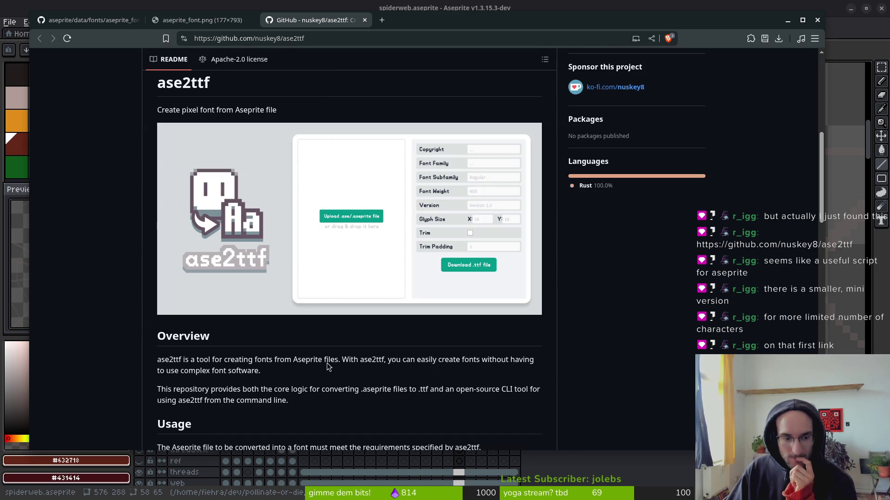
scroll(371, 271, "down", 5)
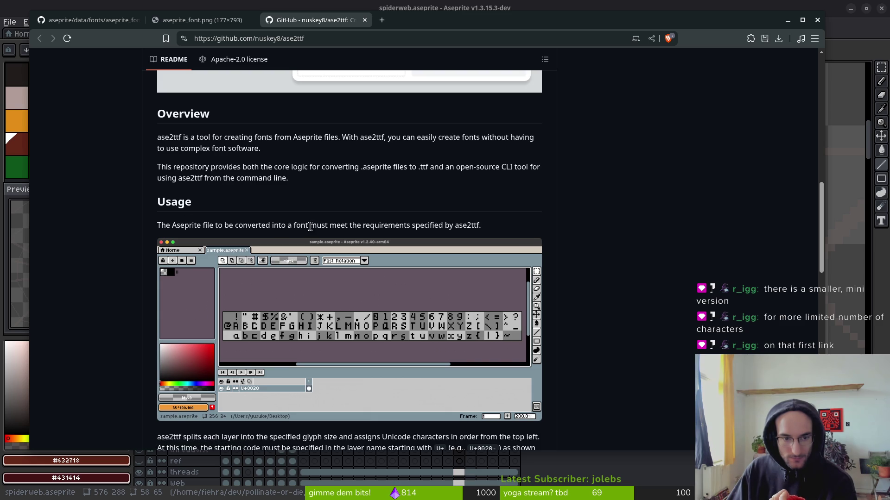
scroll(421, 224, "down", 5)
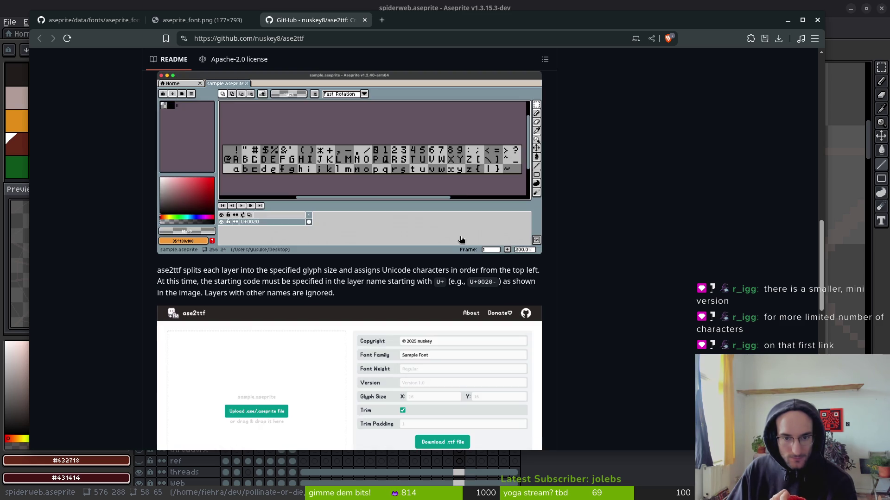
scroll(198, 267, "up", 4)
scroll(198, 268, "down", 2)
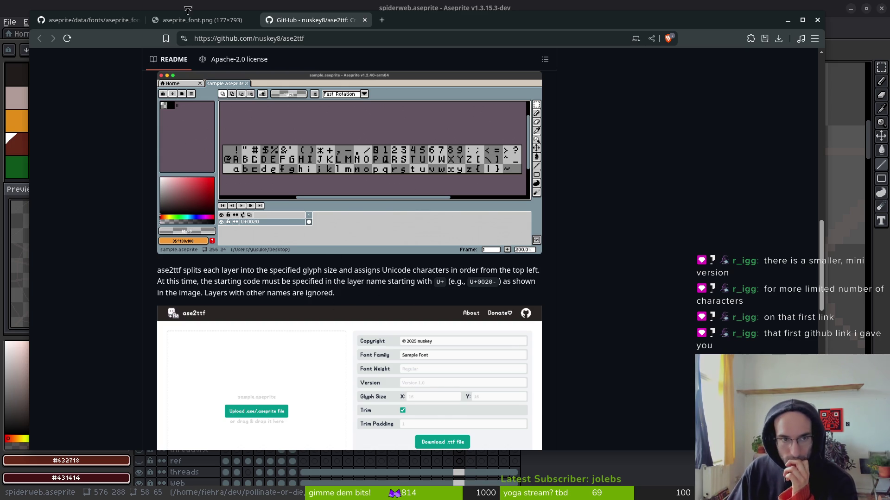
- Close the raw aseprite_font.png tab and go back to the data/fonts listing
left_click(200, 20)
left_click(113, 23)
left_click(250, 20)
key("alt+Left")
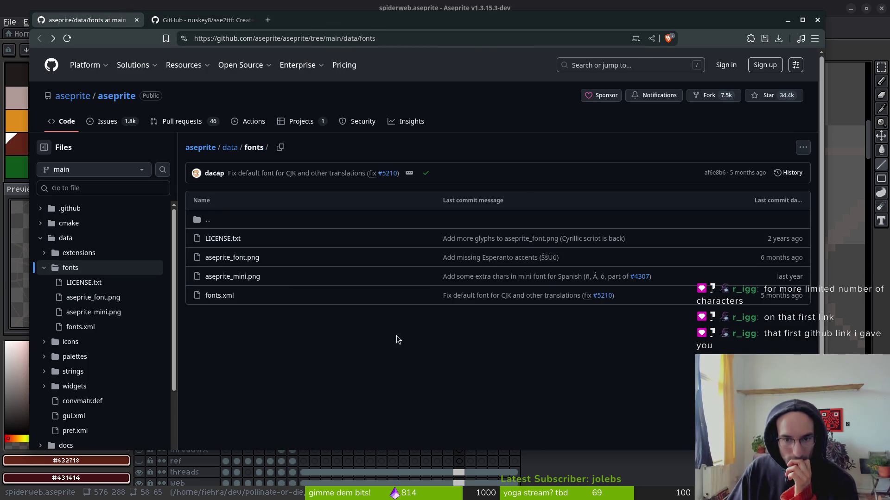
- Open aseprite_mini.png and view its raw image in a new tab
left_click(231, 277)
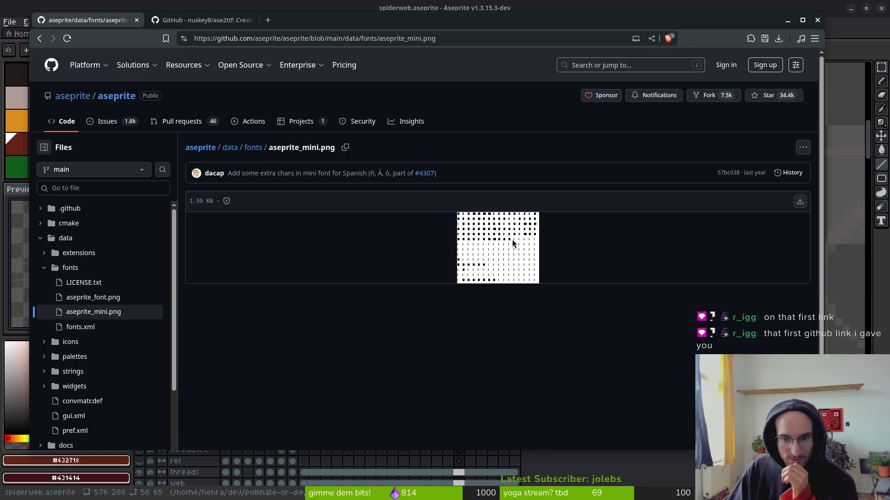
right_click(478, 238)
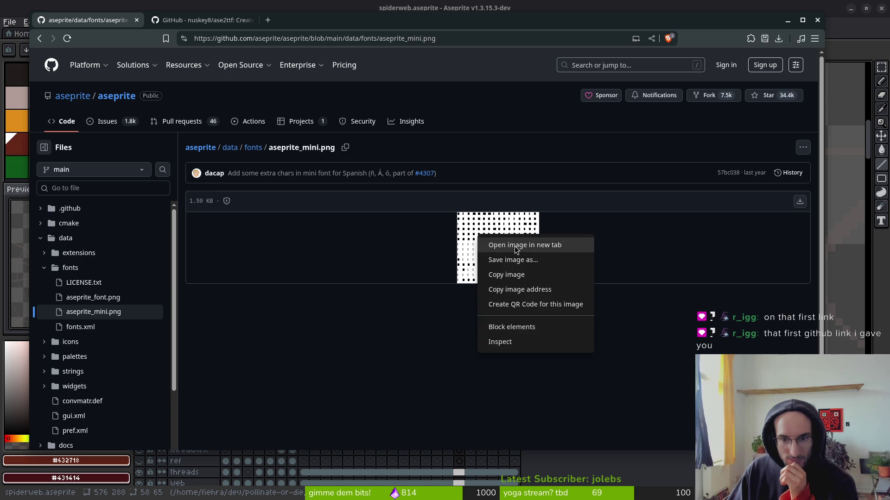
left_click(519, 245)
left_click(202, 20)
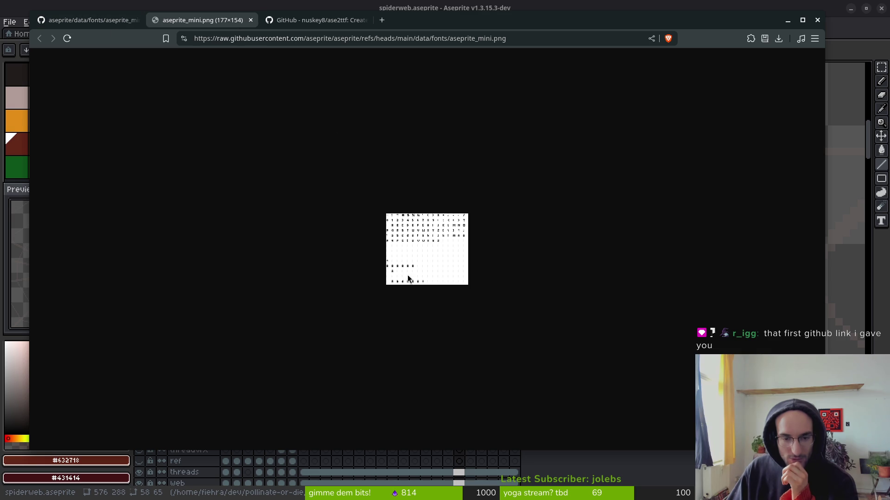
- Start saving the raw mini font image, then cancel the save dialog
right_click(416, 247)
left_click(475, 274)
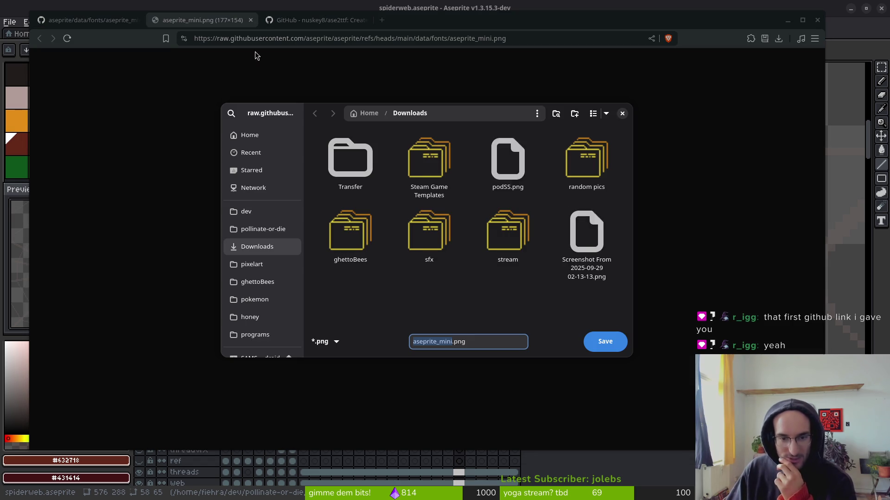
left_click(622, 114)
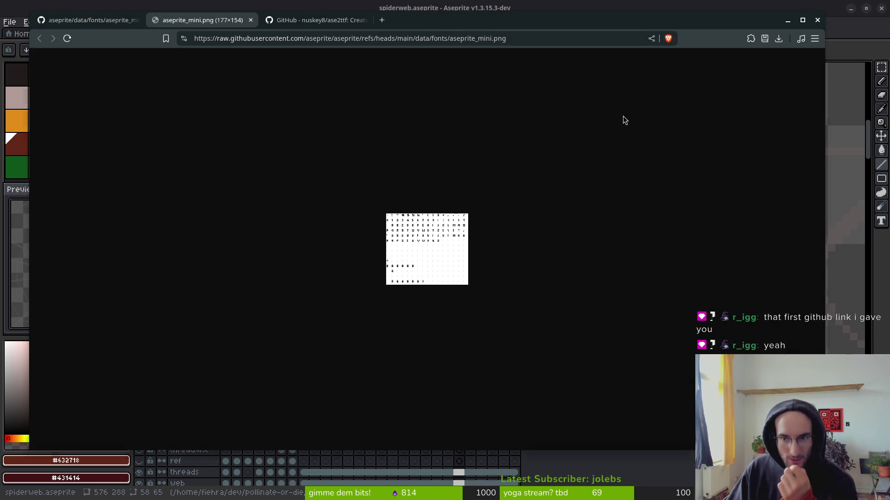
right_click(415, 248)
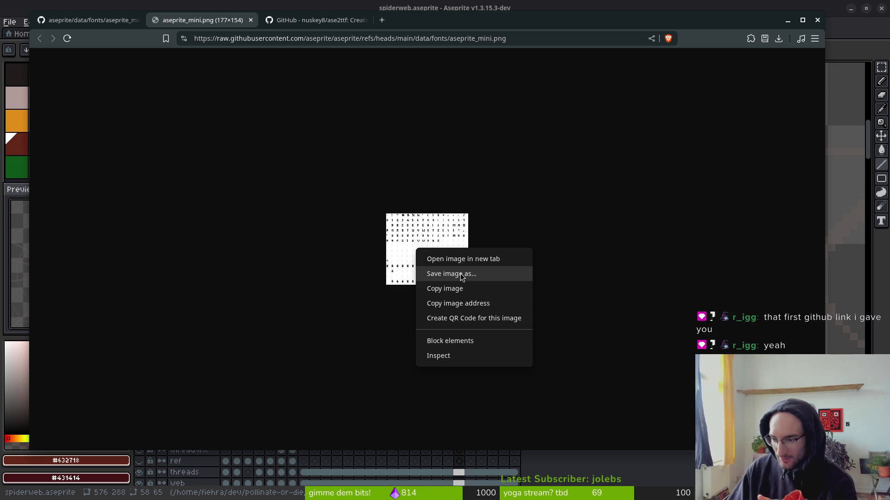
- Open the ase2ttf.com converter from the ase2ttf repository page in a new tab
left_click(322, 23)
scroll(343, 232, "up", 10)
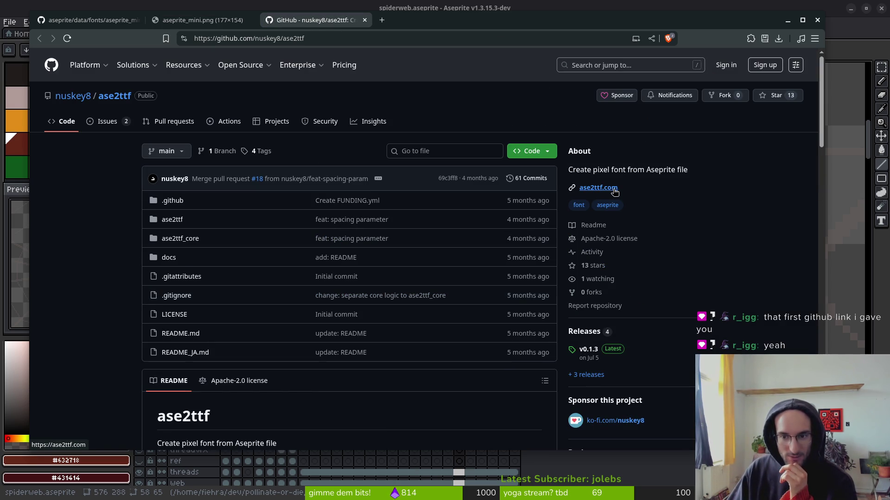
middle_click(602, 190)
left_click(416, 19)
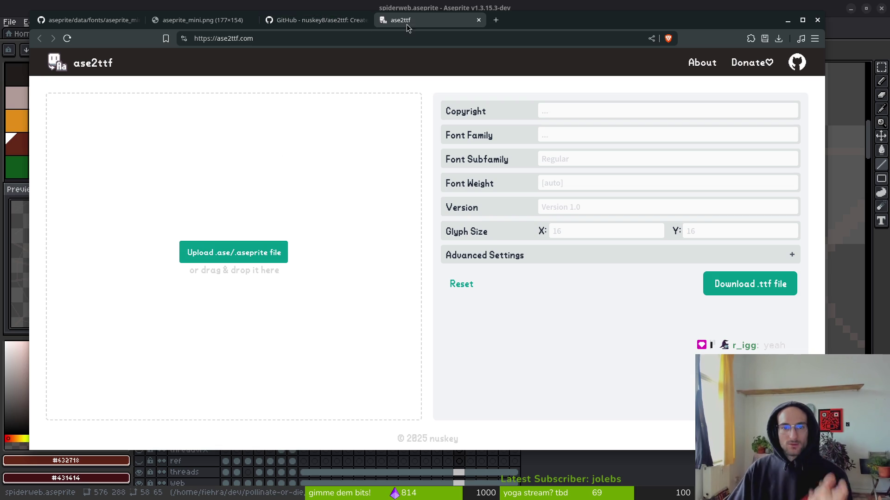
- Bookmark the ase2ttf.com site in a chosen bookmark folder
left_click(166, 38)
left_click(306, 103)
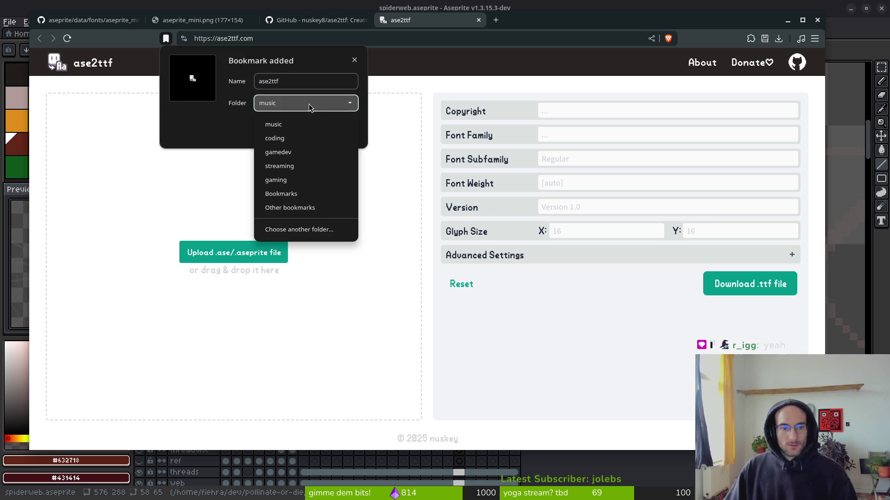
left_click(300, 157)
left_click(346, 134)
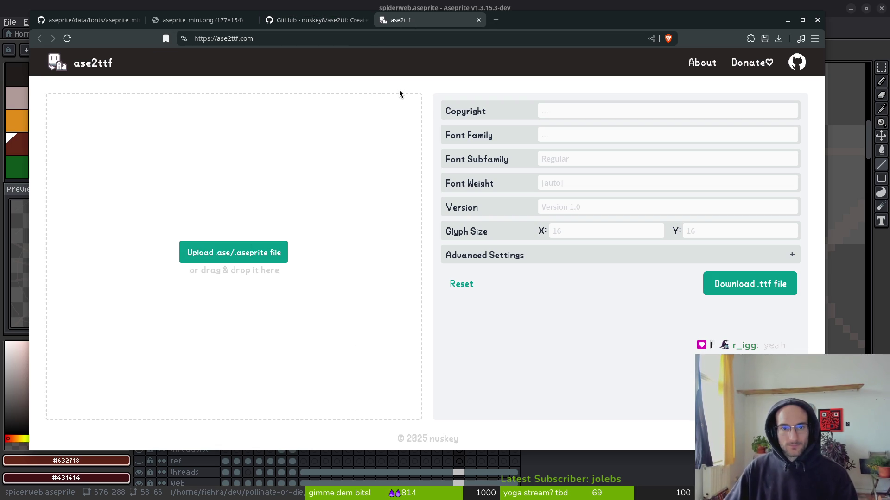
- Close the ase2ttf site and ase2ttf repository tabs
left_click(343, 21)
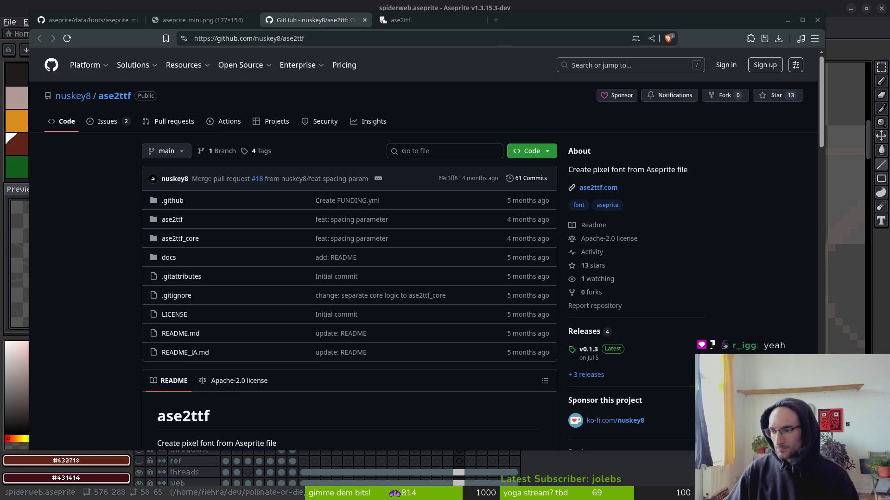
left_click(426, 23)
key("ctrl+w")
key("ctrl+w")
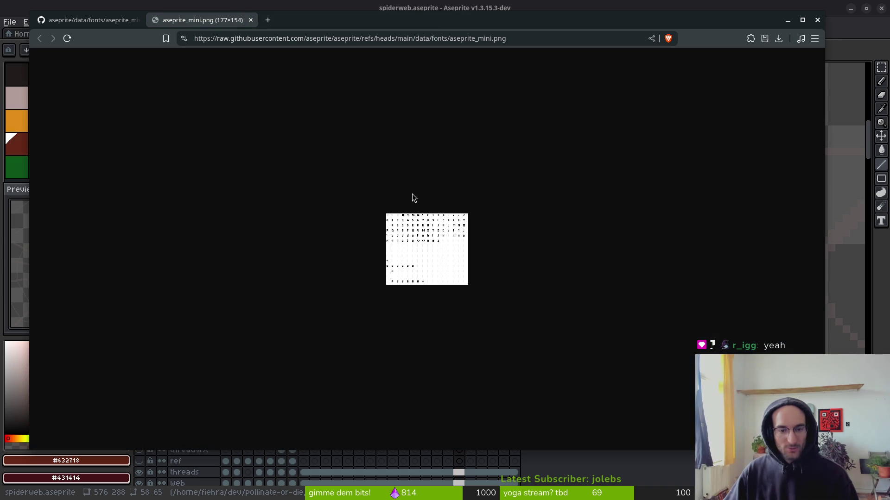
- Save the raw aseprite_mini.png image into Downloads and close the image tabs
right_click(435, 241)
left_click(497, 250)
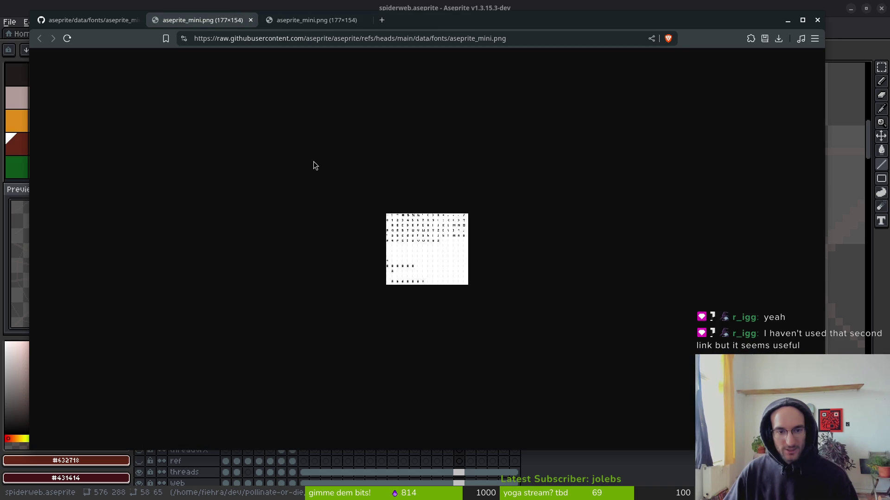
left_click(310, 21)
right_click(411, 226)
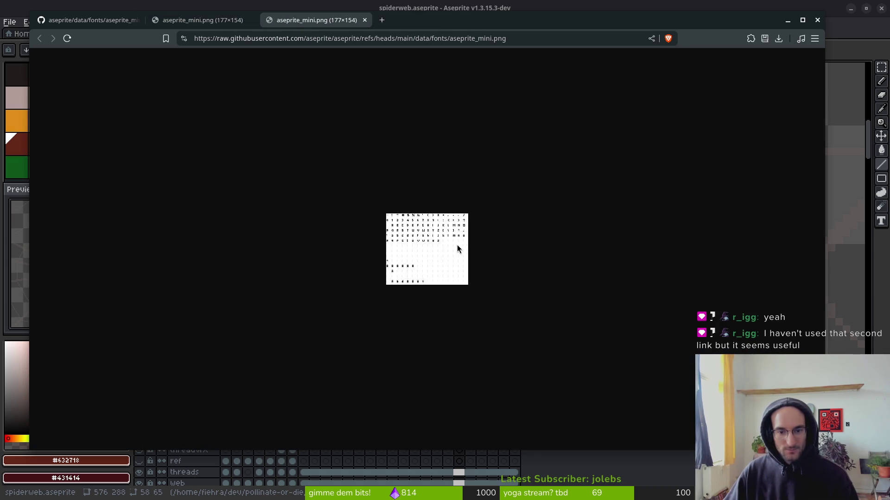
left_click(457, 249)
mouse_move(279, 119)
left_mouse_down()
mouse_move(390, 133)
mouse_move(300, 121)
left_mouse_up()
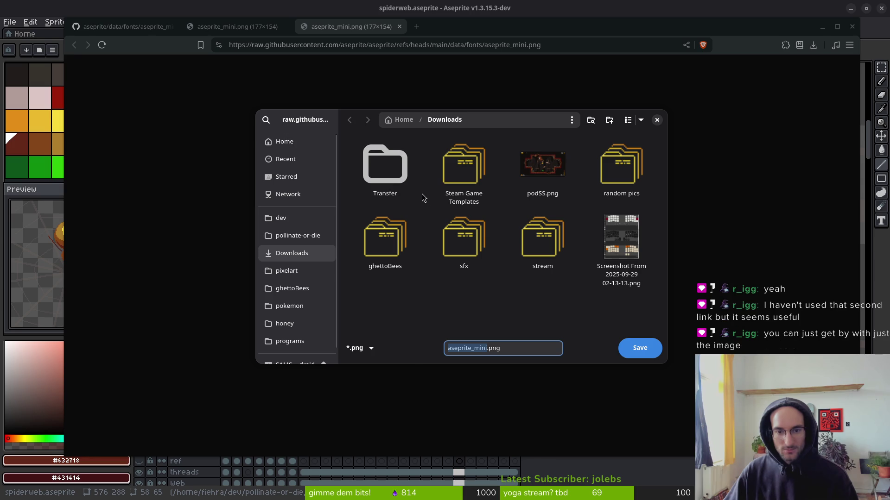
left_click(640, 348)
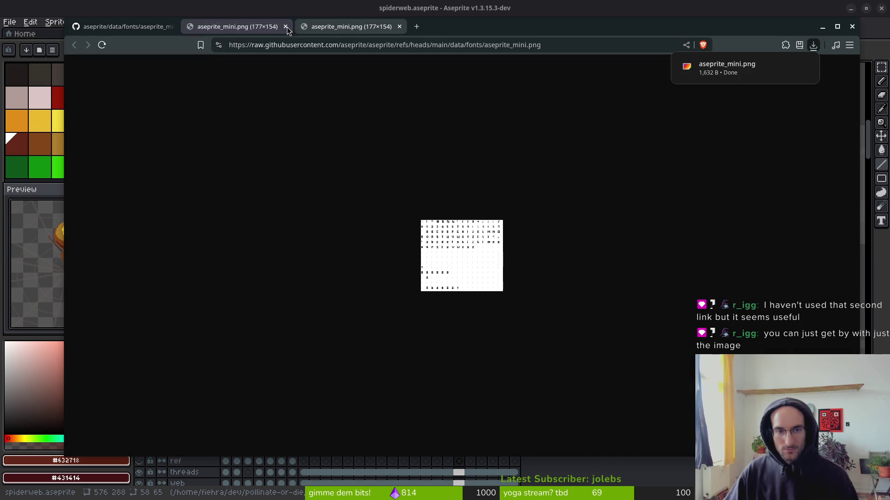
key("ctrl+w")
key("ctrl+w")
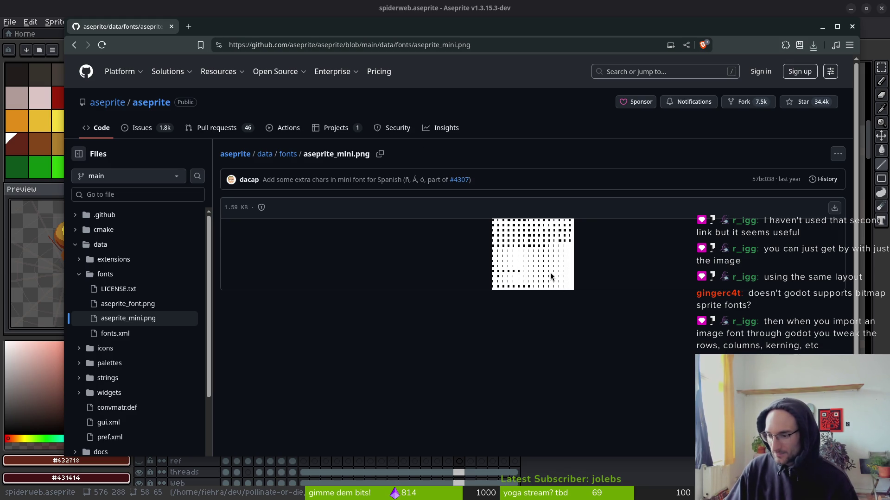
- Open the aseprite_mini.png preview as a raw image in a second tab
left_click_drag(233, 32, 221, 42)
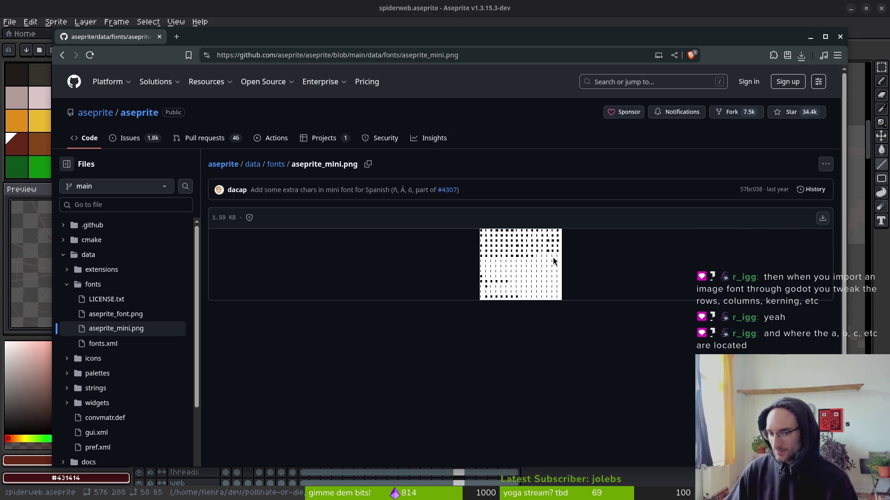
right_click(496, 269)
left_click(538, 279)
left_click(262, 41)
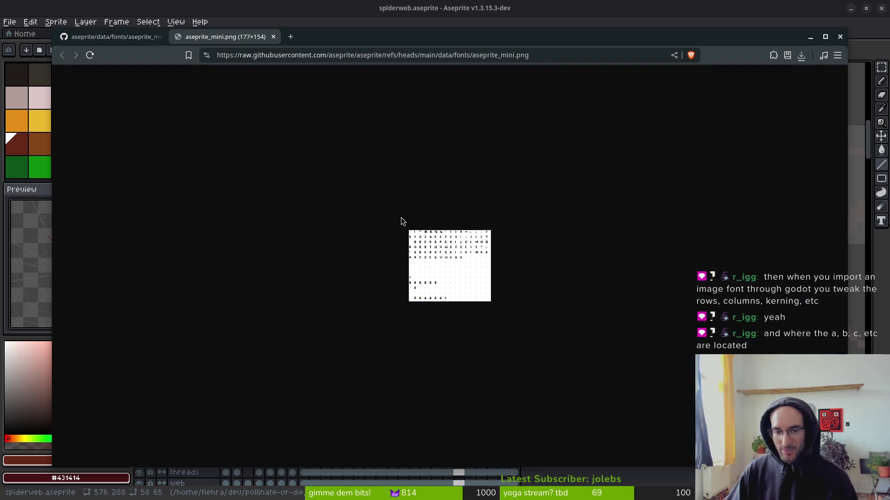
- Close the raw aseprite_mini.png tab and the GitHub browser window
scroll(416, 251, "up", 8)
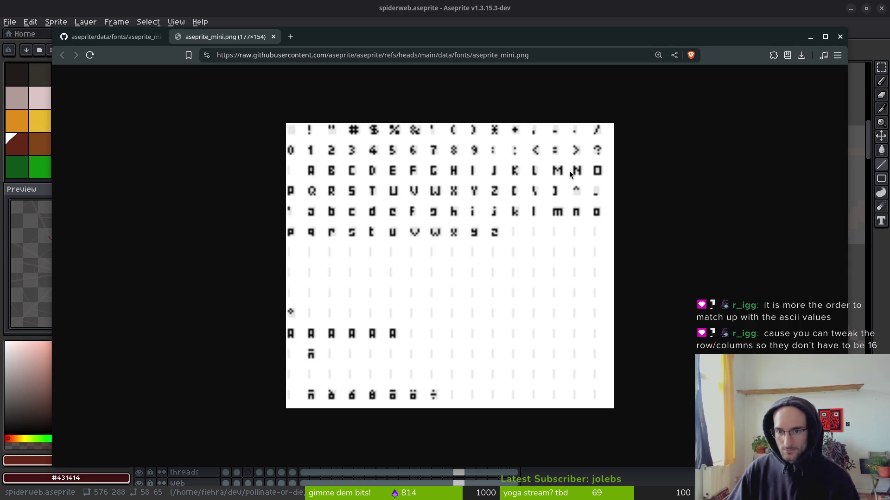
left_click(274, 36)
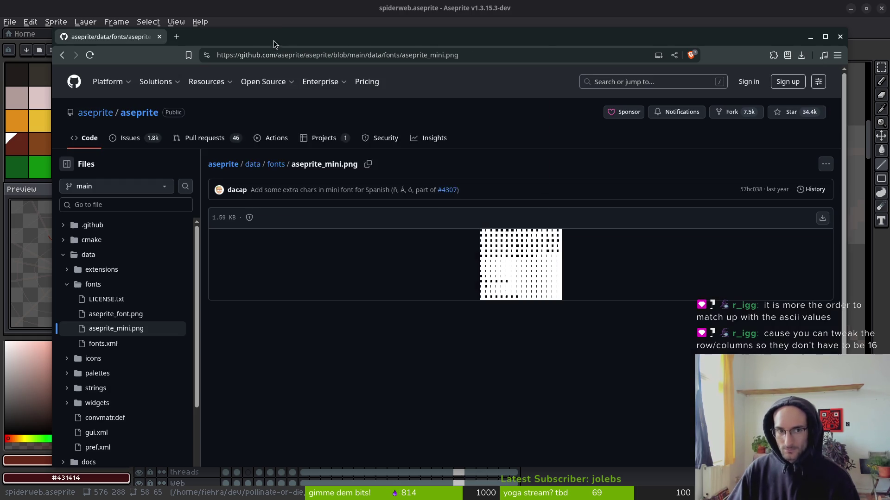
left_click(159, 37)
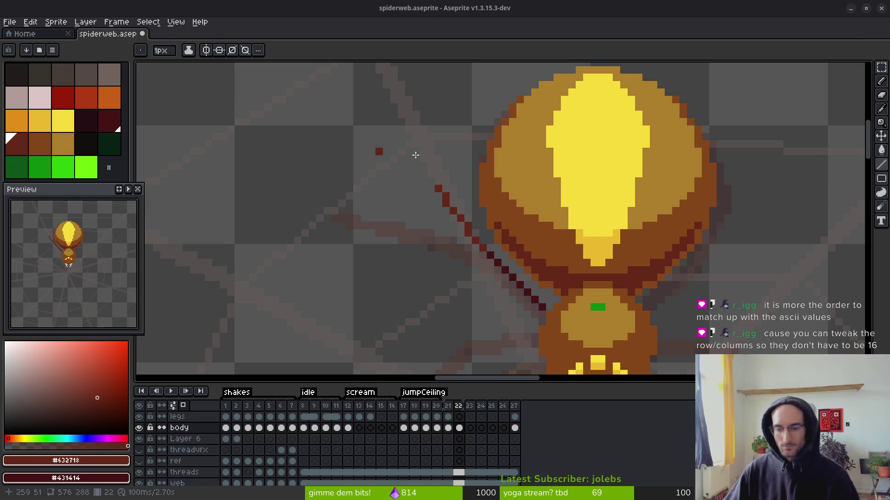
- Switch back to the browser and close the GitHub aseprite_mini.png window, revealing the Godot docs
key("alt+Tab")
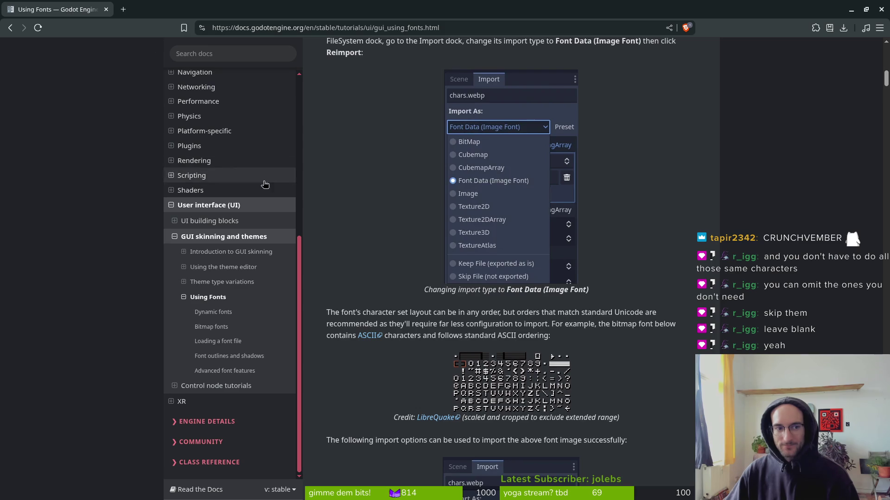
left_click(155, 40)
- Scroll through the Godot Bitmap fonts import section, then return to Aseprite
scroll(466, 229, "down", 2)
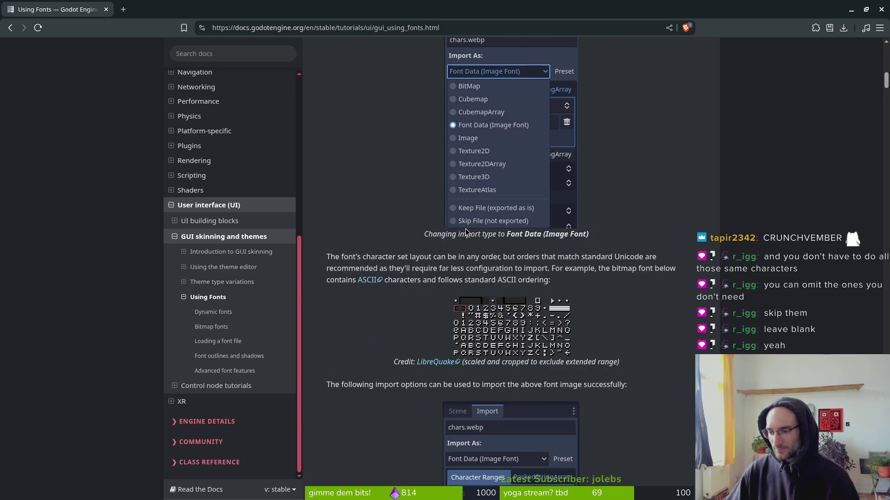
scroll(474, 240, "up", 6)
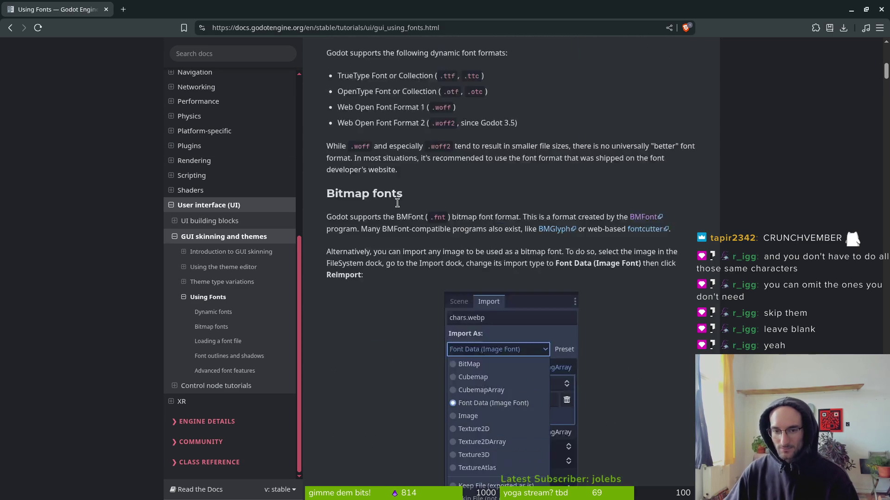
scroll(453, 234, "down", 4)
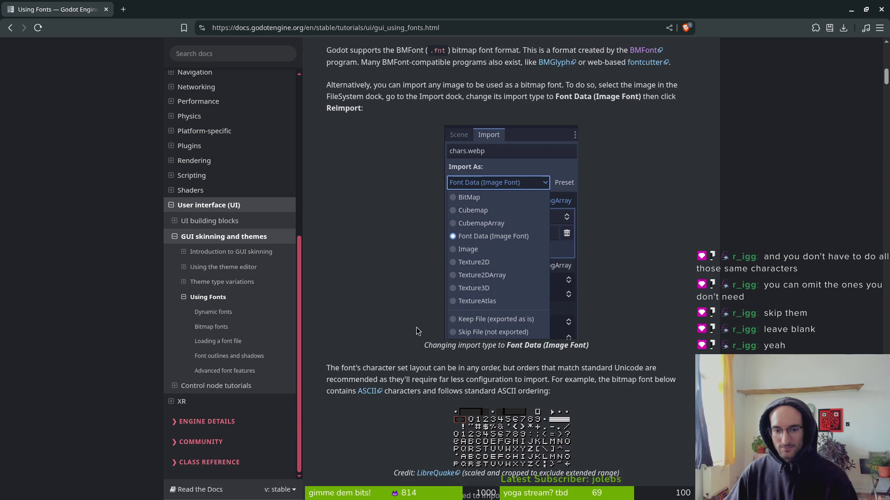
scroll(419, 357, "down", 3)
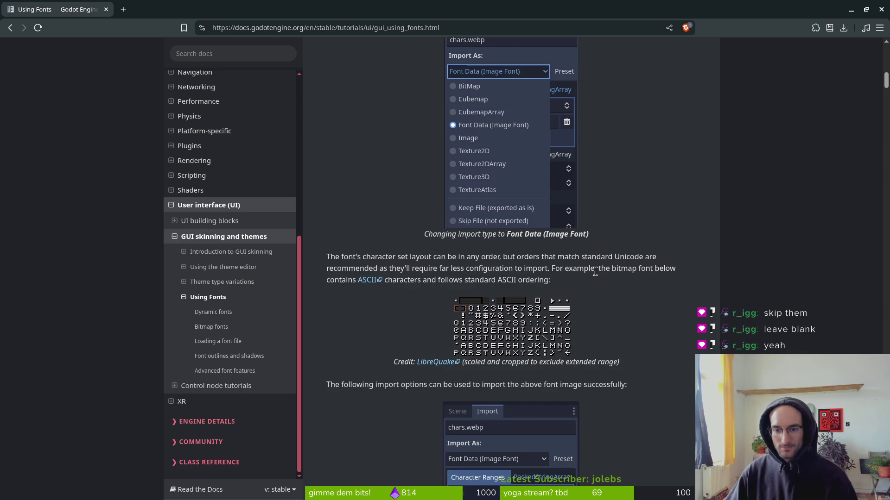
scroll(435, 284, "down", 10)
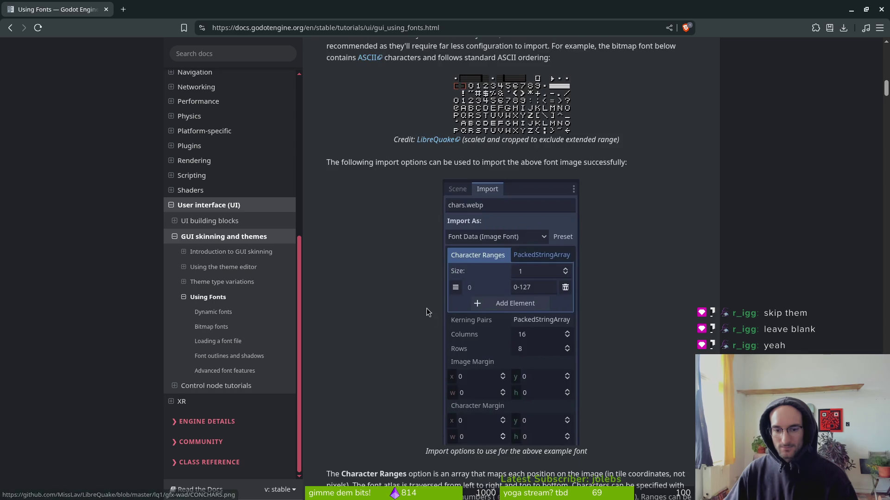
scroll(433, 283, "up", 10)
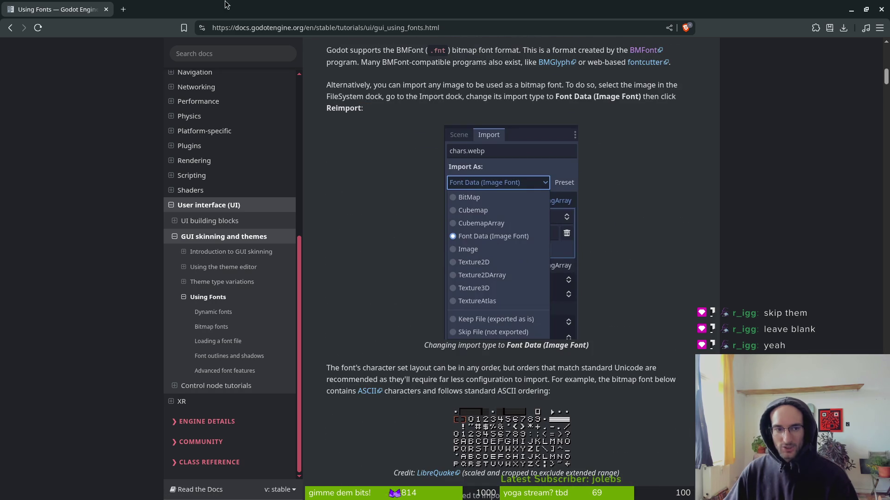
key("alt+Tab")
- Draw a straight dark-red upper-left leg line on frame 22
scroll(509, 241, "down", 4)
key("i")
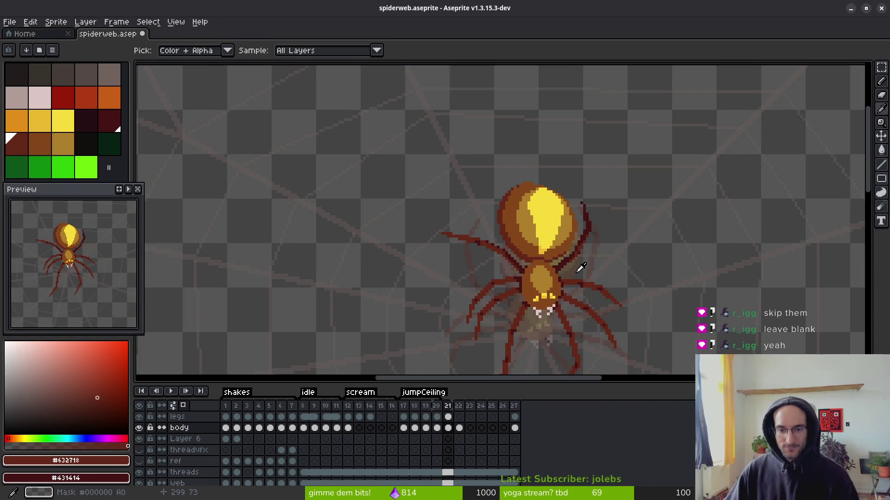
key("b")
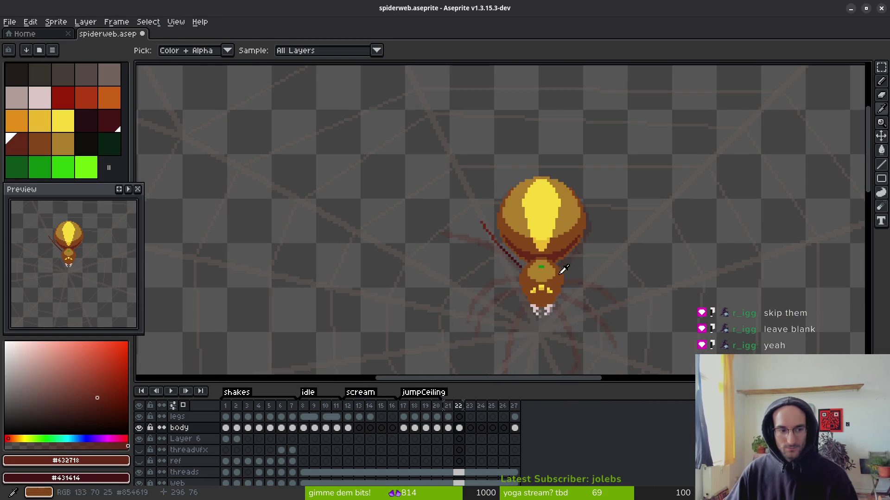
scroll(485, 225, "up", 2)
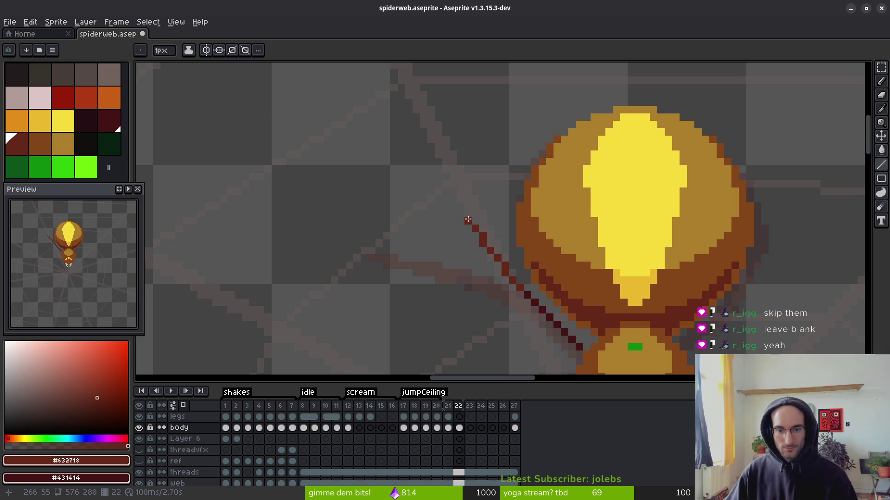
mouse_move(461, 215)
left_mouse_down()
mouse_move(359, 167)
mouse_move(461, 227)
mouse_move(409, 185)
mouse_move(467, 259)
mouse_move(421, 189)
left_mouse_up()
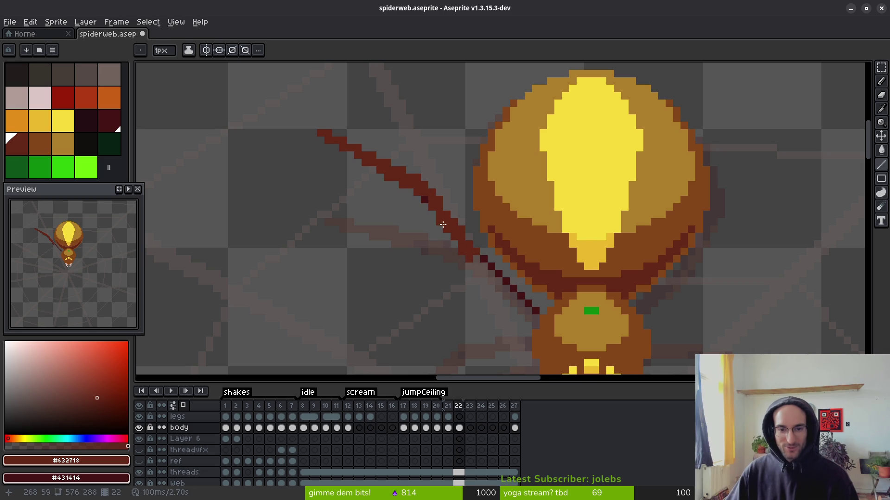
- Extend the upper-left leg toward the body, redraw its tip segment, then zoom back out
scroll(428, 203, "down", 1)
scroll(428, 200, "down", 2)
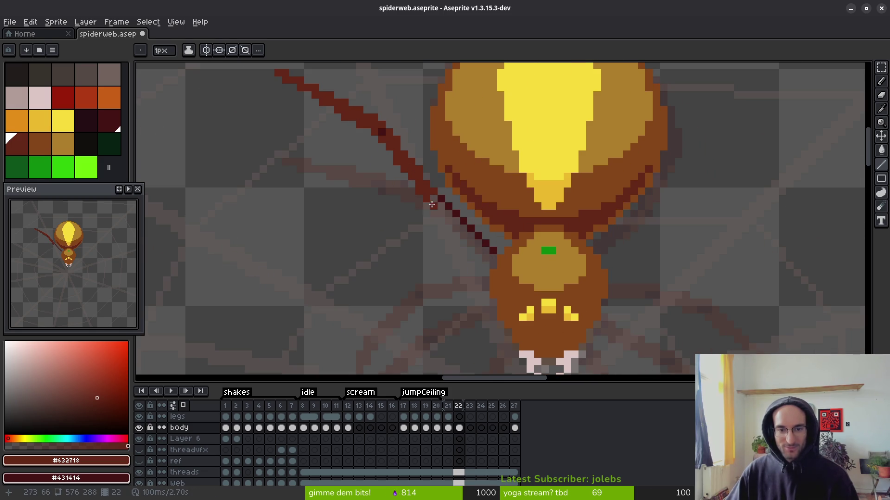
left_click_drag(436, 206, 502, 263)
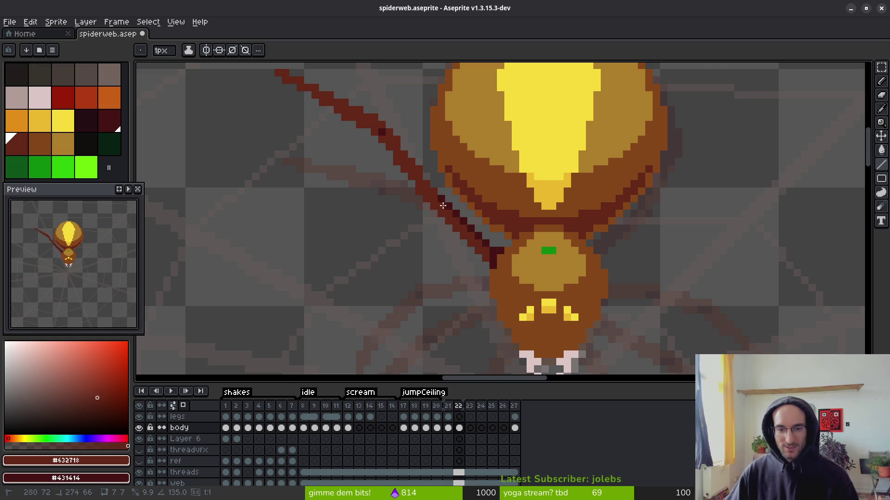
left_click_drag(487, 250, 465, 230)
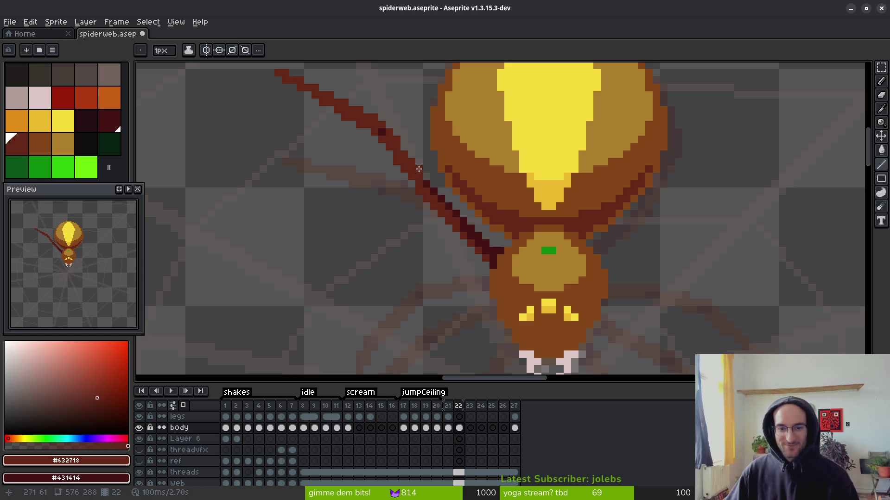
left_click_drag(402, 165, 409, 192)
scroll(425, 203, "up", 2)
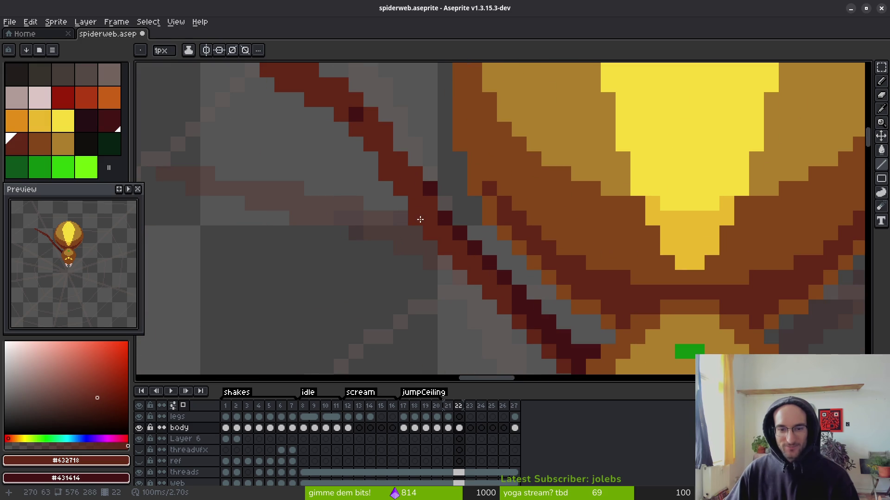
scroll(453, 276, "down", 2)
scroll(454, 276, "up", 2)
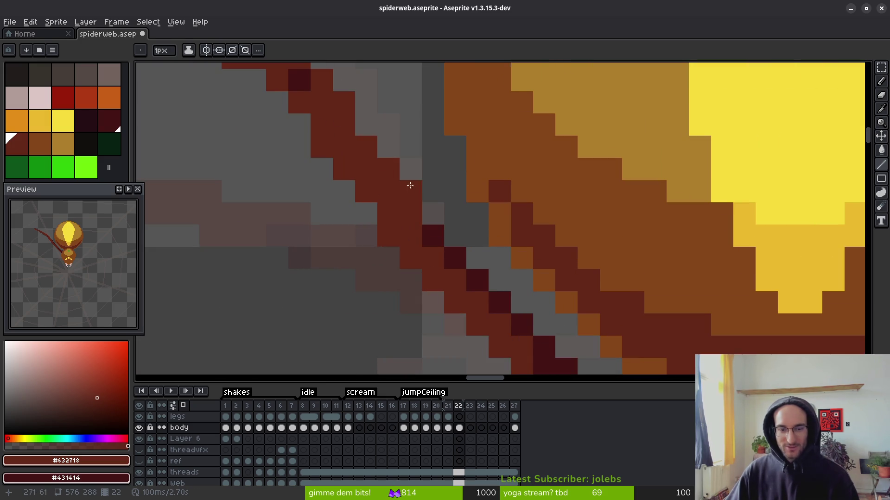
scroll(405, 186, "down", 2)
scroll(416, 220, "up", 1)
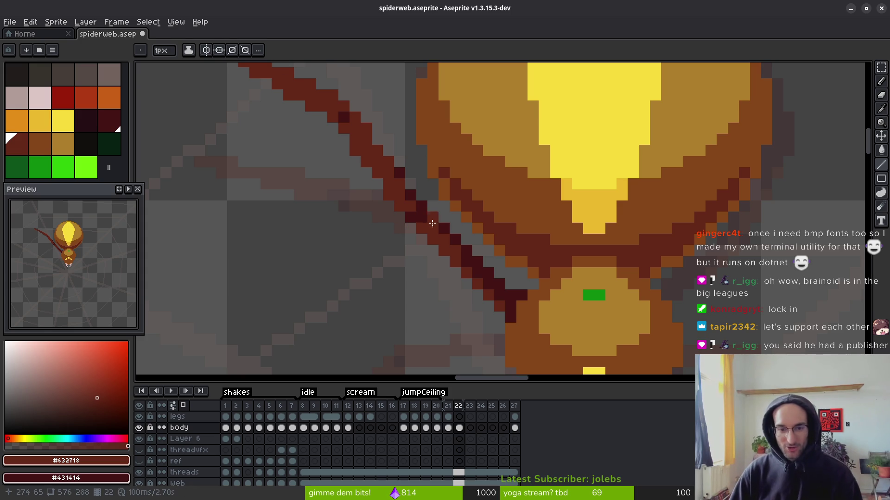
scroll(389, 264, "down", 3)
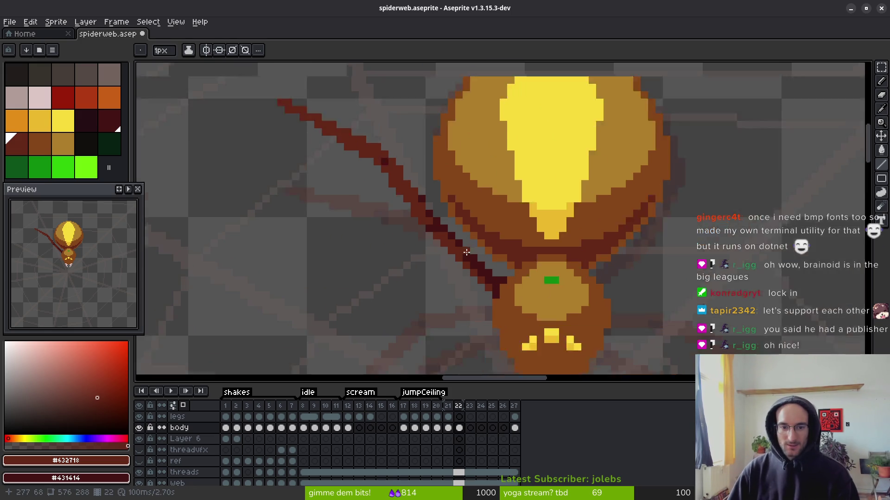
scroll(412, 200, "up", 3)
scroll(482, 260, "down", 3)
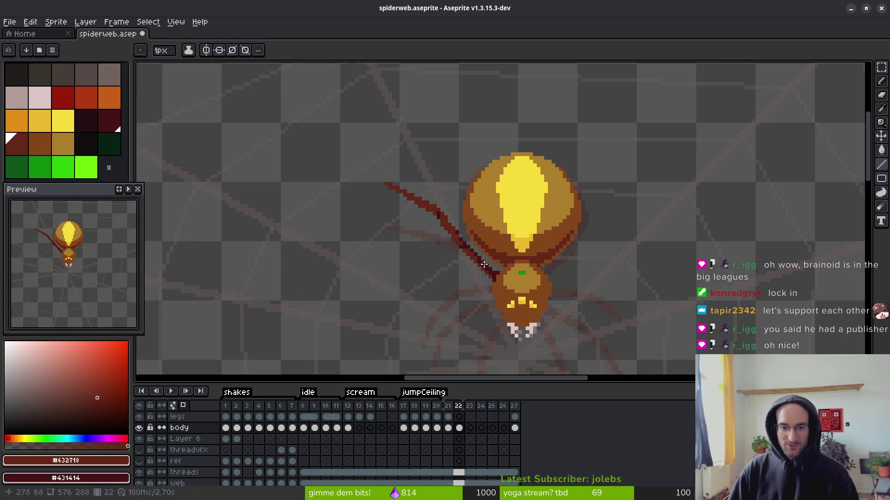
scroll(459, 246, "down", 2)
key("alt")
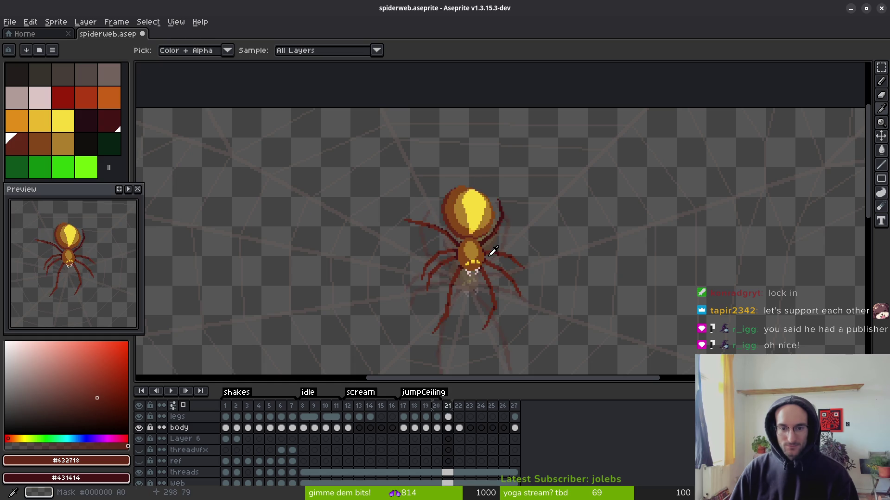
- Flip back and forth through frames 20, 21 and 22 to compare the spider's jump poses, ending on frame 21
key("Left")
key("Right")
key("Left")
key("Right")
key("Left")
key("Right")
key("Left")
key("Right")
key("Left")
key("Right")
key("Left")
key("Right")
key("Left")
key("Right")
key("Left")
key("Right")
key("Left")
key("Right")
key("Left")
key("Right")
key("Left")
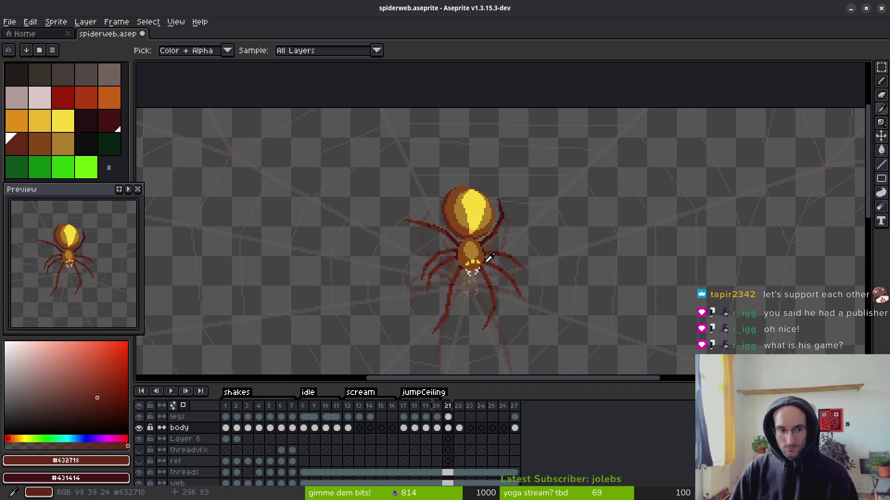
key("Right")
key("Left")
key("Left")
key("Right")
key("Left")
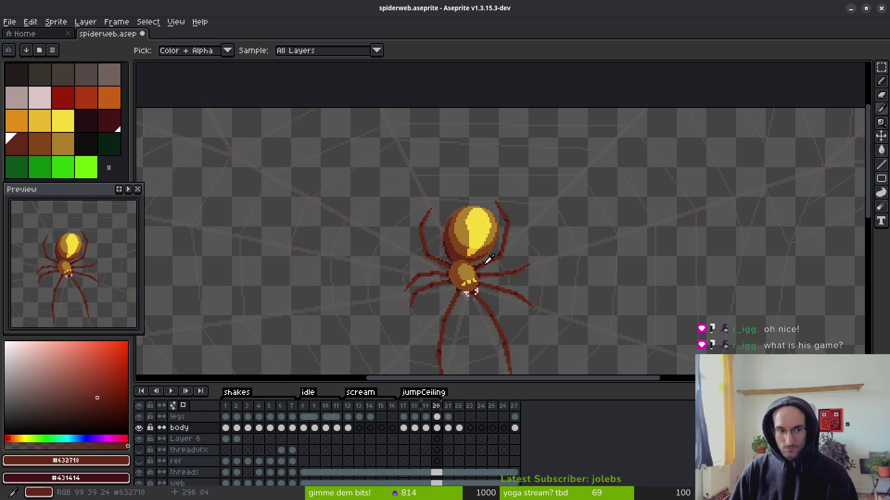
key("Right")
key("Left")
key("Left")
key("Right")
key("Right")
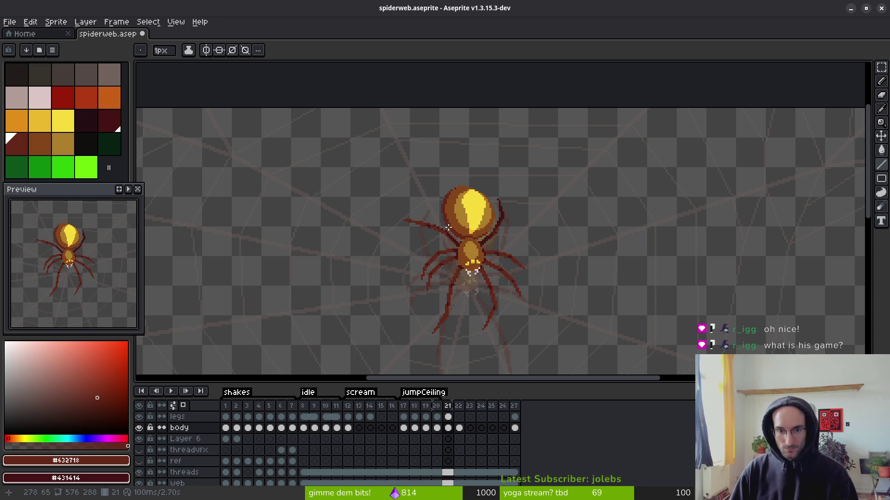
scroll(445, 222, "up", 3)
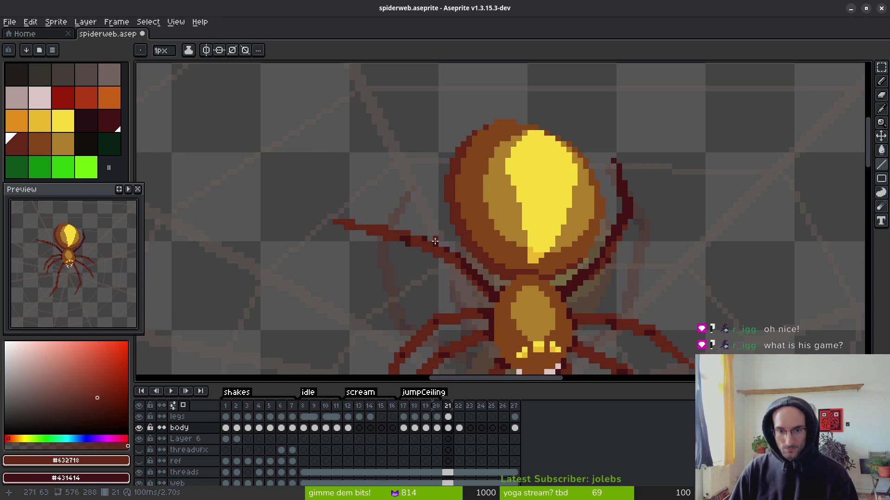
scroll(445, 236, "down", 2)
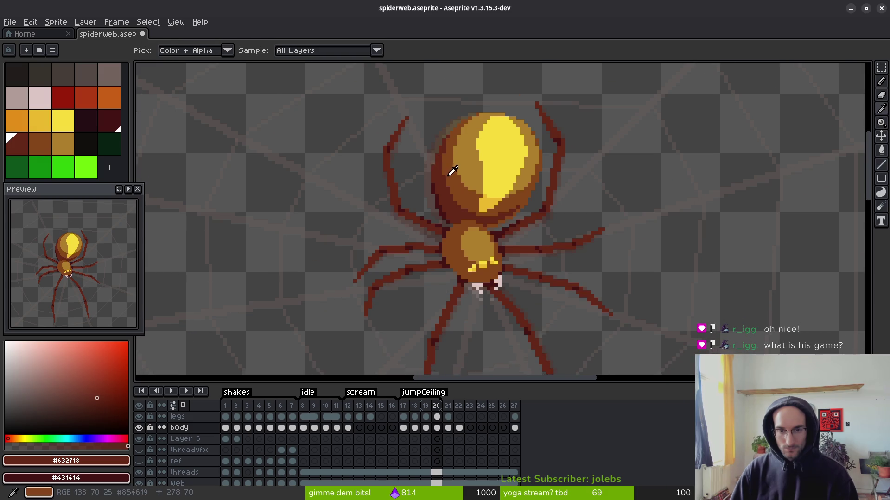
key("Right")
key("Left")
key("Left")
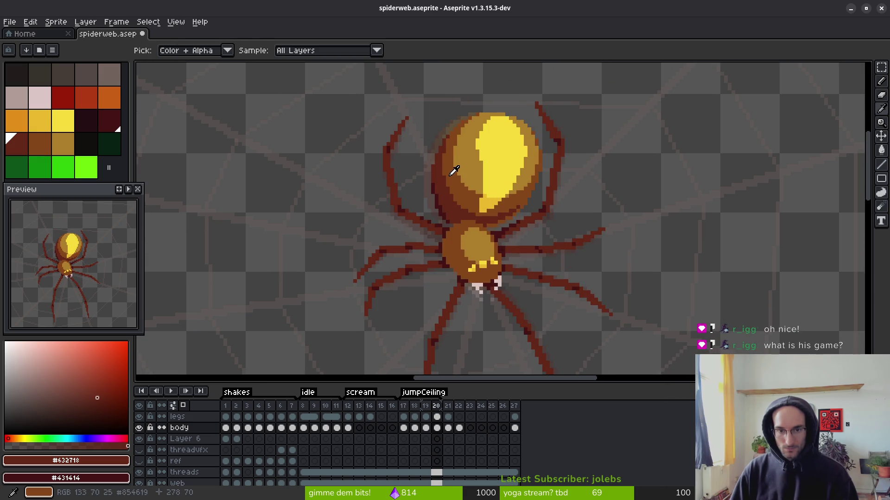
key("Right")
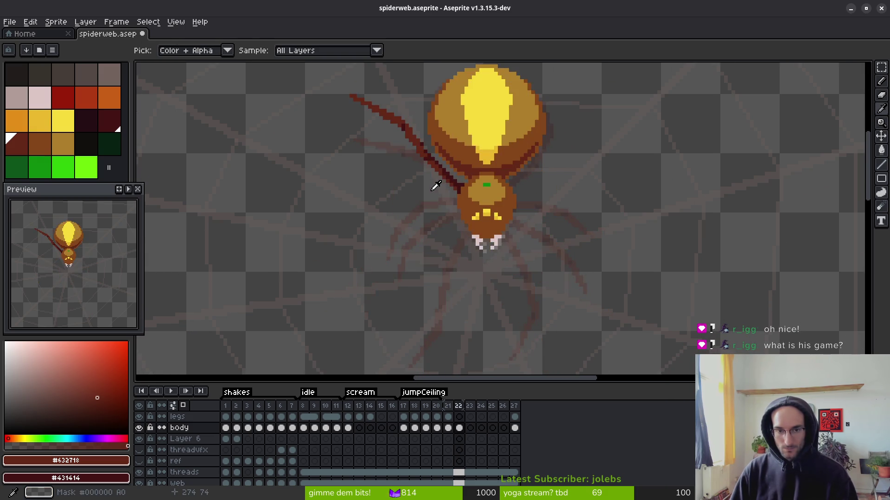
key("Left")
key("Right")
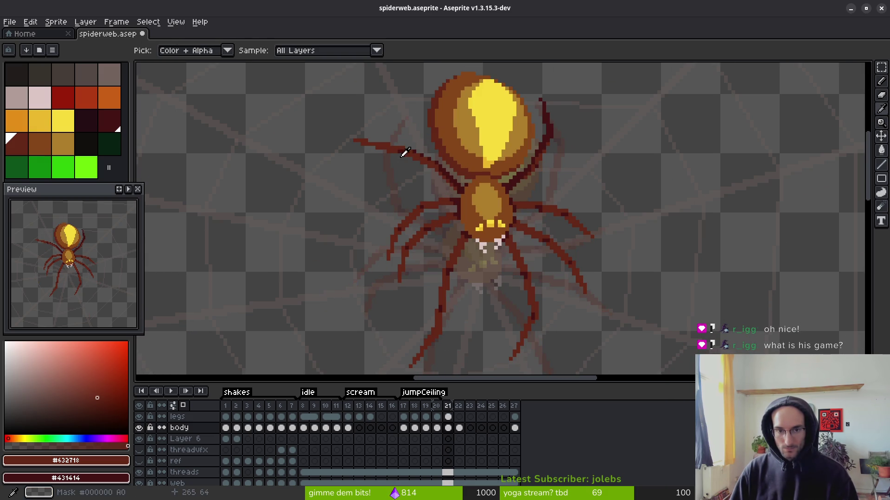
- Pick a colour from the canvas and set up the 4px brush, rechecking frame 20 against frame 21
key("b")
scroll(402, 177, "up", 2)
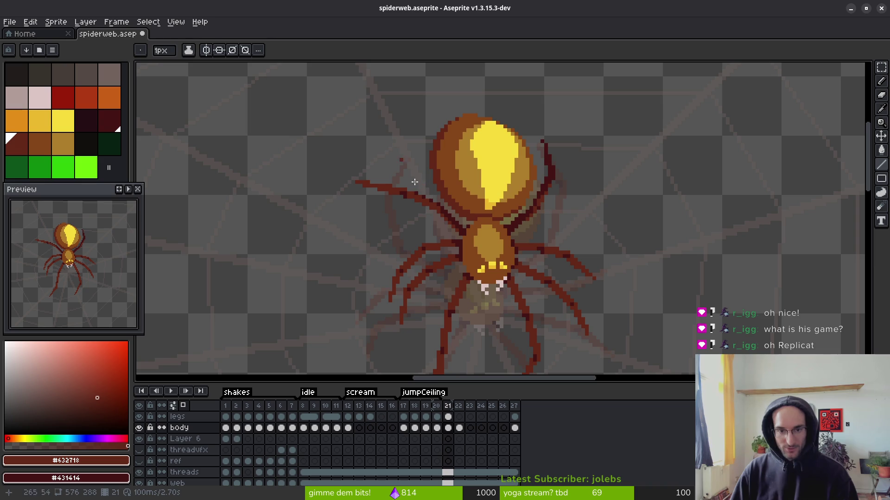
scroll(433, 209, "up", 2)
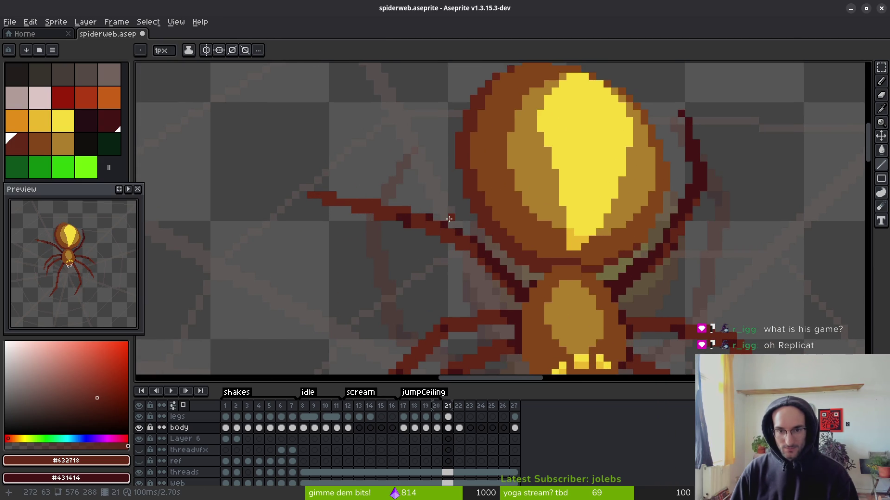
scroll(448, 219, "down", 2)
key("i")
key("Left")
key("Right")
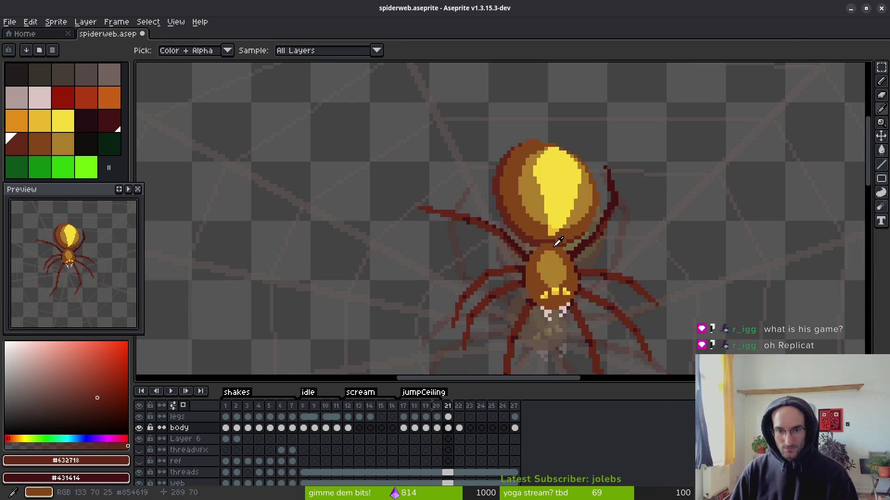
scroll(502, 296, "up", 2)
key("b")
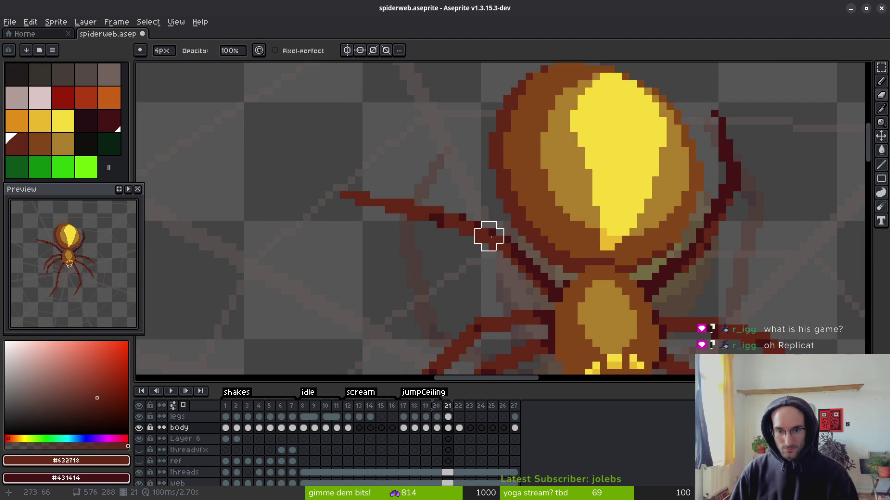
- Hide and re-show the body layer to check the legs, then select the legs cel on frame 21
left_click(458, 428)
left_click(139, 428)
left_click(139, 427)
left_click(449, 427)
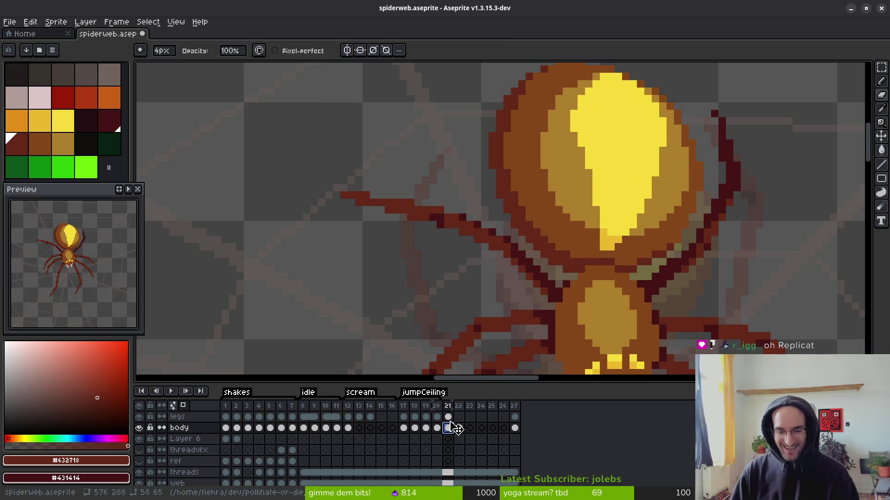
left_click(447, 417)
- Draw a dark-red line for the upper-left leg rising steeply beside the body, adding a maroon pixel
scroll(452, 235, "up", 1)
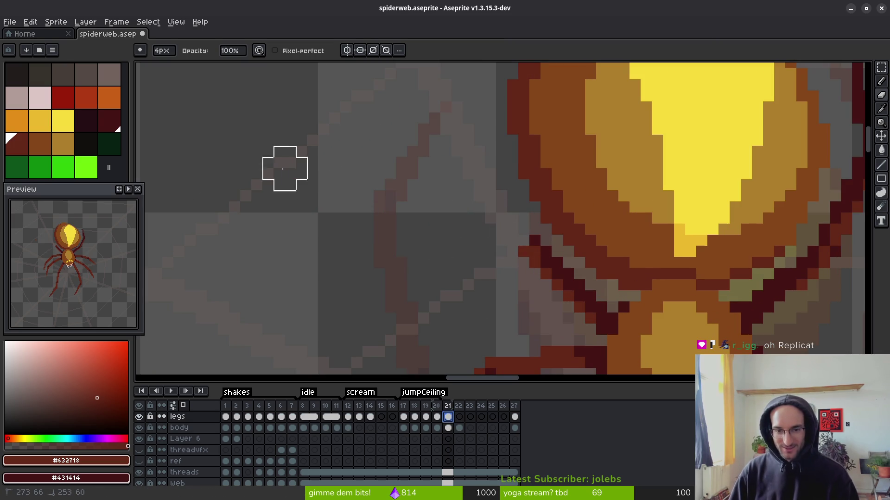
key("l")
mouse_move(496, 272)
left_mouse_down()
mouse_move(456, 185)
mouse_move(465, 207)
left_mouse_up()
mouse_move(519, 285)
left_mouse_down()
mouse_move(470, 182)
mouse_move(517, 285)
left_mouse_up()
left_click_drag(555, 310, 532, 272)
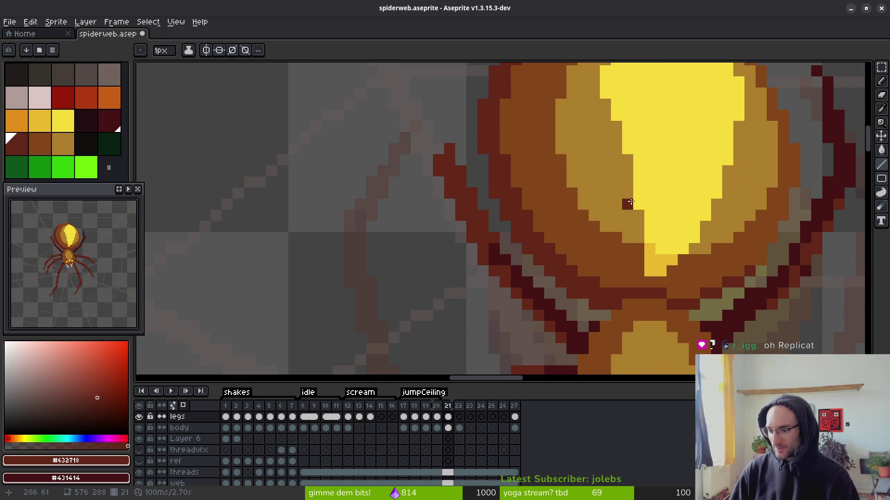
mouse_move(478, 187)
left_mouse_down()
mouse_move(462, 256)
mouse_move(448, 272)
mouse_move(435, 249)
left_mouse_up()
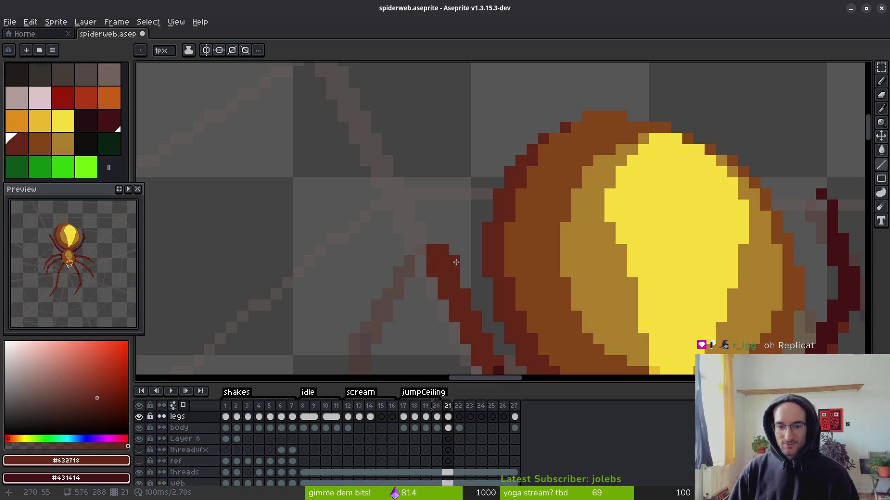
scroll(488, 225, "down", 3)
scroll(476, 226, "up", 3)
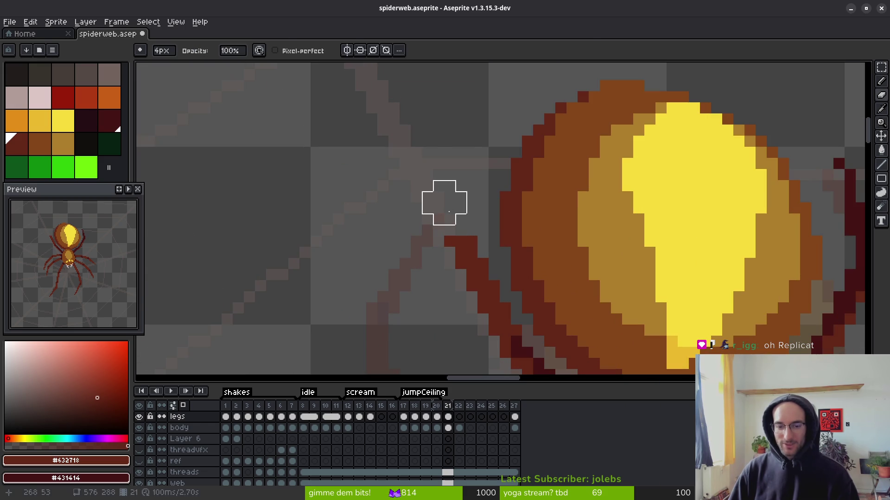
key("w")
key("l")
left_click(471, 220)
mouse_move(466, 222)
left_mouse_down()
mouse_move(458, 235)
mouse_move(470, 295)
mouse_move(434, 165)
mouse_move(473, 312)
mouse_move(452, 278)
mouse_move(482, 243)
left_mouse_up()
right_click(497, 261)
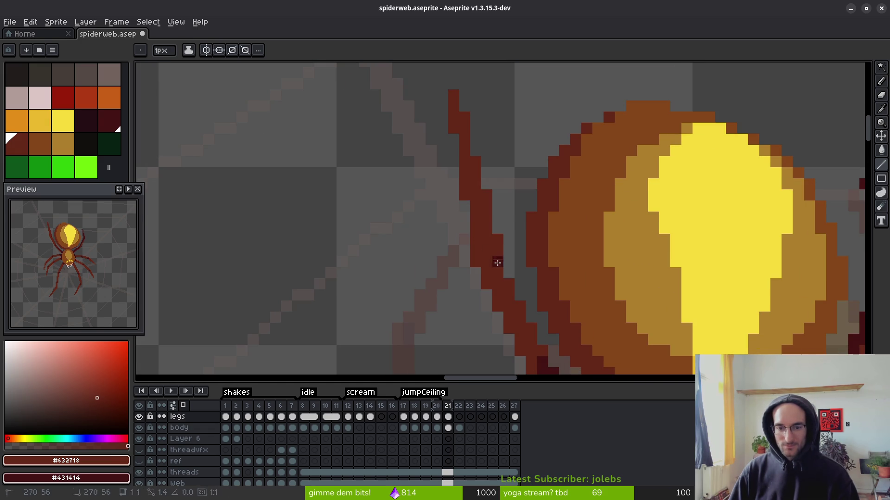
scroll(495, 265, "down", 5)
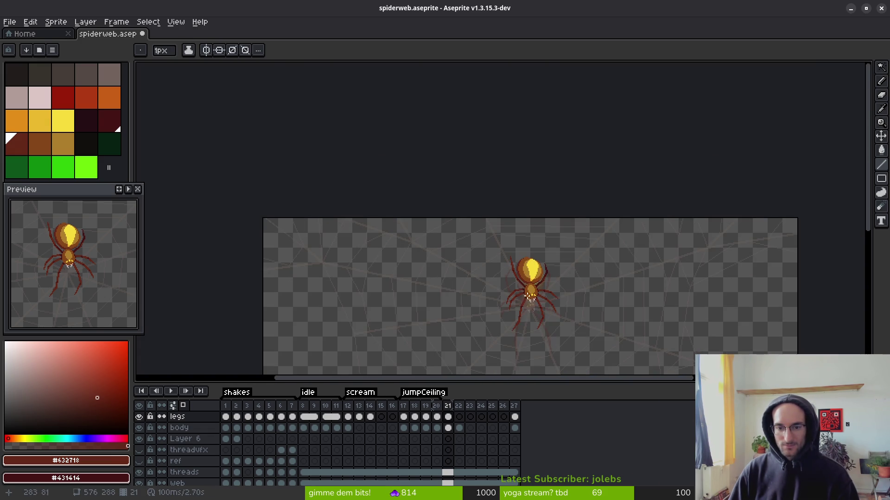
- Pick a colour from the canvas and glance at frame 20 before returning to frame 21
scroll(529, 299, "up", 5)
key("alt")
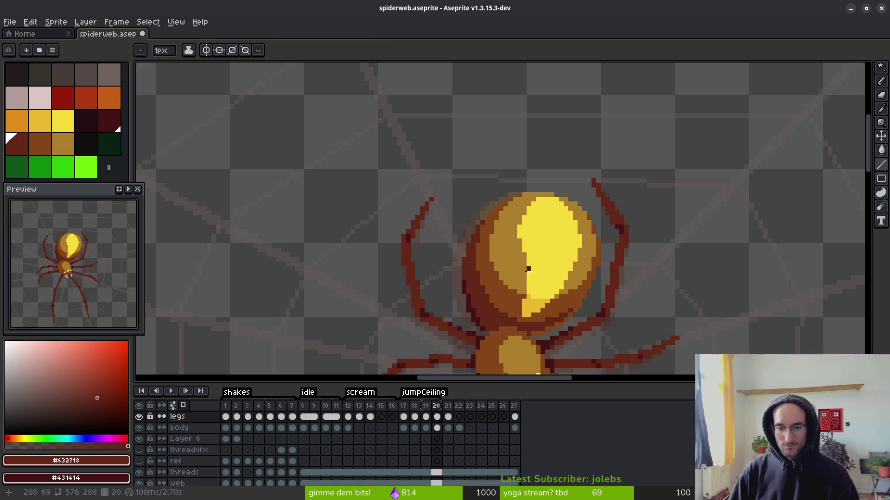
key("Left")
key("Right")
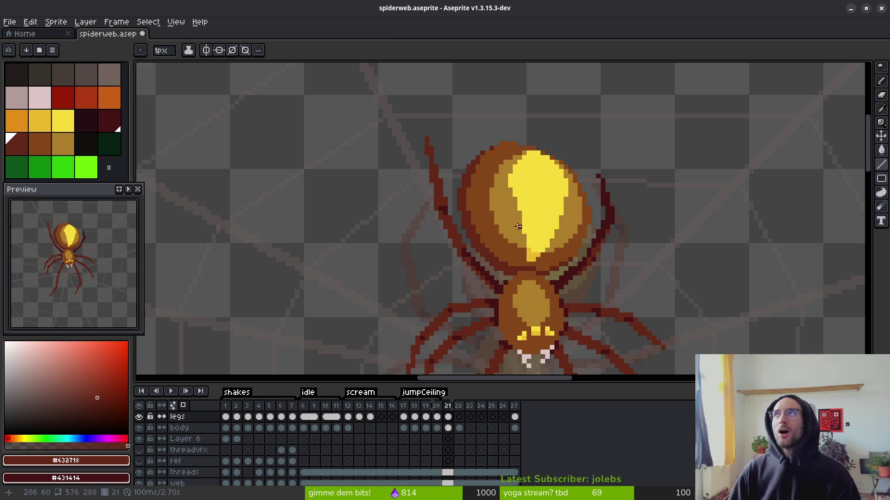
scroll(460, 187, "up", 3)
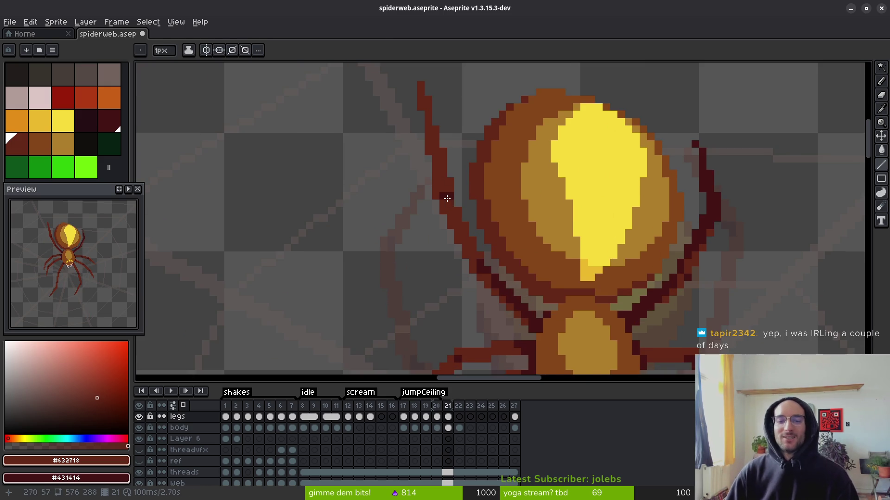
scroll(460, 187, "down", 1)
scroll(459, 218, "up", 1)
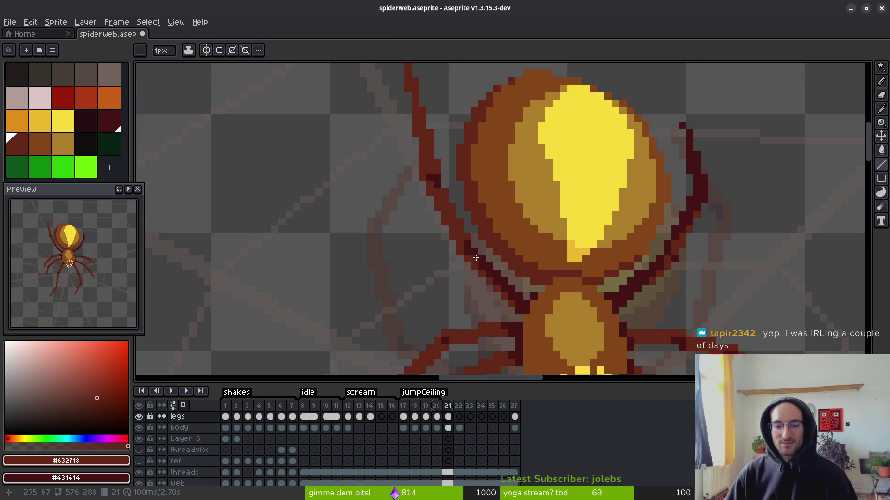
scroll(473, 260, "up", 1)
- Brush out part of the old upper-left leg stroke on frame 21
key("b")
mouse_move(430, 123)
left_mouse_down()
mouse_move(453, 254)
mouse_move(444, 219)
left_mouse_up()
scroll(453, 235, "down", 1)
key("b")
scroll(468, 255, "up", 5)
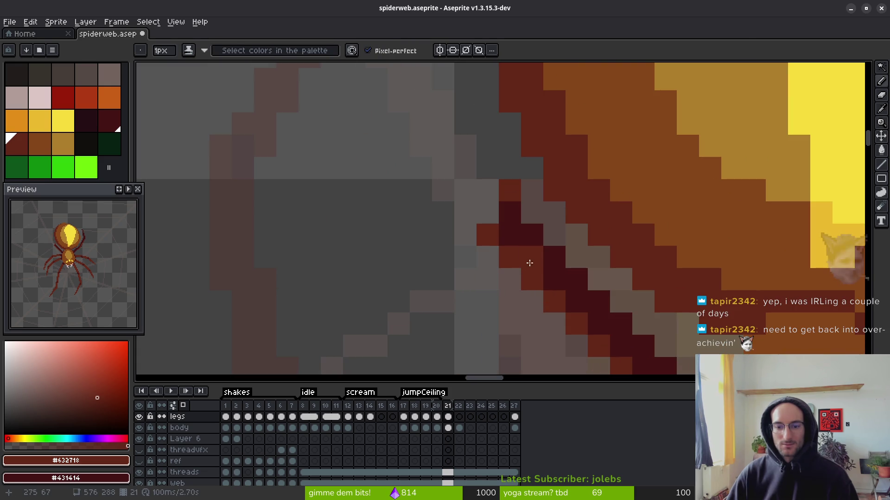
key("l")
scroll(454, 222, "down", 5)
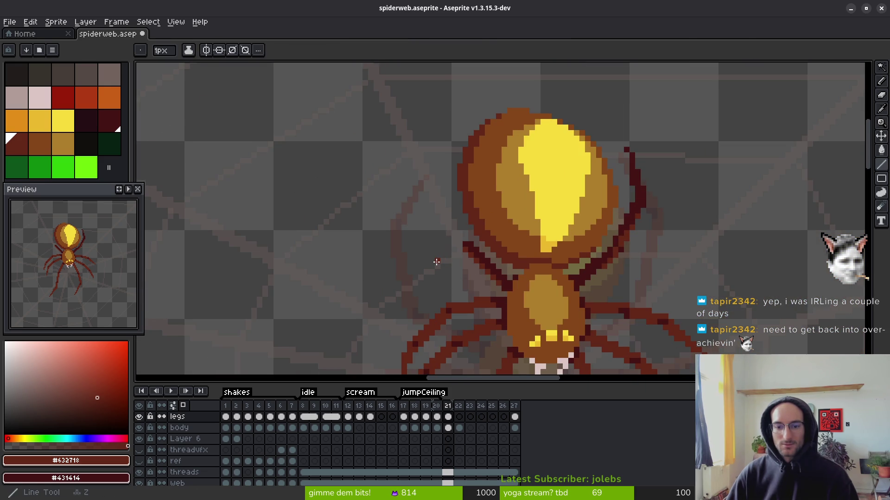
- Flip between frames 20, 21 and 22 to compare poses, then return to frame 21
key("i")
key("comma")
key("period")
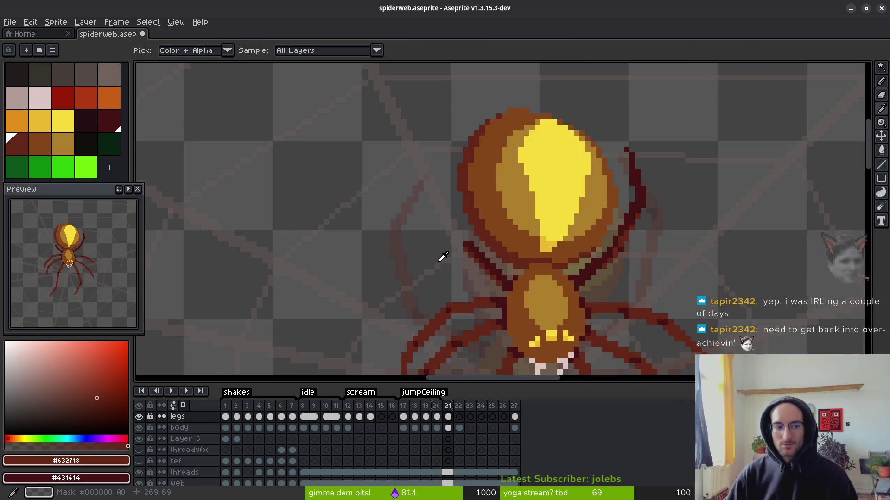
key("comma")
key("period")
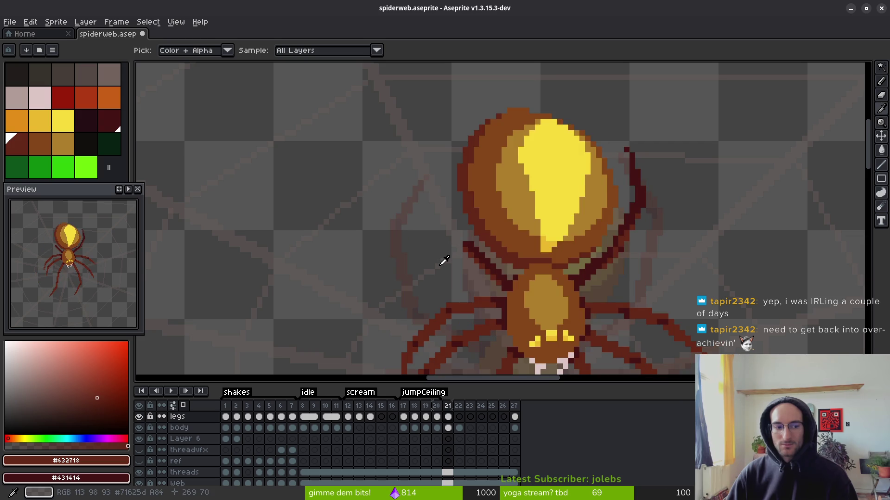
key("comma")
key("period")
key("comma")
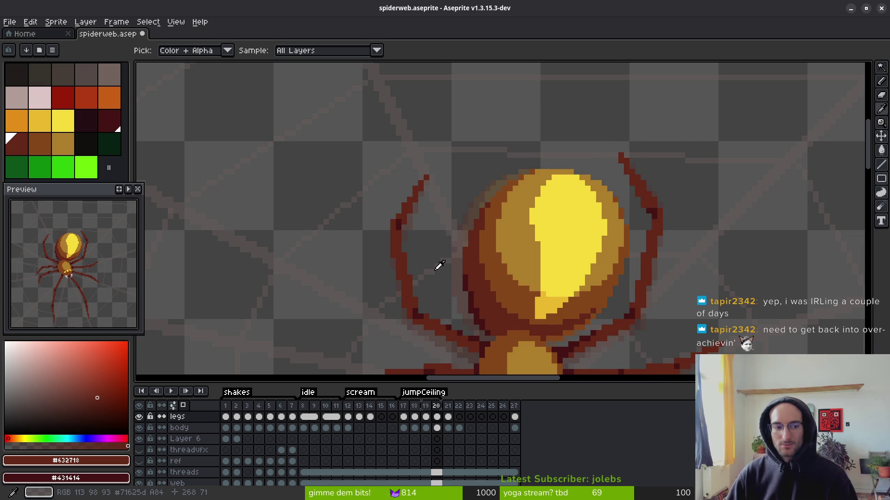
key("Right")
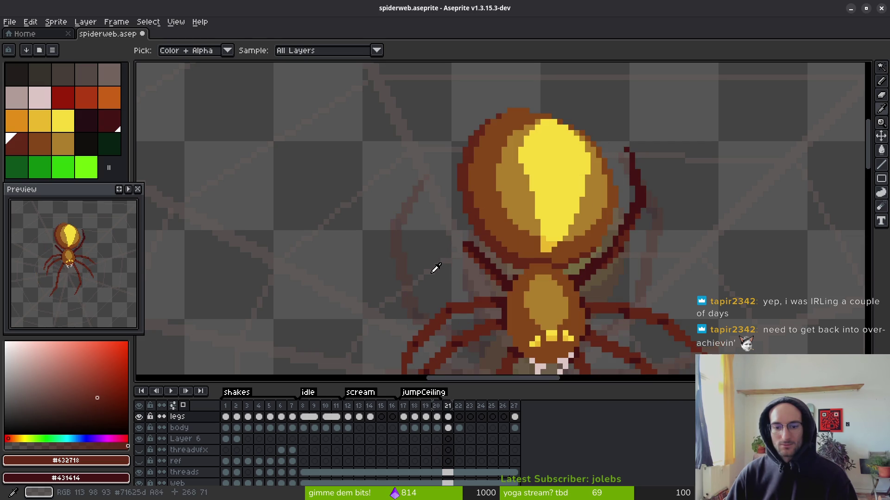
- Draw a 1px dark-red leg line beside the abdomen plus a short vertical segment joining the body
scroll(449, 260, "up", 3)
key("b")
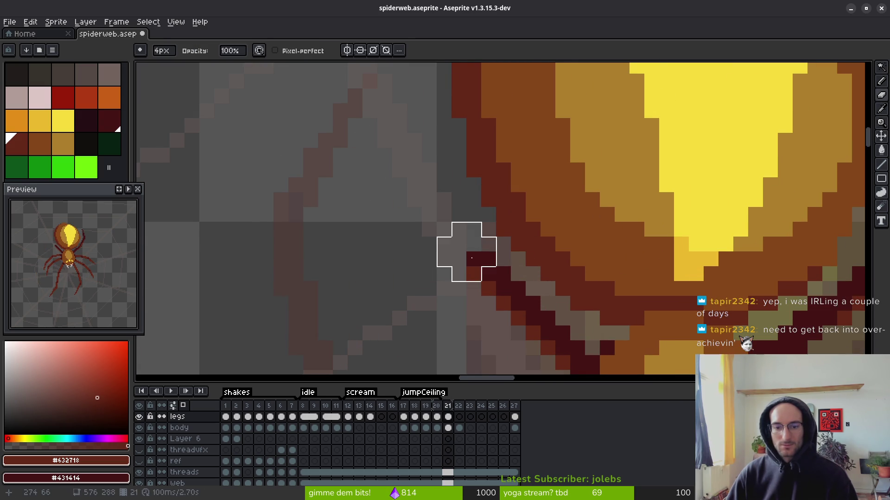
scroll(466, 259, "up", 1)
key("e")
mouse_move(467, 304)
left_mouse_down()
mouse_move(439, 213)
mouse_move(424, 209)
mouse_move(441, 187)
mouse_move(480, 298)
mouse_move(451, 240)
left_mouse_up()
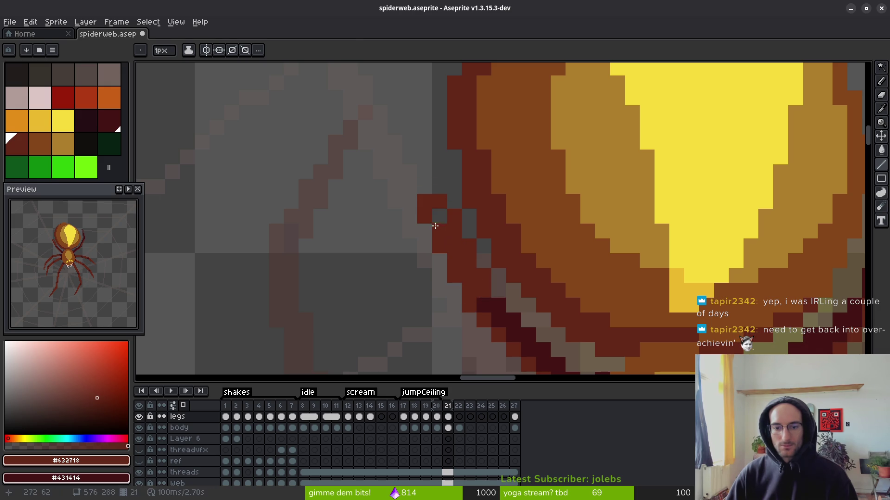
scroll(436, 214, "down", 3)
scroll(431, 241, "up", 3)
left_click(435, 250)
left_click(424, 127, "shift")
left_click(426, 248, "shift")
scroll(435, 266, "down", 2)
scroll(436, 266, "down", 2)
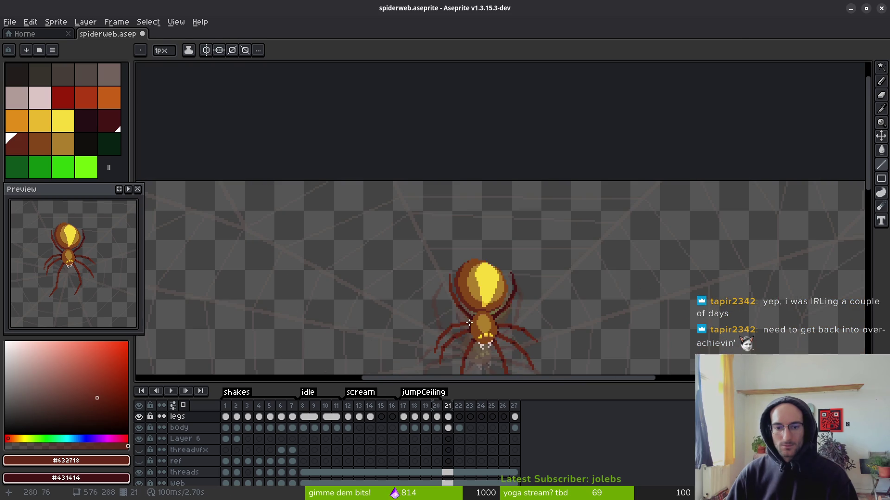
- Undo the last leg segment and draw a straight dark-red leg angling steeply up-left from the body
key("alt")
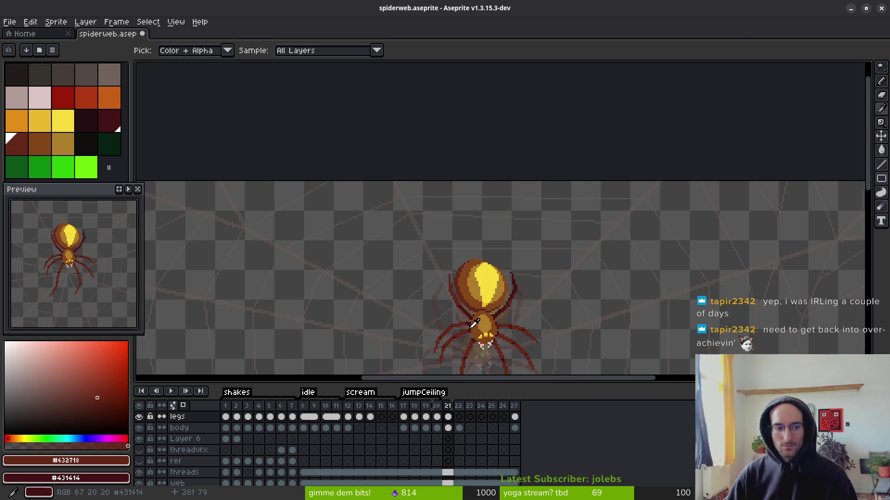
scroll(463, 278, "up", 4)
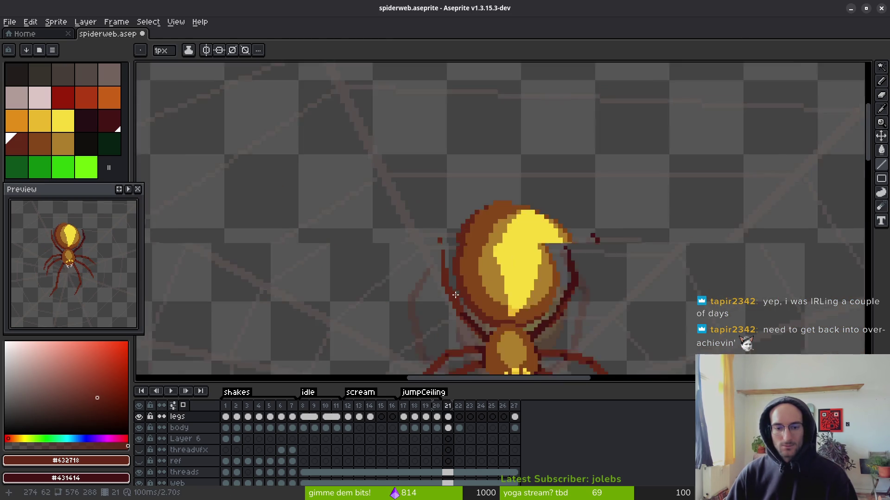
key("ctrl+z")
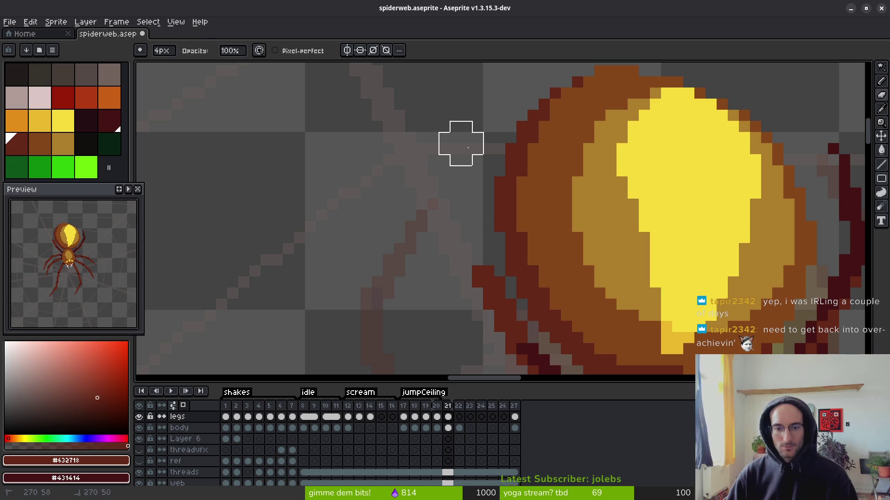
mouse_move(462, 247)
left_mouse_down()
mouse_move(418, 205)
mouse_move(471, 267)
mouse_move(478, 294)
left_mouse_up()
scroll(478, 293, "down", 4)
key("i")
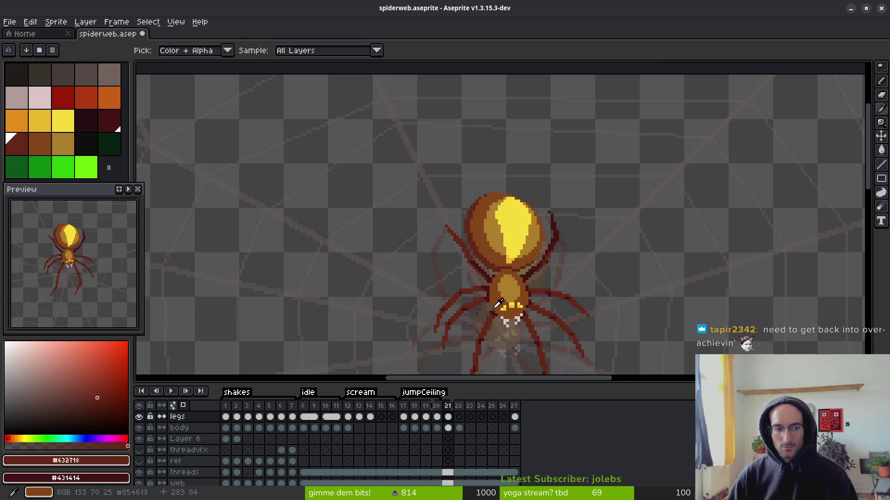
key("b")
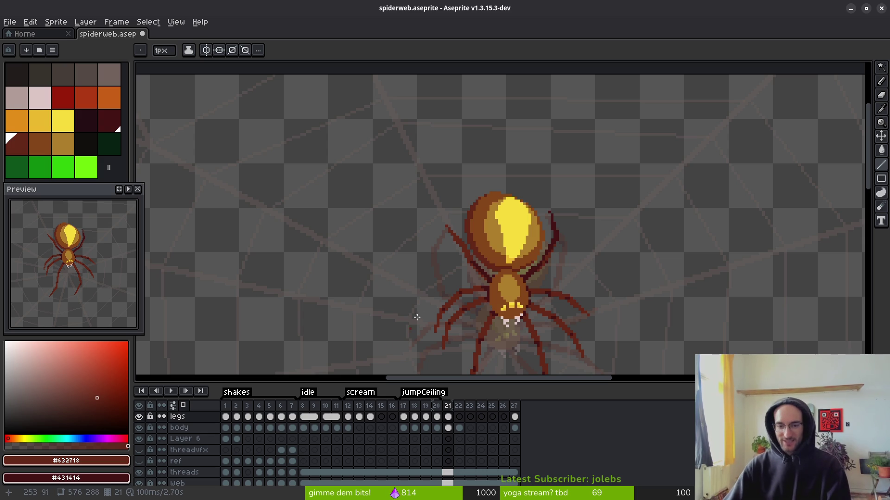
scroll(491, 303, "down", 3)
key("alt")
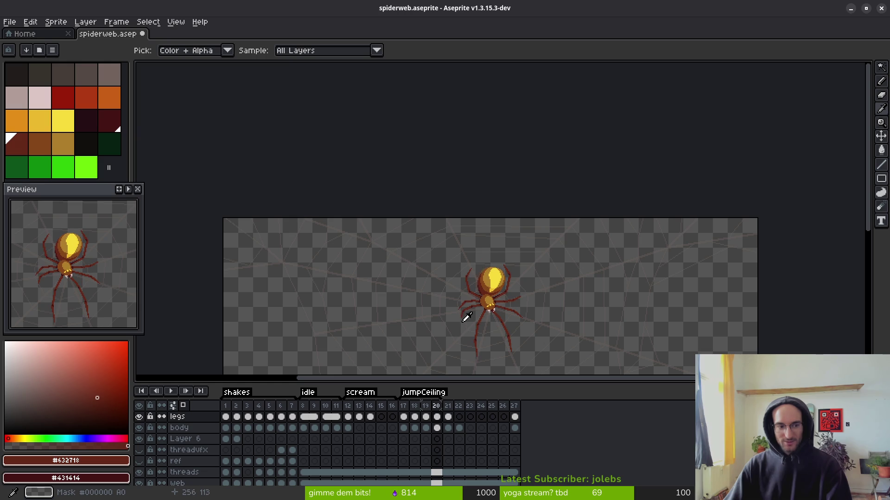
scroll(470, 313, "up", 4)
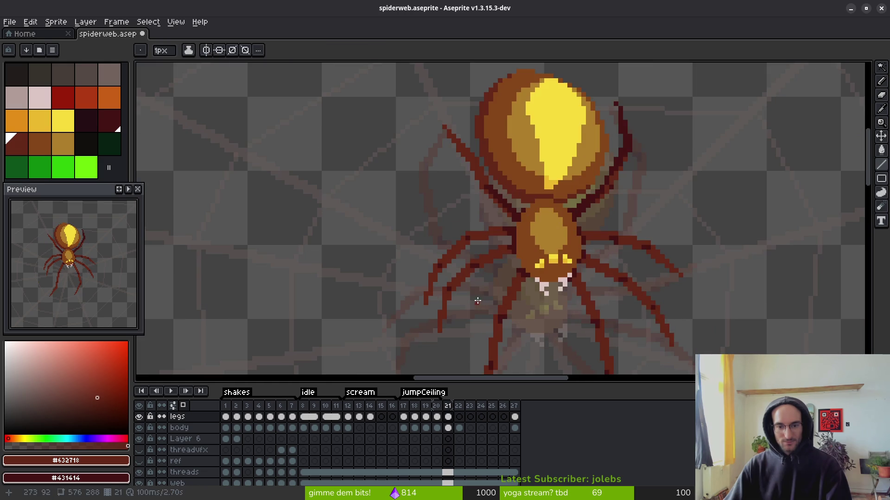
- Erase the old leg strand pixels beside the spider's body on frame 21
scroll(497, 231, "up", 2)
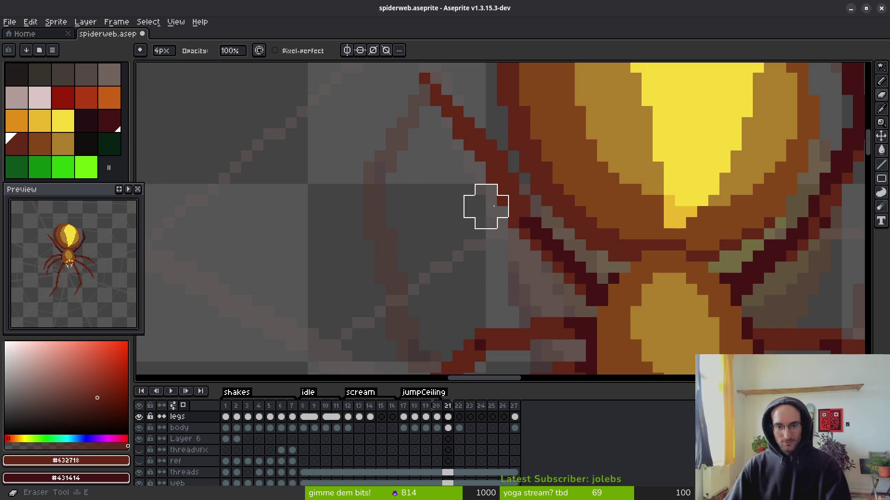
key("e")
mouse_move(509, 222)
left_mouse_down()
mouse_move(439, 119)
mouse_move(485, 189)
left_mouse_up()
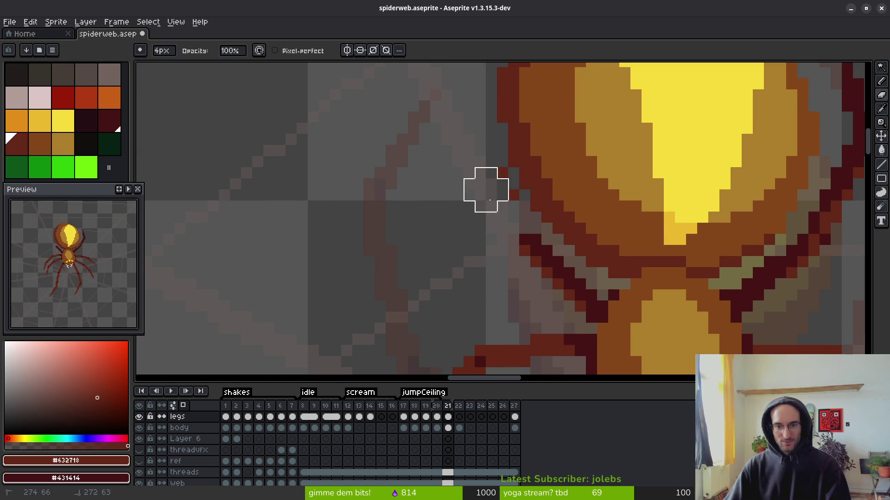
left_click_drag(497, 289, 465, 245)
mouse_move(532, 244)
left_mouse_down()
mouse_move(496, 235)
mouse_move(520, 224)
mouse_move(547, 246)
left_mouse_up()
- Draw connected dark-red lines for a long bent left leg from the body out to its tip, filling gaps
key("b")
left_click(566, 250)
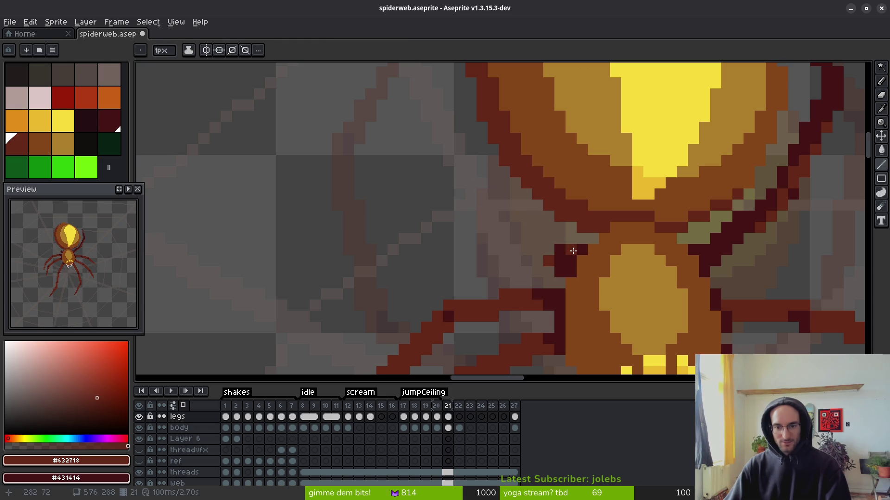
left_click(571, 249)
left_click(457, 204, "shift")
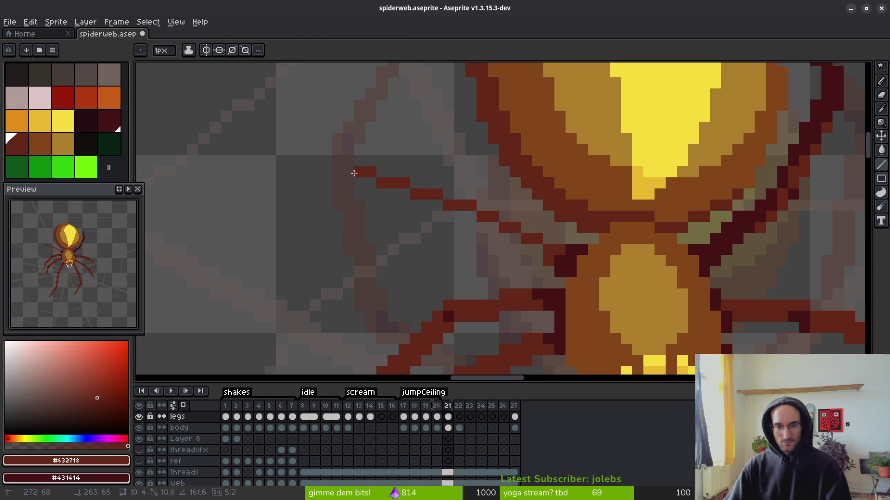
left_click(331, 183, "shift")
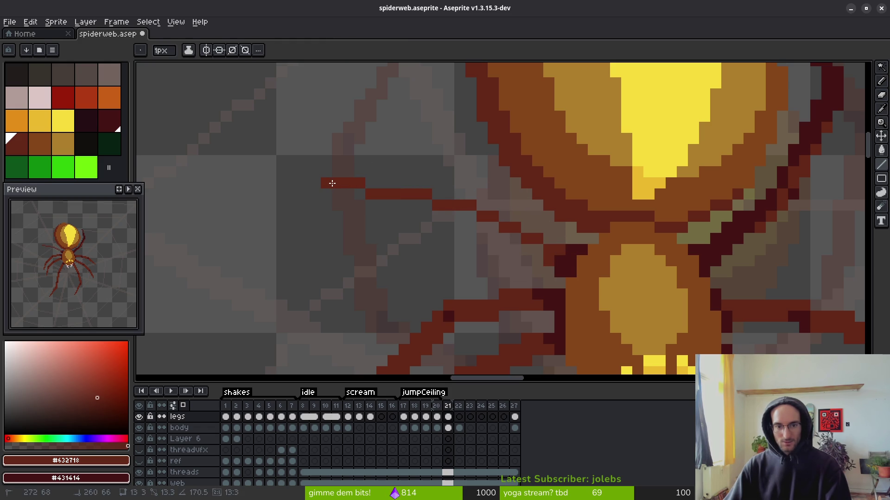
left_click(237, 250, "shift")
left_click(332, 188, "shift")
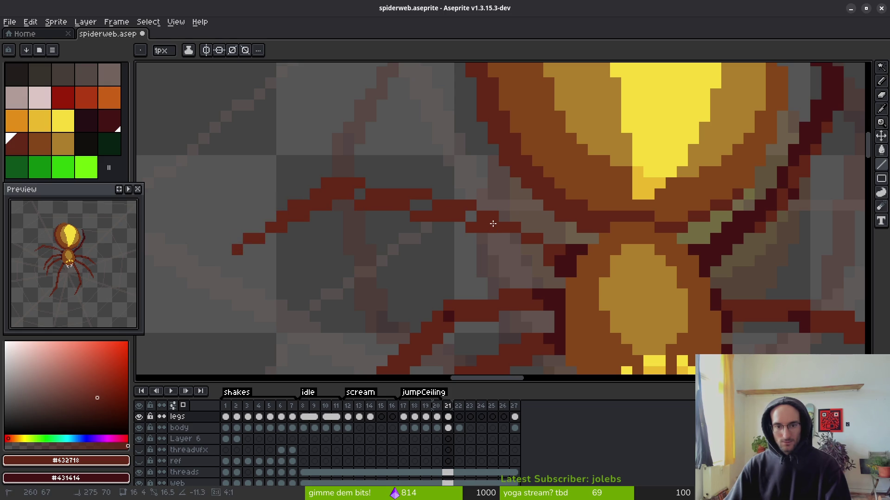
left_click(499, 224, "shift")
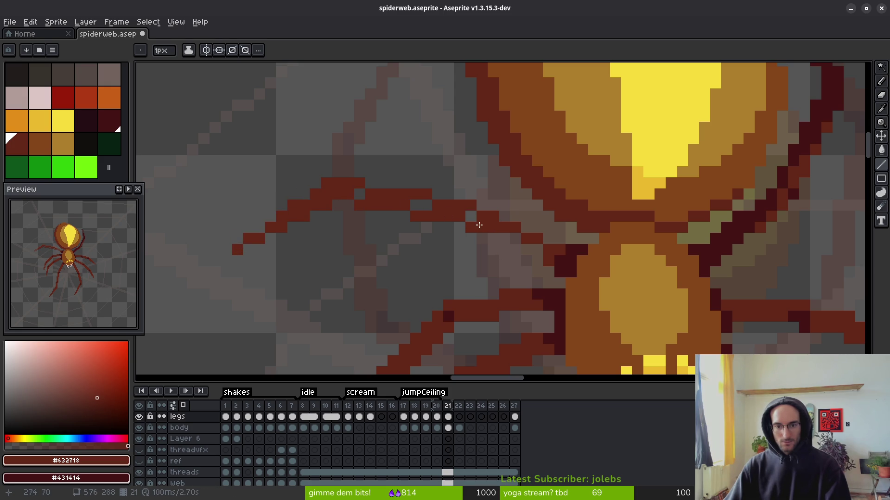
left_click(535, 245, "shift")
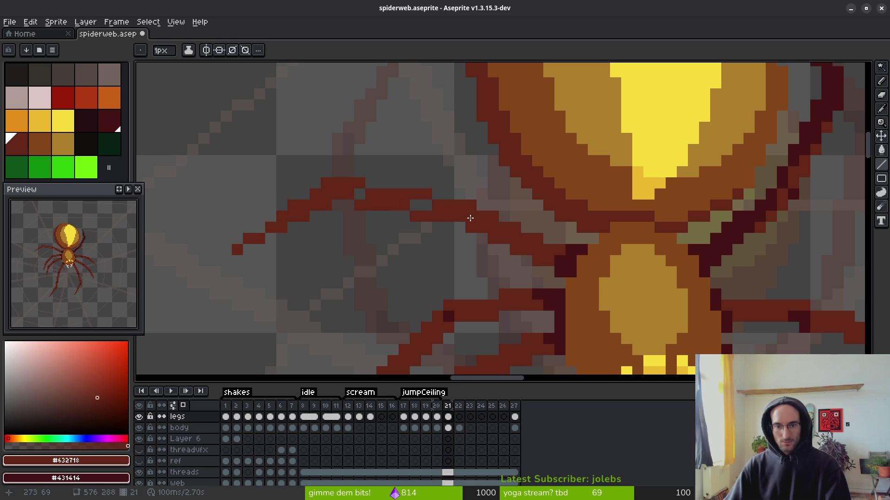
left_click(423, 207)
right_click(361, 193)
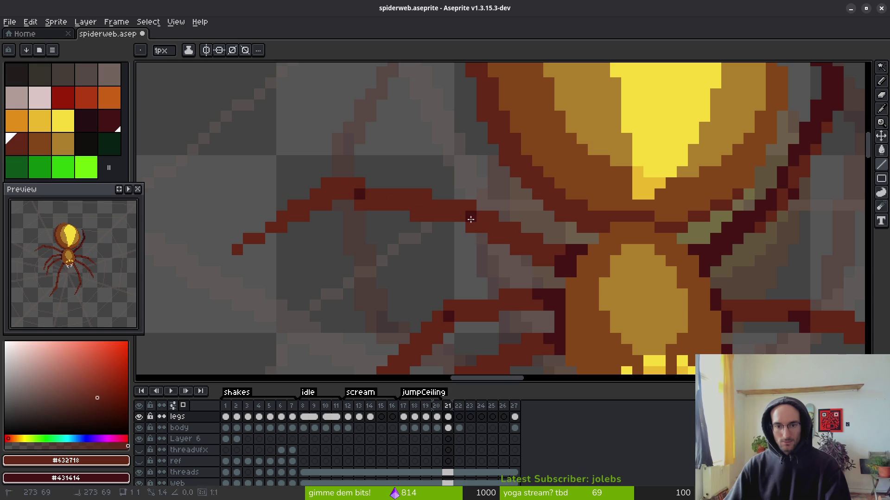
- Flip between frames 20 and 21 to compare the new leg pose
scroll(471, 219, "down", 4)
key("comma")
key("period")
key("comma")
key("period")
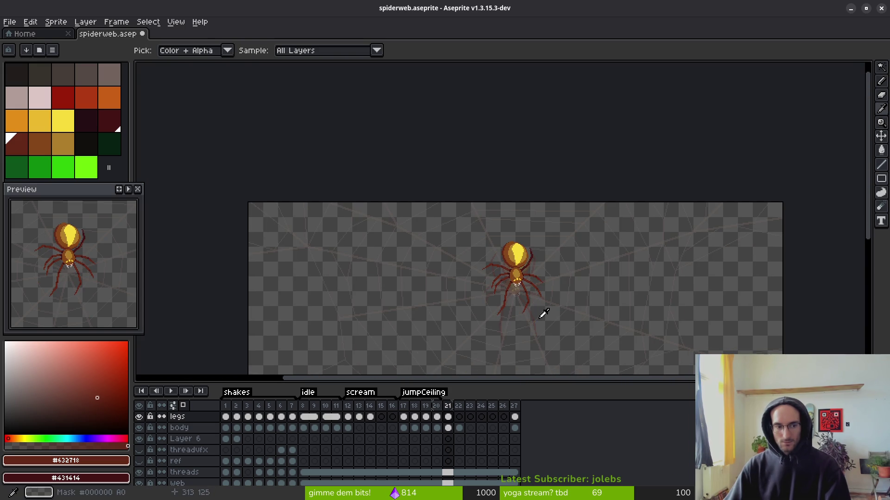
scroll(540, 312, "up", 5)
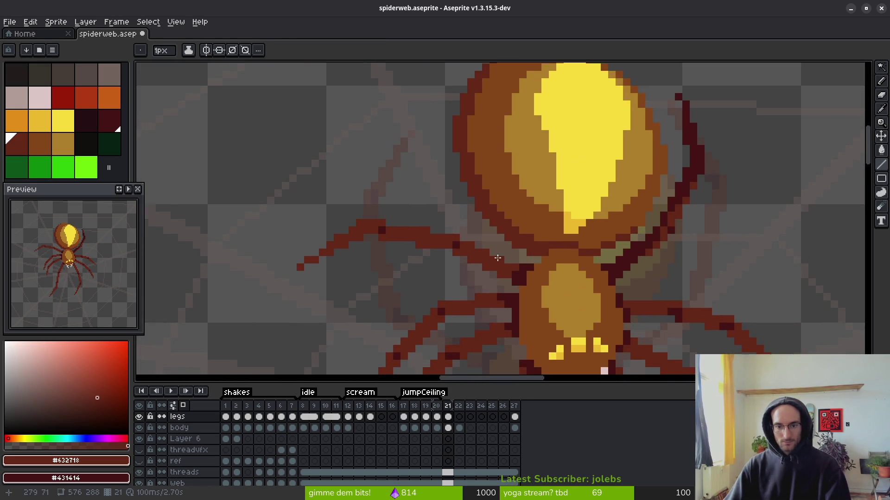
- Draw a straight leg line up-left from the body and darken the web pixels along it
scroll(499, 258, "up", 2)
mouse_move(531, 263)
left_mouse_down()
mouse_move(495, 215)
mouse_move(542, 275)
mouse_move(502, 226)
left_mouse_up()
mouse_move(533, 291)
left_mouse_down()
mouse_move(474, 203)
mouse_move(498, 231)
mouse_move(482, 232)
mouse_move(473, 191)
mouse_move(483, 201)
left_mouse_up()
key("e")
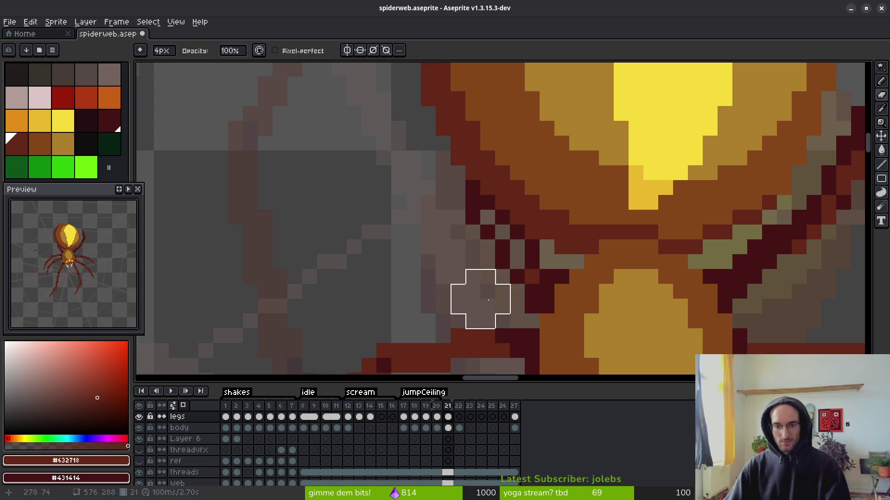
key("b")
left_click_drag(534, 276, 499, 227)
scroll(498, 227, "down", 3)
scroll(356, 302, "up", 3)
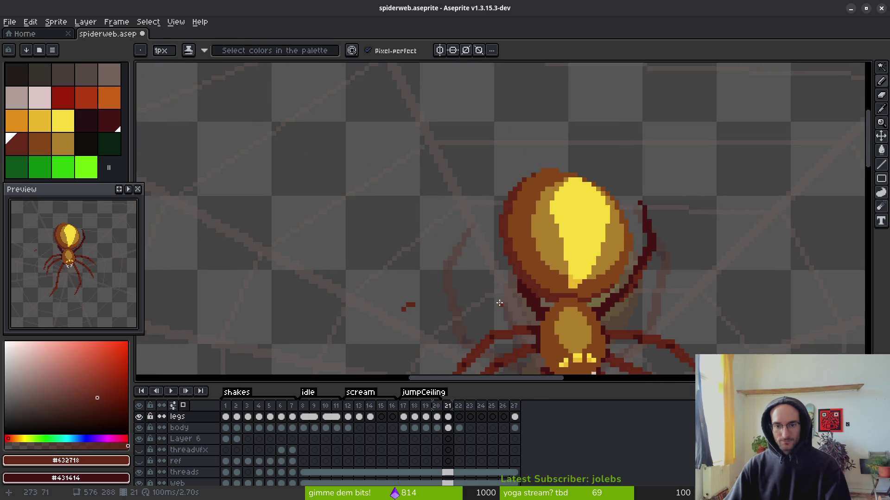
- Add dark-red pixels to the body outline, then draw the bent leg angling down-left from a raised knee
key("e")
key("b")
left_click(594, 240)
left_click(583, 263)
left_click(561, 185)
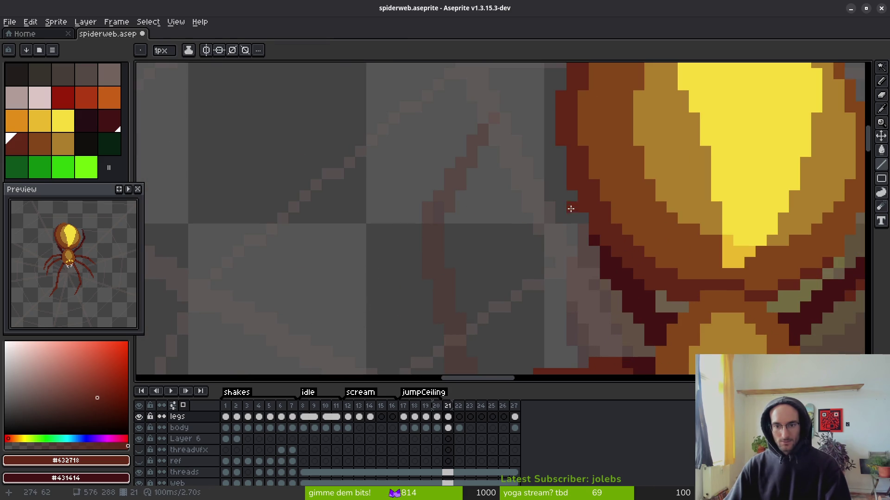
mouse_move(584, 217)
left_mouse_down()
mouse_move(519, 176)
mouse_move(403, 244)
left_mouse_up()
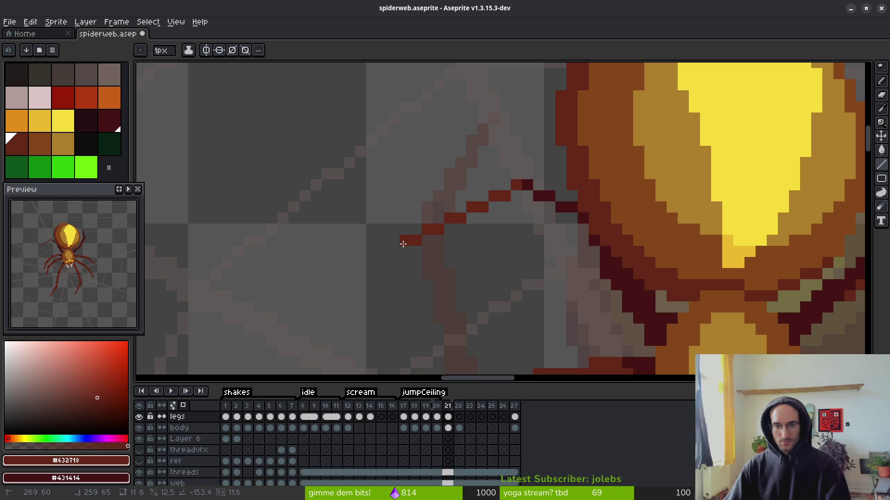
left_click(438, 218)
mouse_move(482, 196)
left_mouse_down()
mouse_move(524, 161)
mouse_move(544, 174)
left_mouse_up()
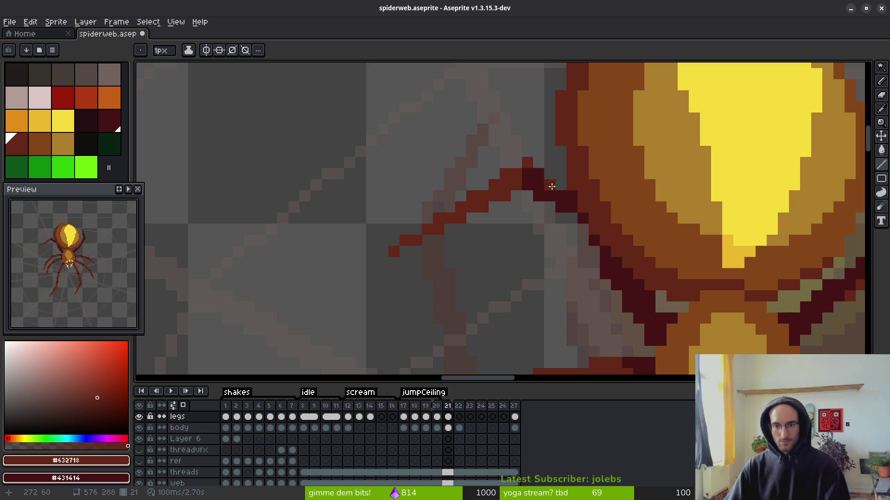
scroll(552, 187, "down", 10)
scroll(570, 272, "up", 4)
key("i")
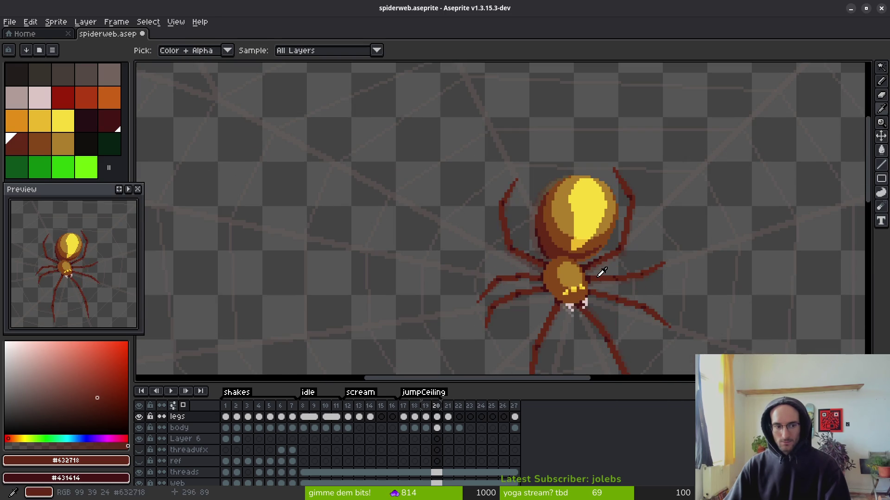
key("b")
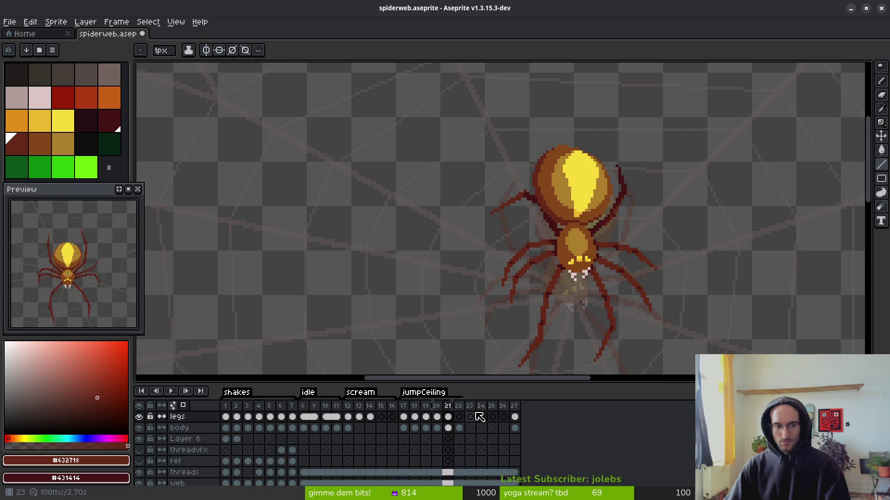
key("Return")
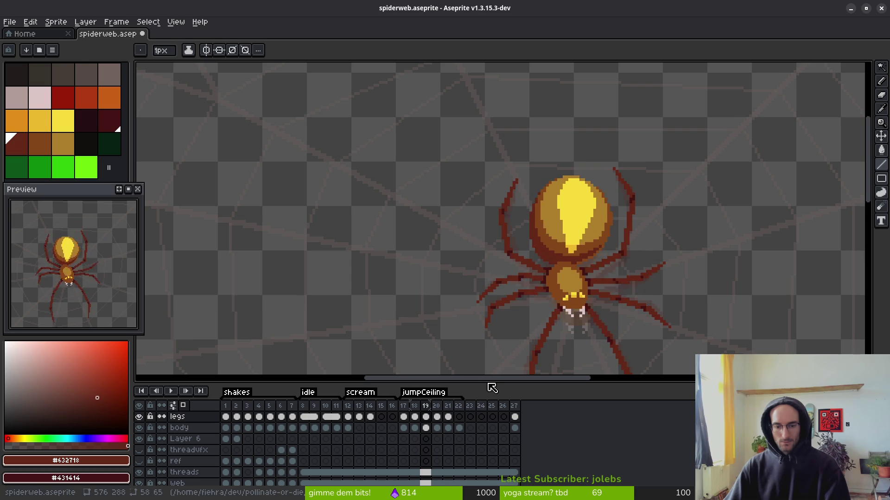
key("i")
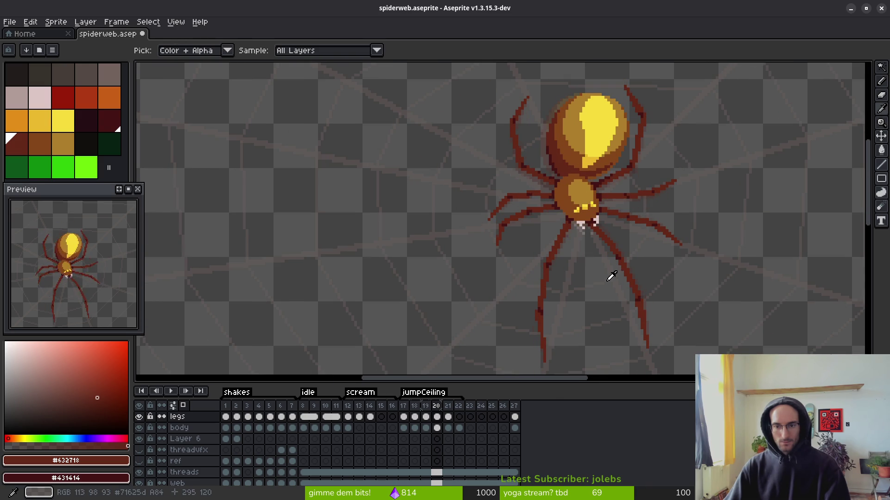
key("b")
scroll(607, 287, "down", 4)
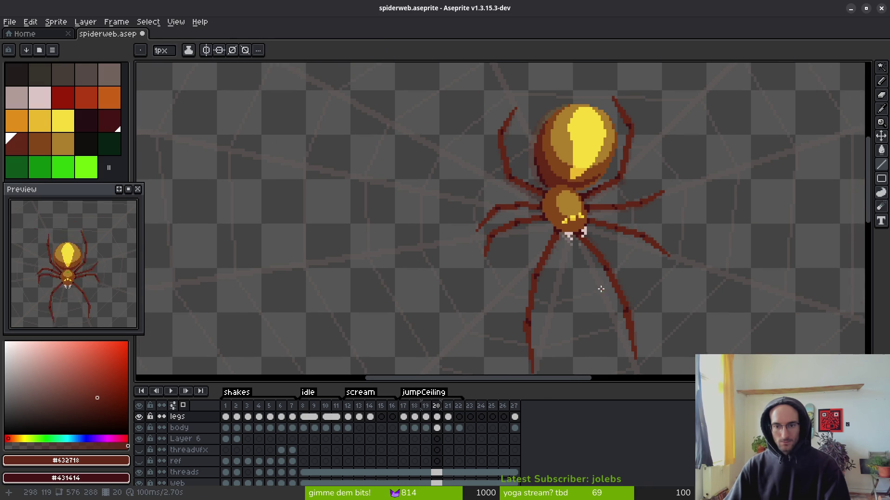
left_click_drag(608, 303, 598, 288)
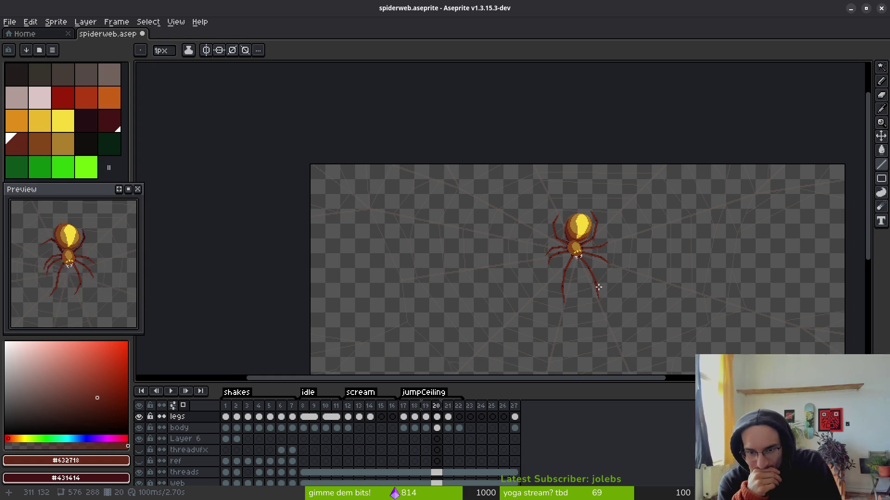
key("i")
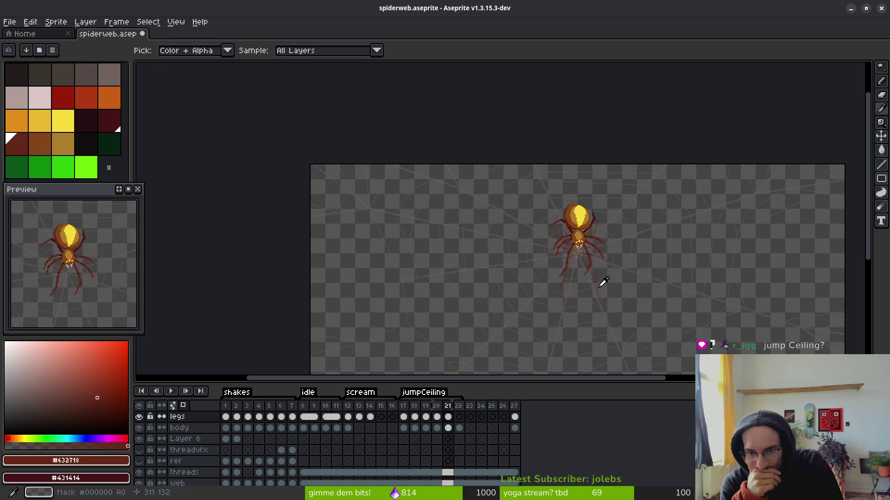
key("Return")
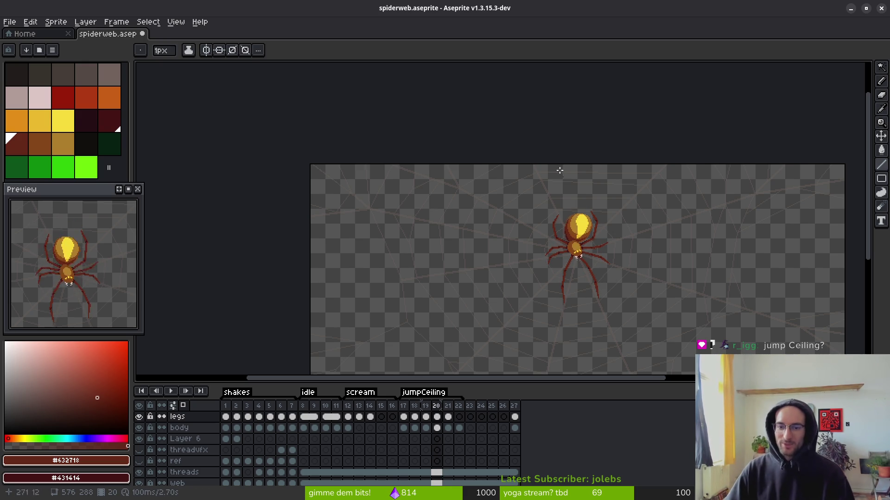
left_click(225, 406)
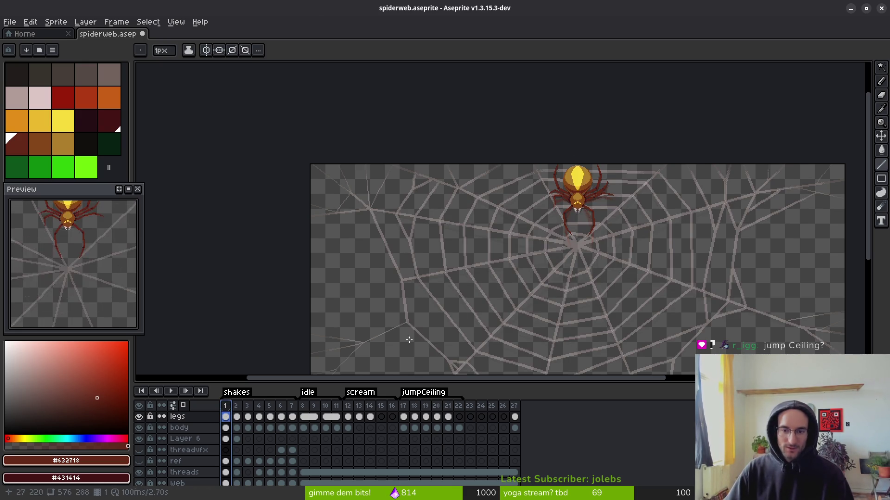
- Move frame 27's legs and body cels back to frame 24
scroll(565, 199, "up", 2)
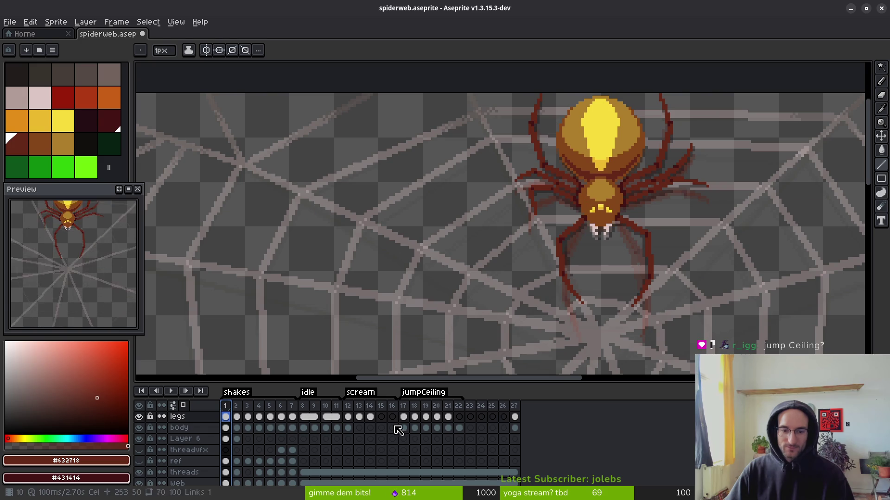
left_click(515, 406)
left_click_drag(516, 406, 480, 407)
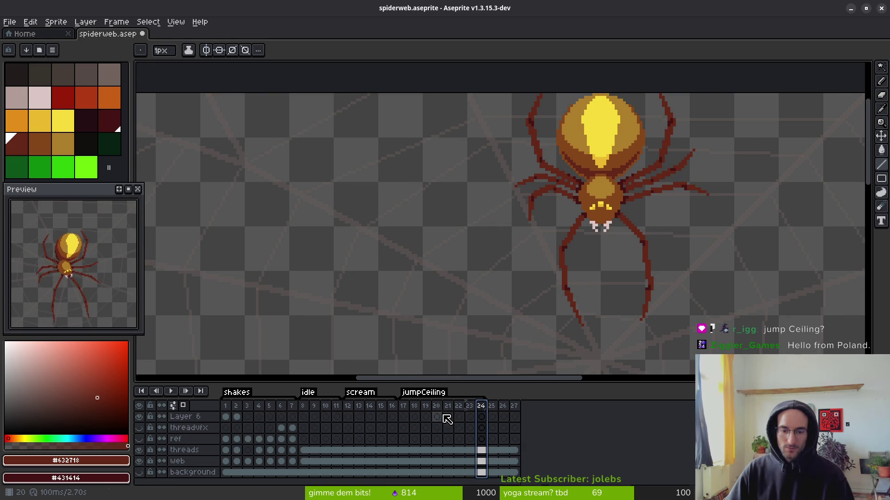
- Go to frame 21 on the legs layer
left_click(428, 417)
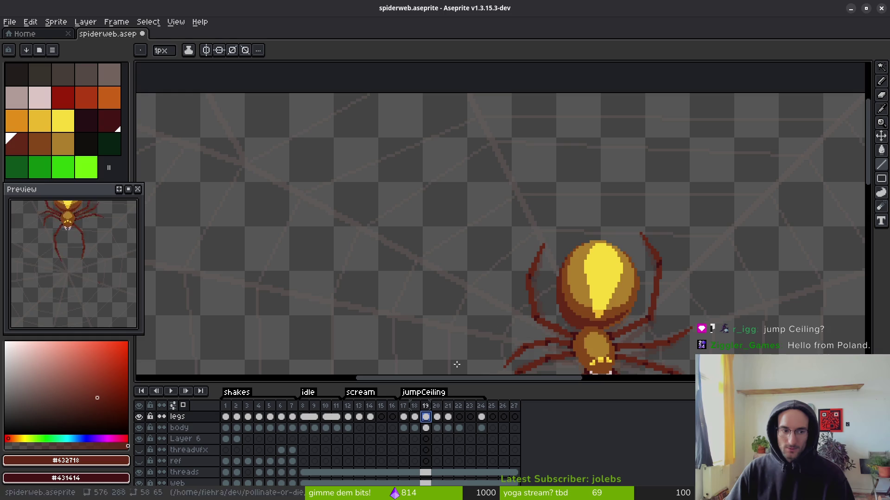
scroll(556, 285, "down", 3)
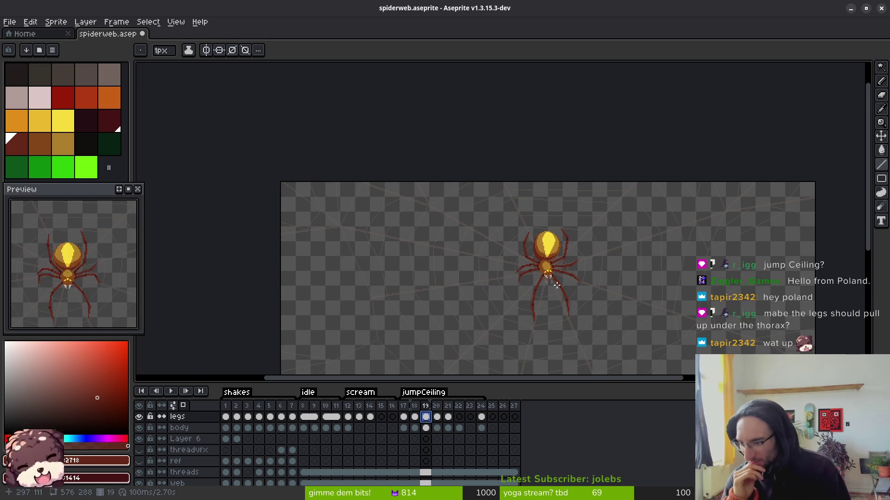
key("i")
key("Right")
key("Right")
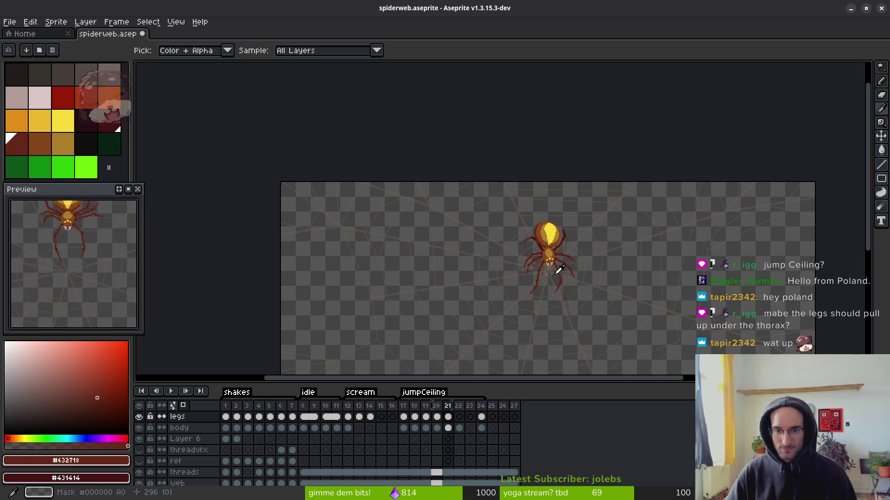
- Zoom in on the spider and paint dark pixels beside the existing leg
key("b")
scroll(539, 254, "up", 5)
key("e")
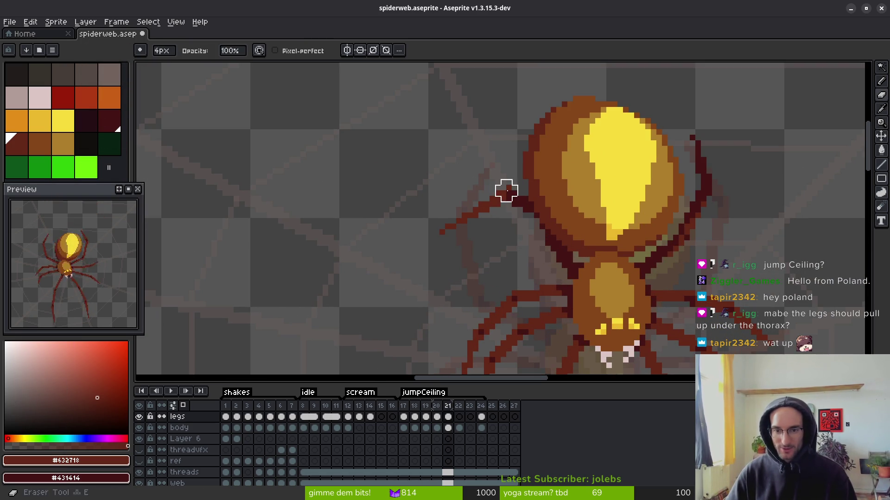
key("z")
scroll(568, 281, "up", 2)
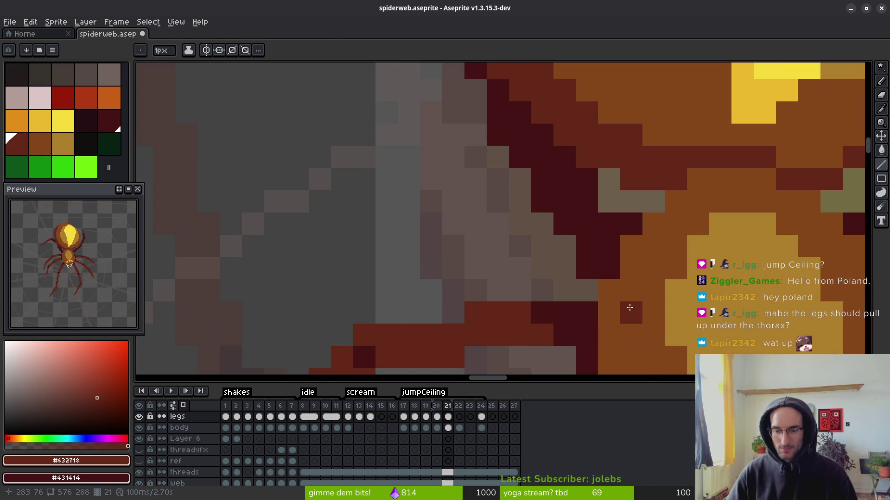
scroll(586, 234, "up", 1)
right_click(633, 239)
right_click(611, 239)
right_click(612, 261)
right_click(611, 283)
- Draw a dark-red leg segment up-left and another down-left, then thicken it pixel by pixel
mouse_move(592, 245)
left_mouse_down()
mouse_move(507, 202)
mouse_move(483, 175)
mouse_move(491, 185)
left_mouse_up()
left_click(401, 267, "shift")
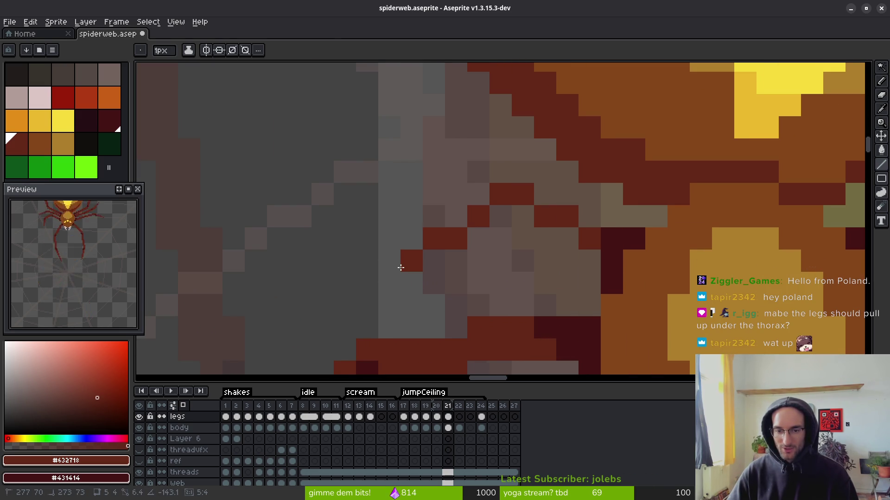
mouse_move(400, 267)
left_mouse_down()
mouse_move(395, 327)
mouse_move(483, 234)
mouse_move(443, 270)
left_mouse_up()
left_click(443, 271)
left_click(439, 276)
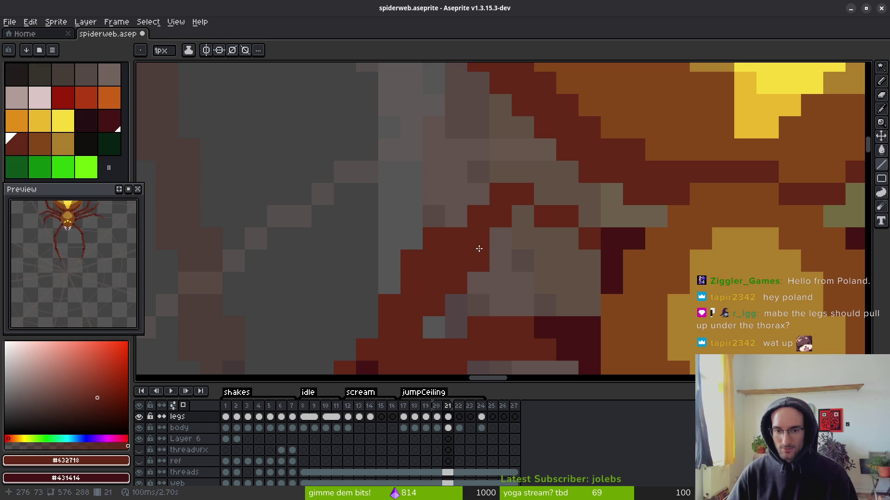
left_click(511, 234)
mouse_move(511, 234)
left_mouse_down()
mouse_move(582, 264)
mouse_move(568, 261)
left_mouse_up()
left_click(477, 260)
scroll(507, 241, "down", 10)
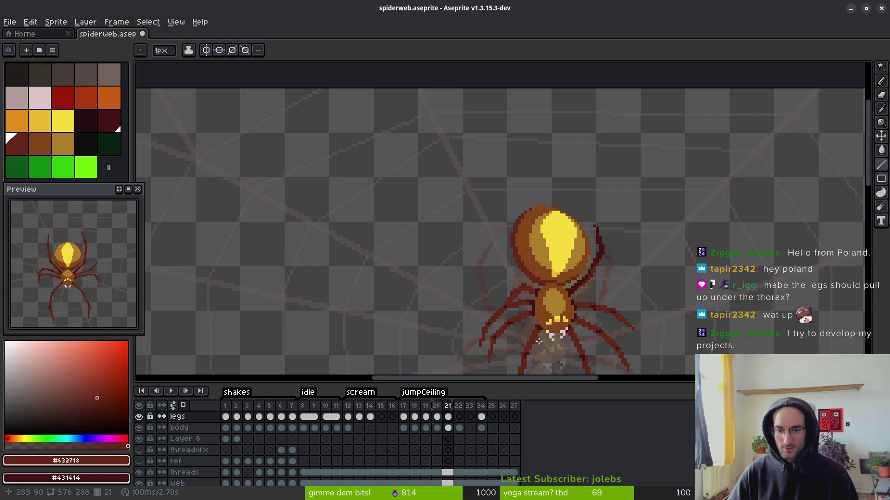
scroll(559, 335, "up", 5)
key("Left")
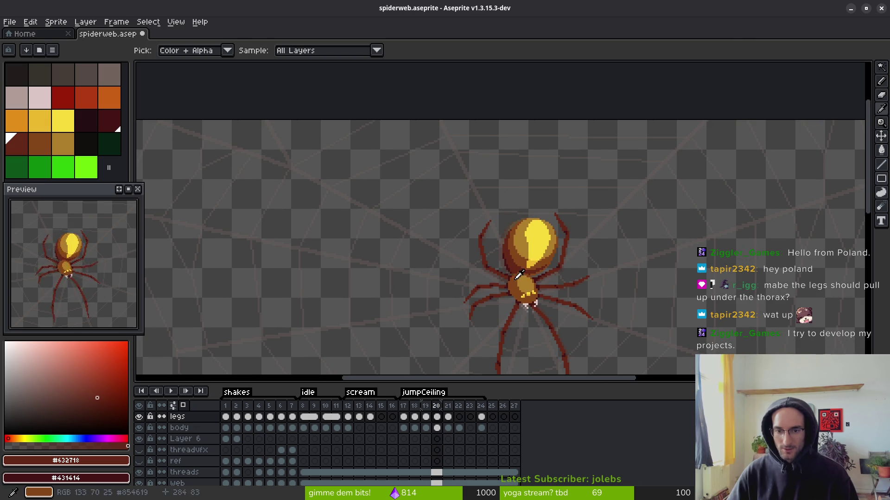
key("Right")
key("alt")
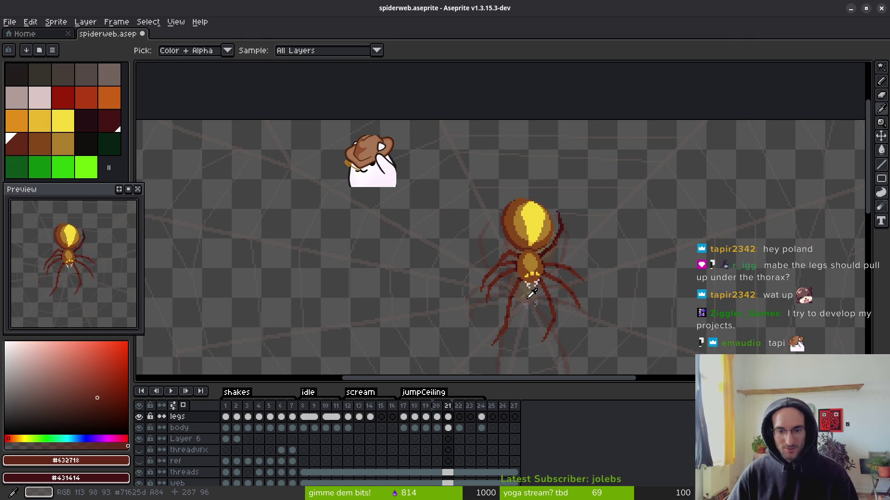
scroll(492, 250, "up", 2)
scroll(492, 250, "up", 1)
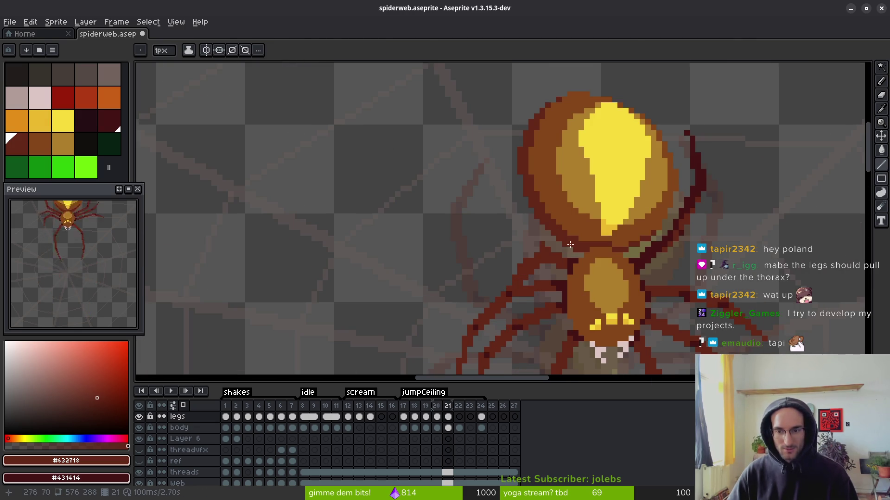
scroll(614, 266, "up", 1)
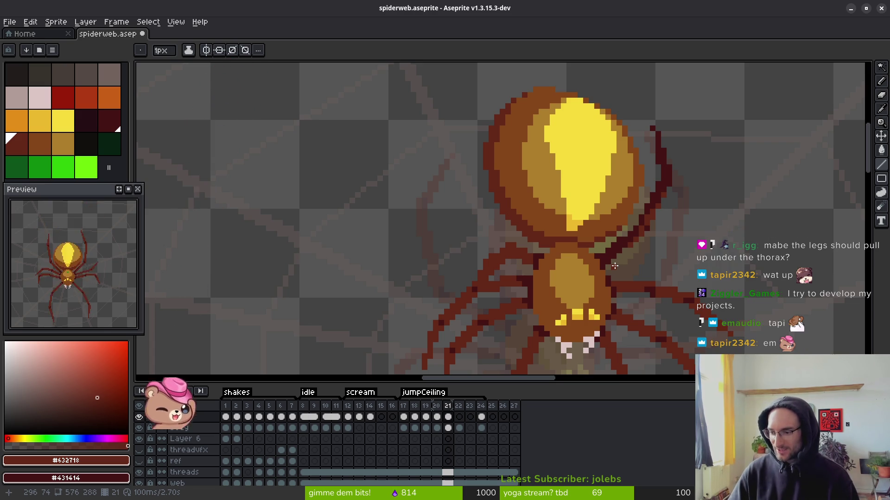
scroll(676, 262, "right", 2)
scroll(630, 262, "down", 2)
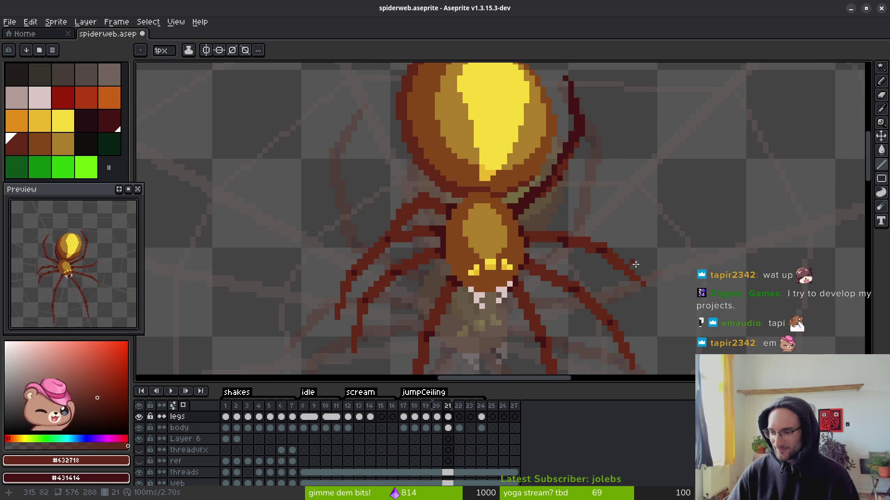
scroll(648, 274, "left", 1)
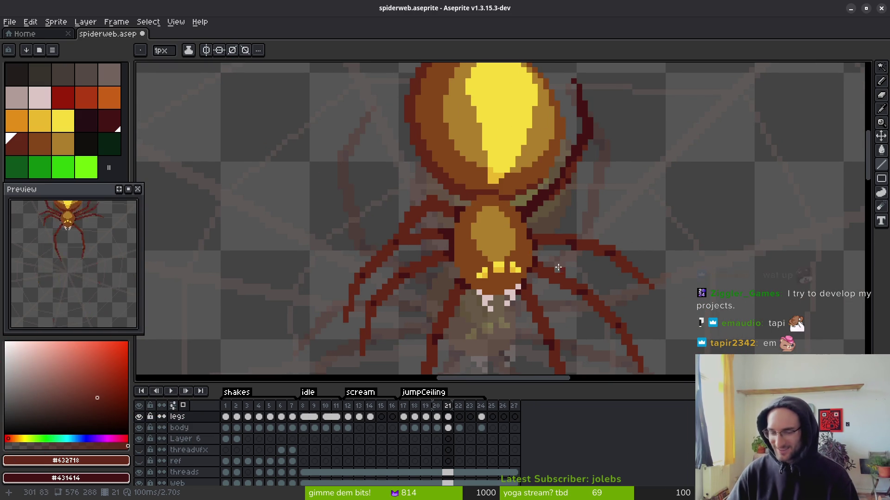
scroll(551, 275, "up", 2)
scroll(552, 274, "left", 1)
scroll(571, 230, "down", 1)
scroll(595, 224, "up", 1)
scroll(602, 233, "down", 1)
scroll(617, 246, "up", 1)
key("Right")
key("Left")
key("Right")
key("b")
scroll(487, 209, "up", 1)
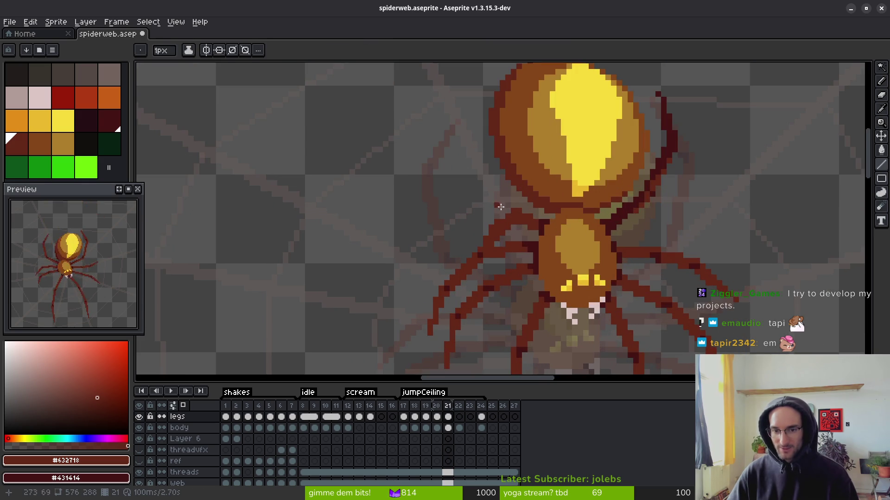
key("e")
scroll(508, 224, "up", 1)
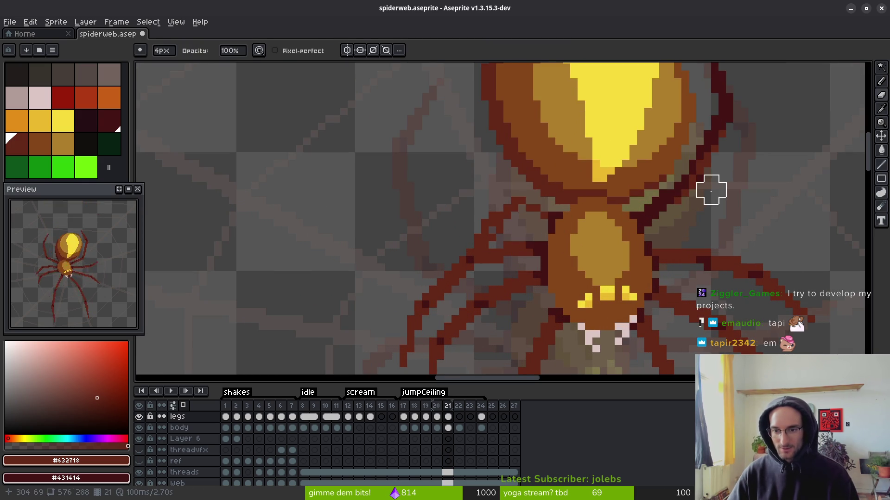
left_click_drag(661, 210, 733, 123)
- Draw new upper-left and upper-right legs from the body, thickening the right one
scroll(733, 122, "up", 2)
scroll(698, 123, "down", 2)
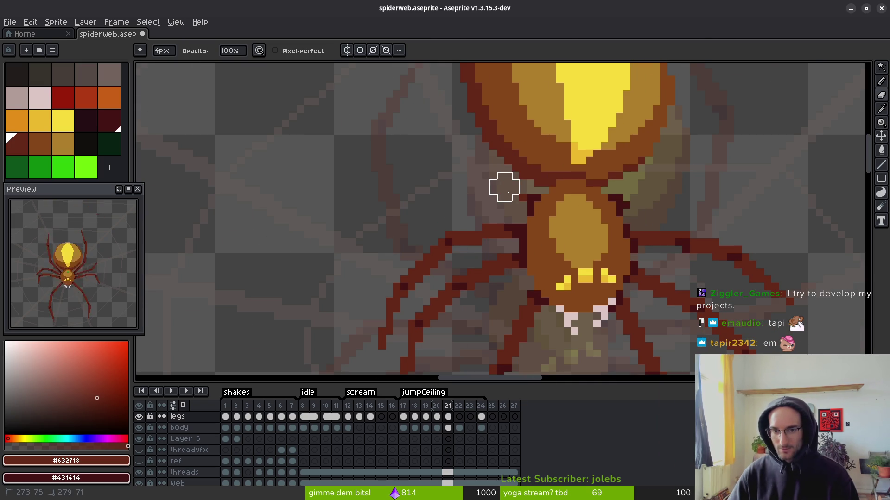
scroll(504, 194, "up", 1)
mouse_move(558, 211)
left_mouse_down()
mouse_move(503, 179)
mouse_move(439, 185)
mouse_move(423, 197)
mouse_move(377, 289)
left_mouse_up()
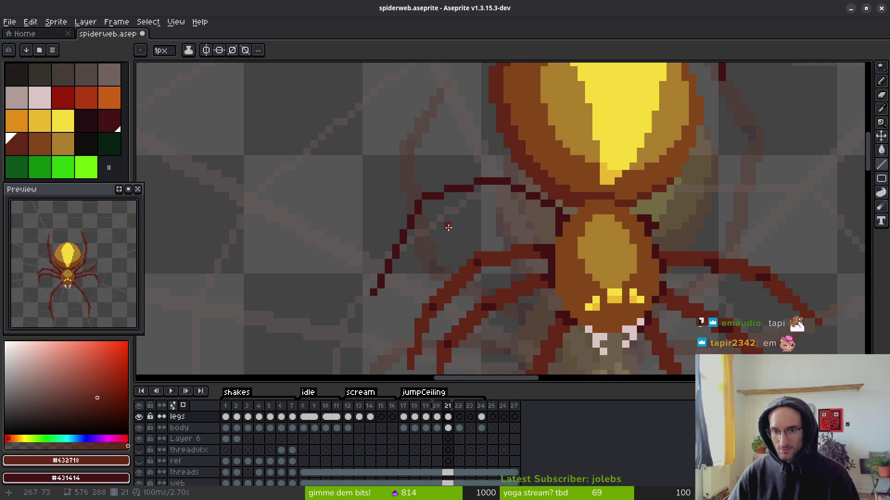
mouse_move(653, 213)
left_mouse_down()
mouse_move(693, 188)
mouse_move(767, 188)
mouse_move(819, 264)
mouse_move(764, 201)
left_mouse_up()
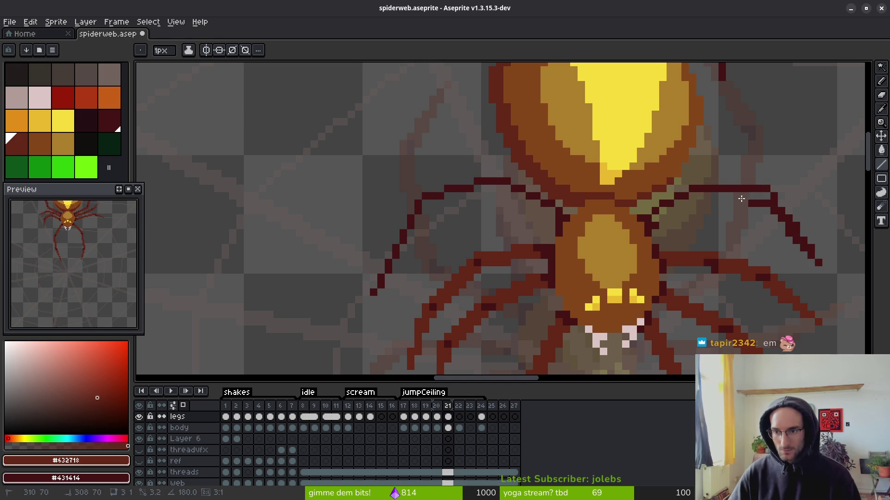
mouse_move(756, 197)
left_mouse_down()
mouse_move(695, 198)
mouse_move(657, 221)
left_mouse_up()
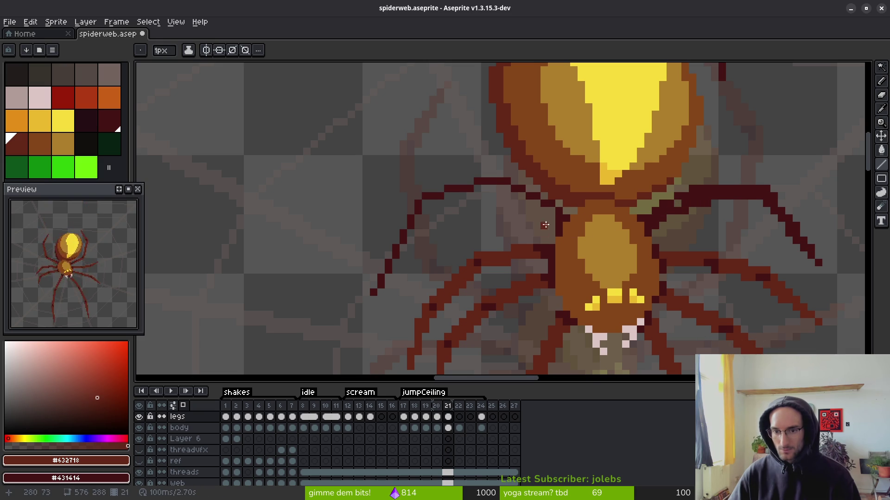
- Redraw the upper-left leg segment reaching up-left and darken its pixels from tip to top
mouse_move(556, 222)
left_mouse_down()
mouse_move(495, 196)
mouse_move(447, 191)
mouse_move(419, 204)
left_mouse_up()
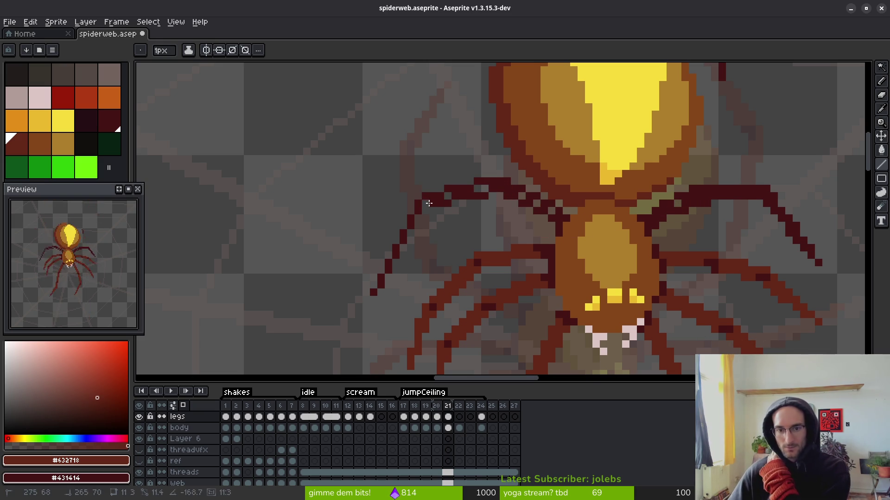
mouse_move(367, 292)
left_mouse_down()
mouse_move(431, 199)
mouse_move(481, 186)
left_mouse_up()
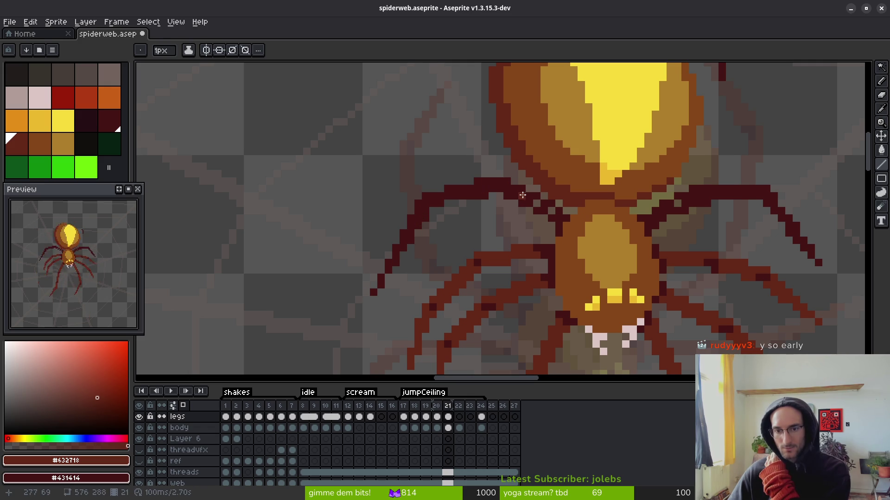
scroll(607, 227, "right", 3)
scroll(612, 208, "down", 5)
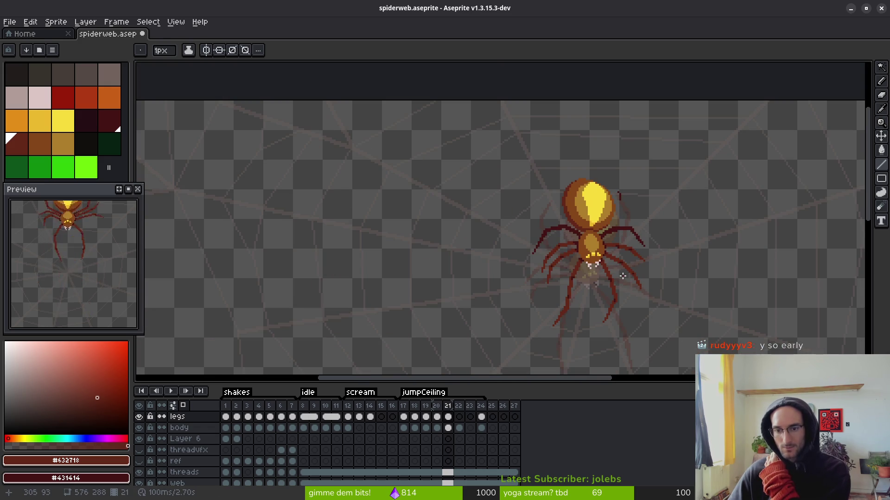
key("alt")
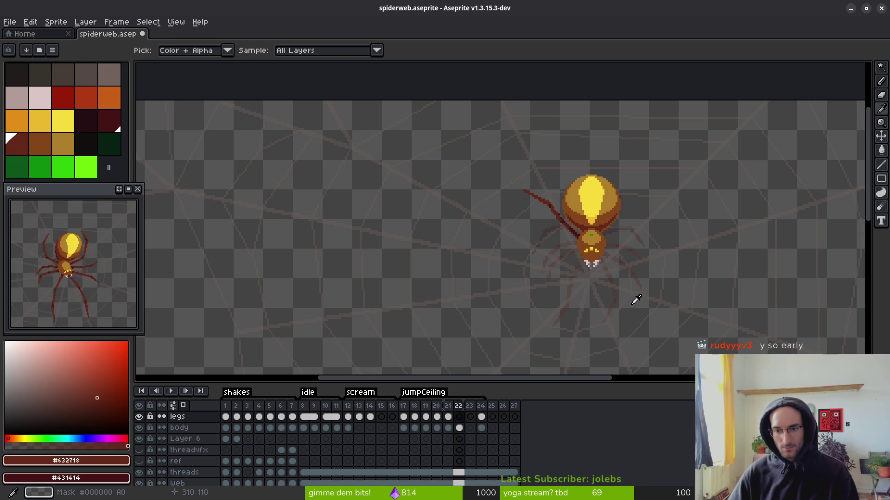
key("Right")
scroll(591, 241, "up", 3)
key("b")
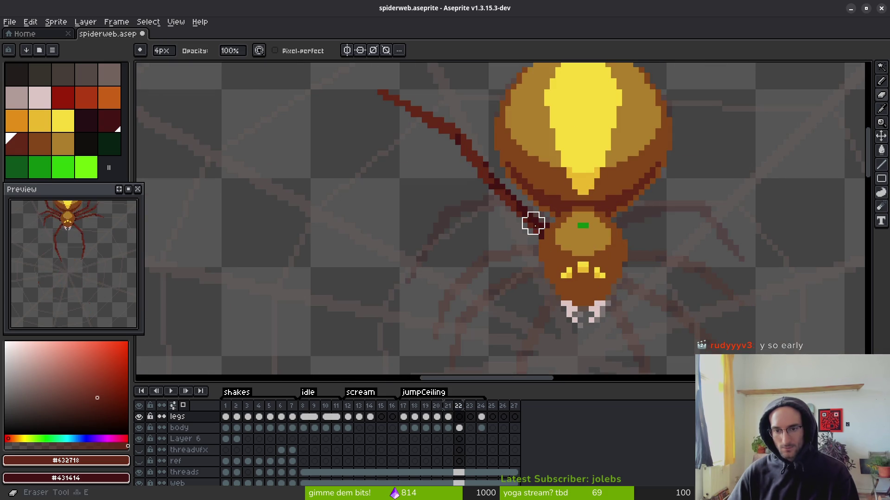
left_click(459, 428)
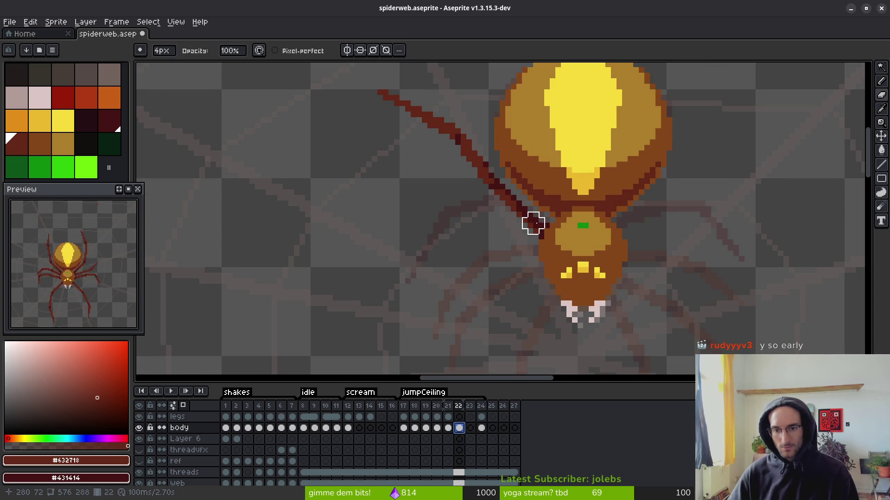
mouse_move(538, 218)
left_mouse_down()
mouse_move(527, 232)
mouse_move(500, 207)
left_mouse_up()
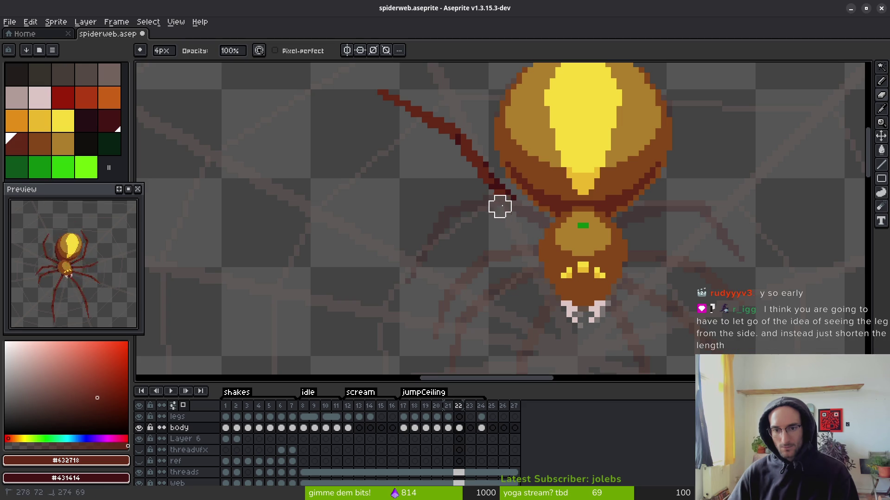
key("ctrl+z")
scroll(428, 209, "down", 3)
key("Left")
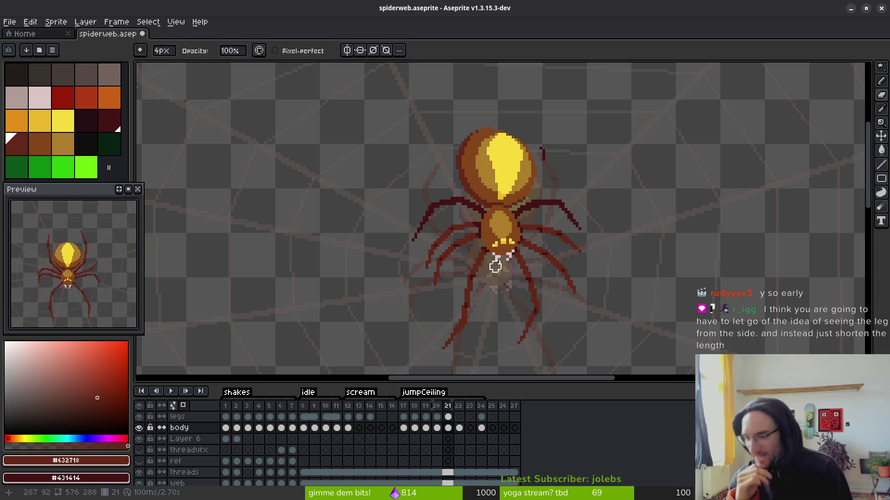
scroll(433, 216, "up", 2)
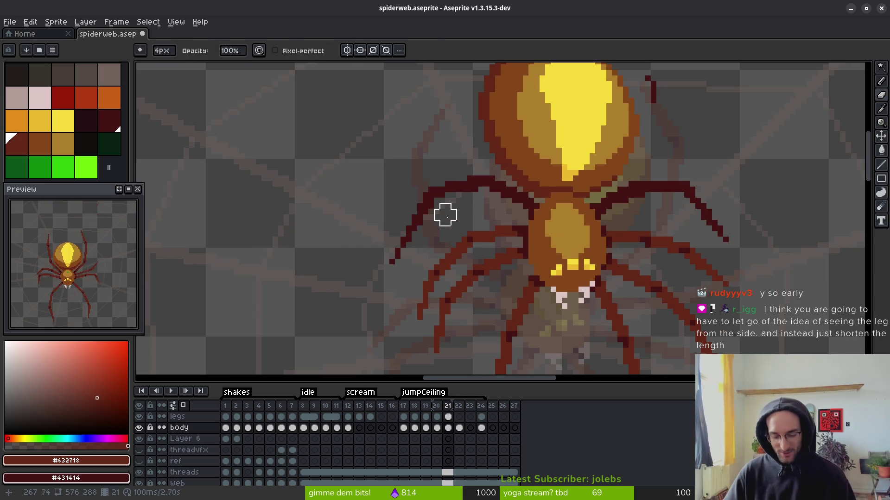
key("m")
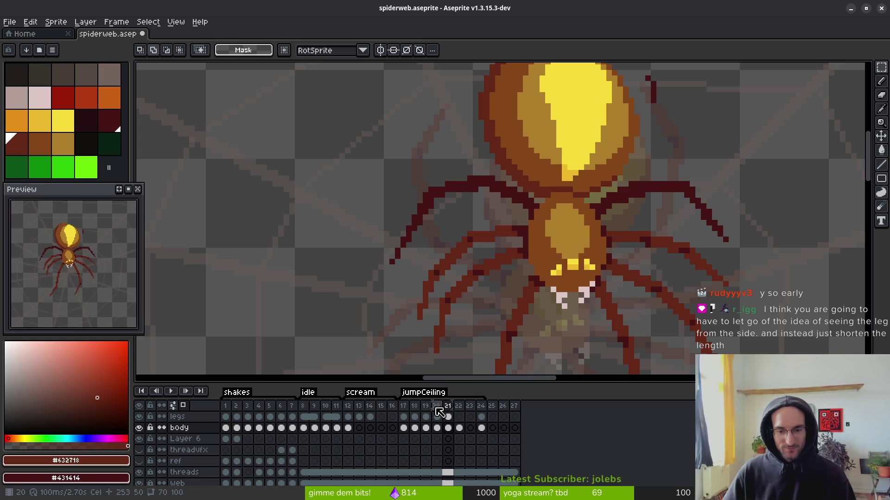
scroll(510, 276, "down", 2)
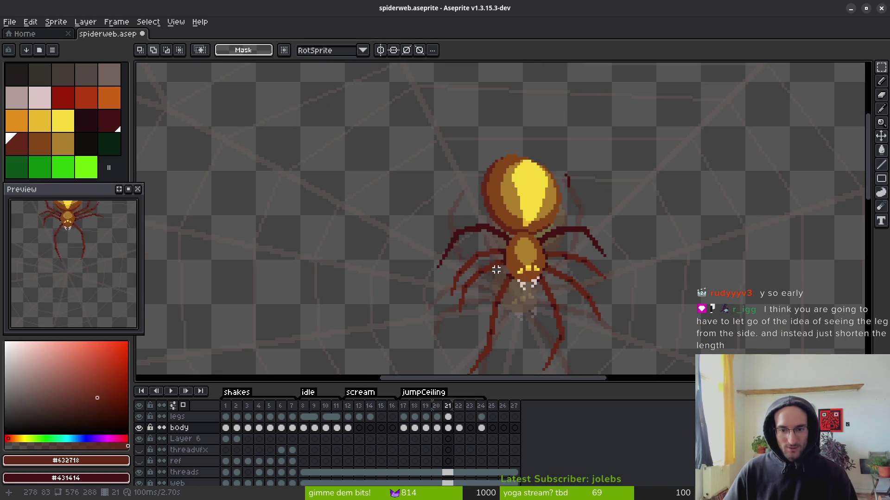
scroll(464, 241, "up", 2)
key("e")
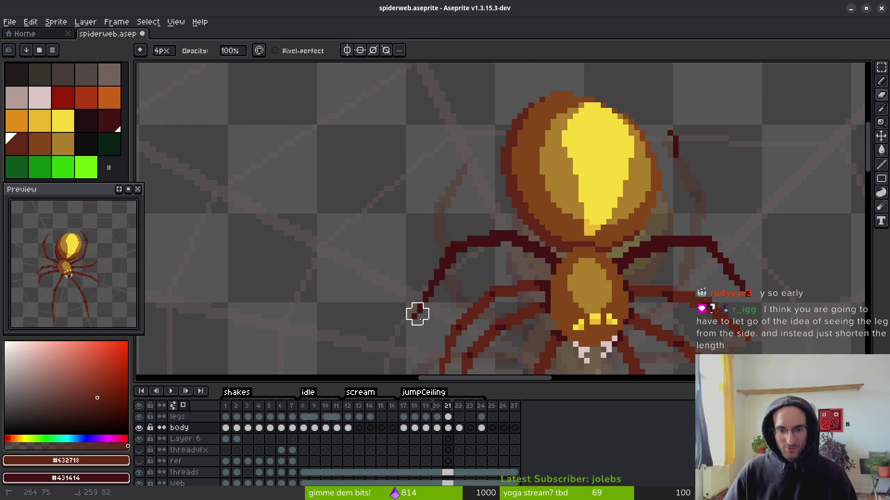
left_click(448, 417)
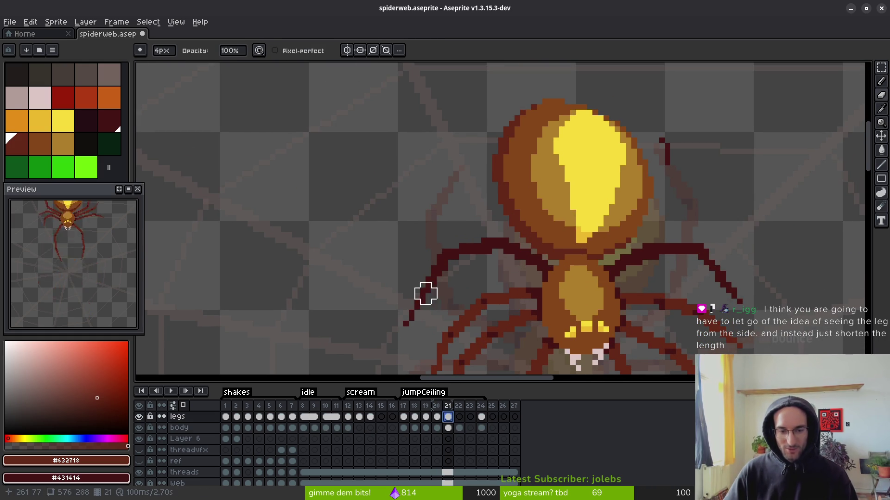
key("b")
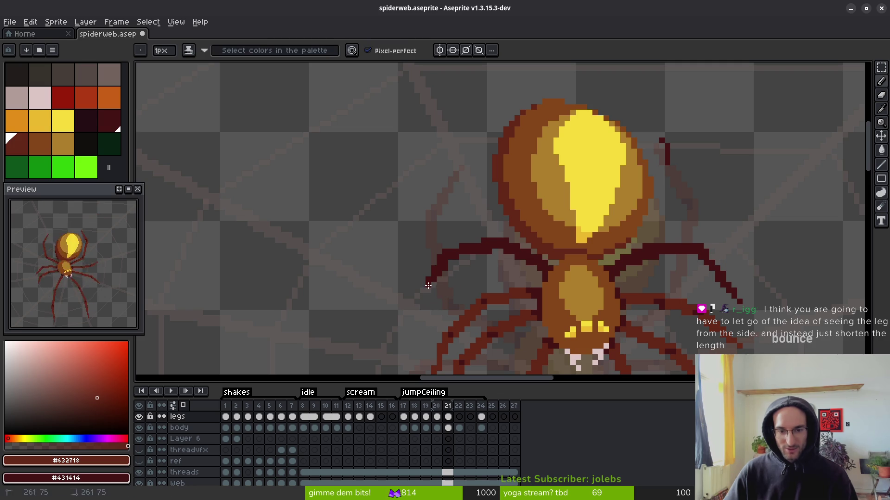
scroll(495, 296, "down", 3)
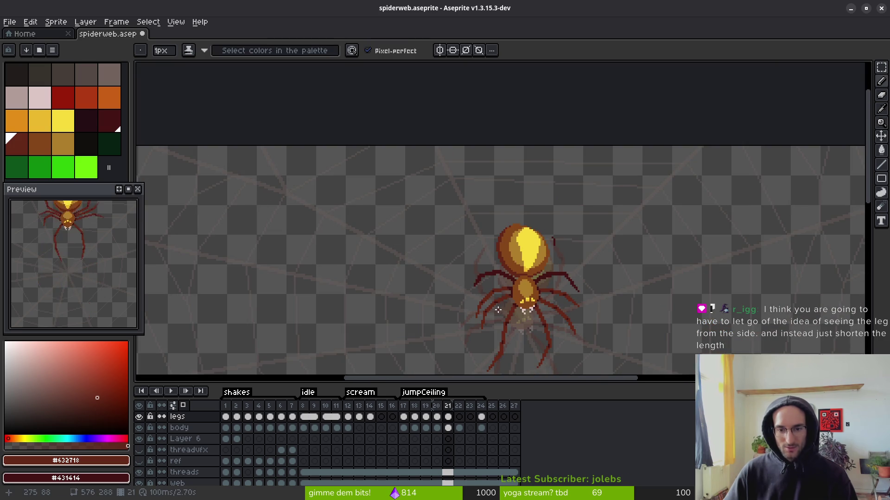
- Lasso the upper-left leg joint, nudge it one pixel right, and deselect
scroll(500, 310, "up", 5)
key("q")
mouse_move(462, 198)
left_mouse_down()
mouse_move(328, 353)
mouse_move(443, 190)
left_mouse_up()
key("Right")
key("ctrl+d")
- Compare with the next frame, then add reddish-brown pixels along the leg's upper edge
scroll(579, 300, "down", 4)
scroll(586, 294, "down", 2)
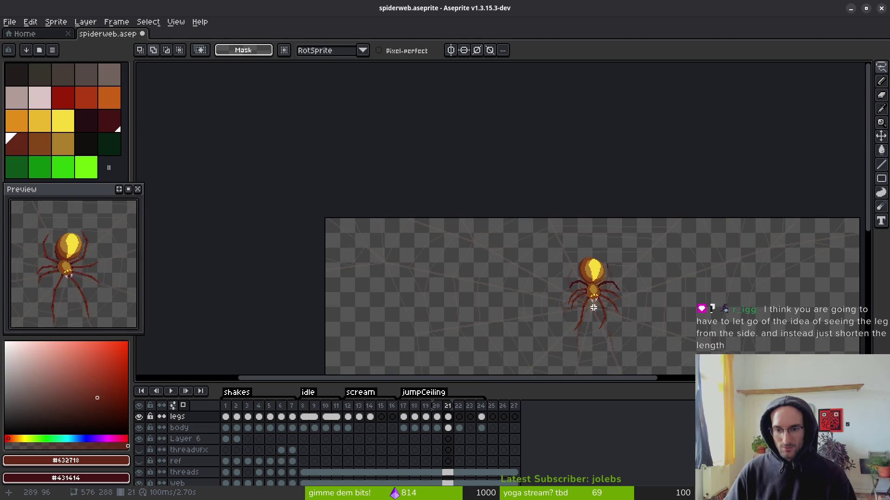
key("i")
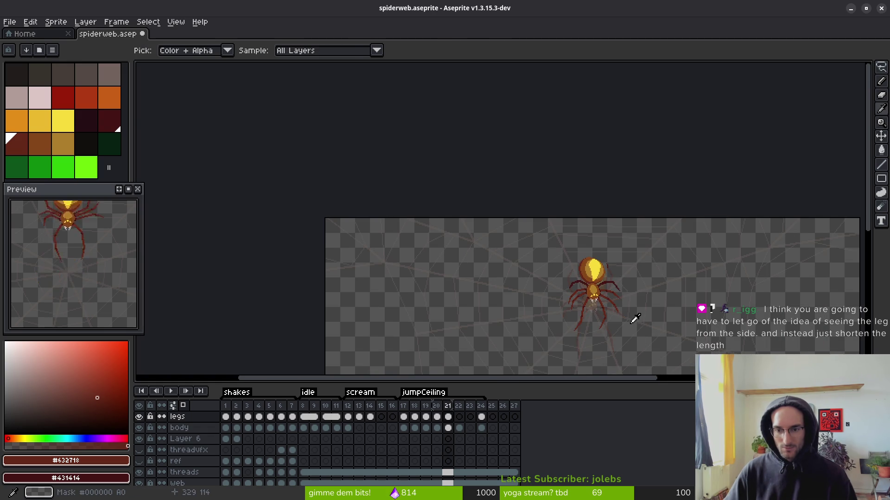
key("Right")
key("Left")
key("q")
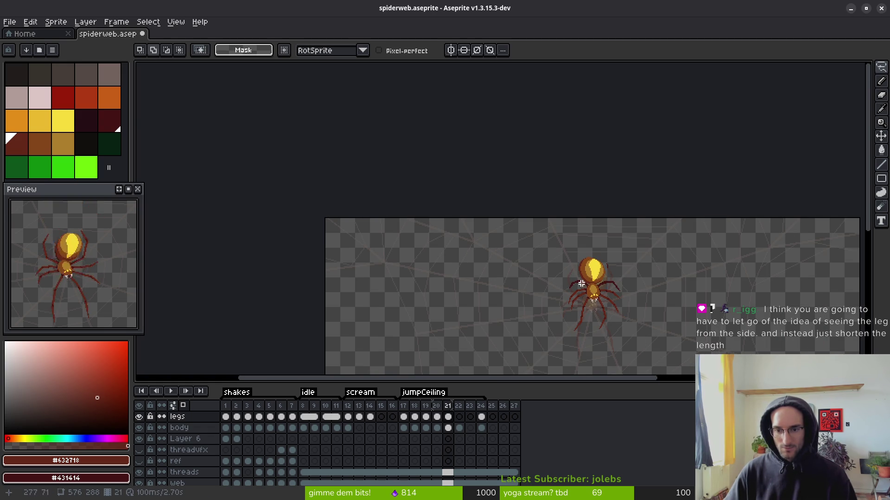
scroll(581, 282, "up", 5)
scroll(582, 282, "down", 2)
scroll(579, 282, "up", 3)
key("b")
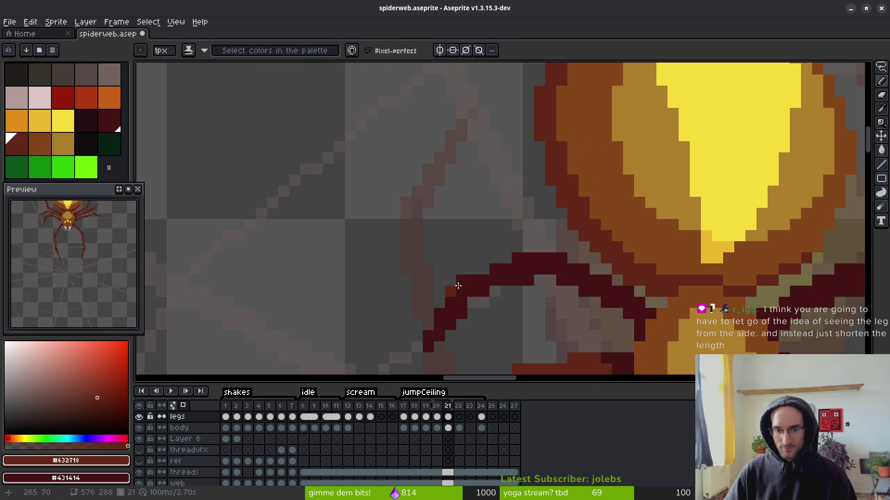
left_click_drag(461, 284, 437, 313)
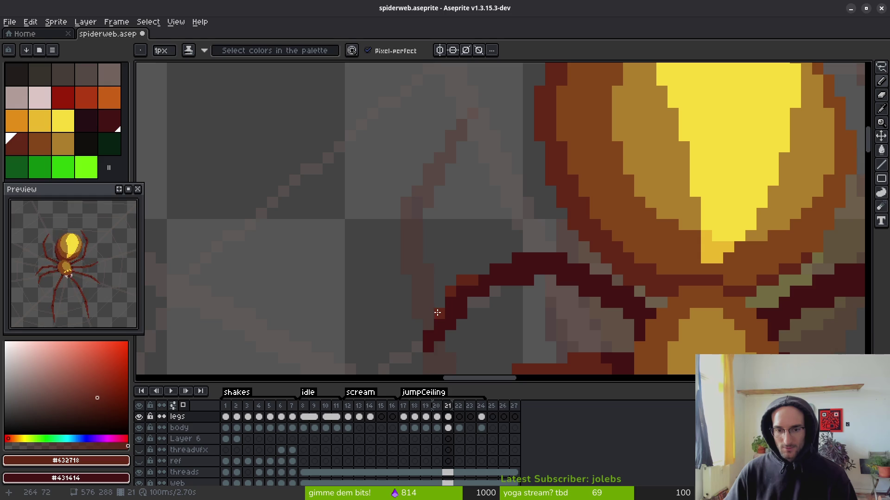
scroll(429, 331, "down", 4)
scroll(467, 275, "up", 2)
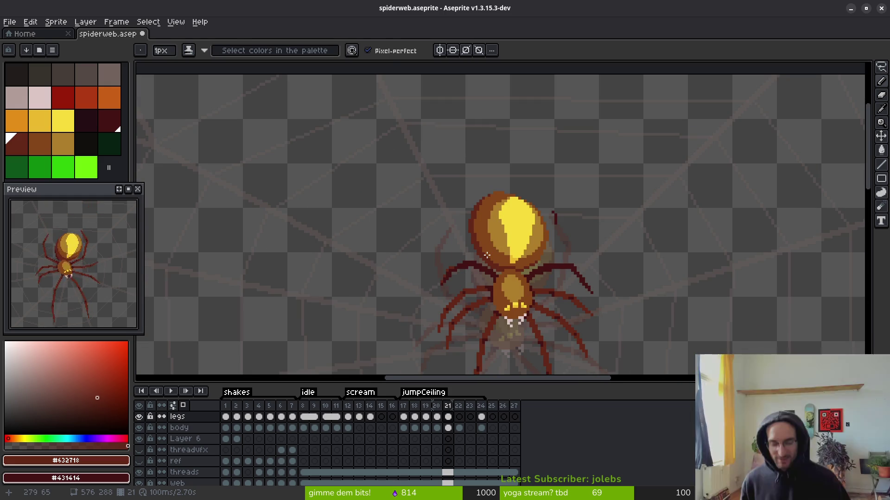
- Switch to the Line tool and pan the canvas to recentre the spider
key("e")
scroll(590, 231, "up", 3)
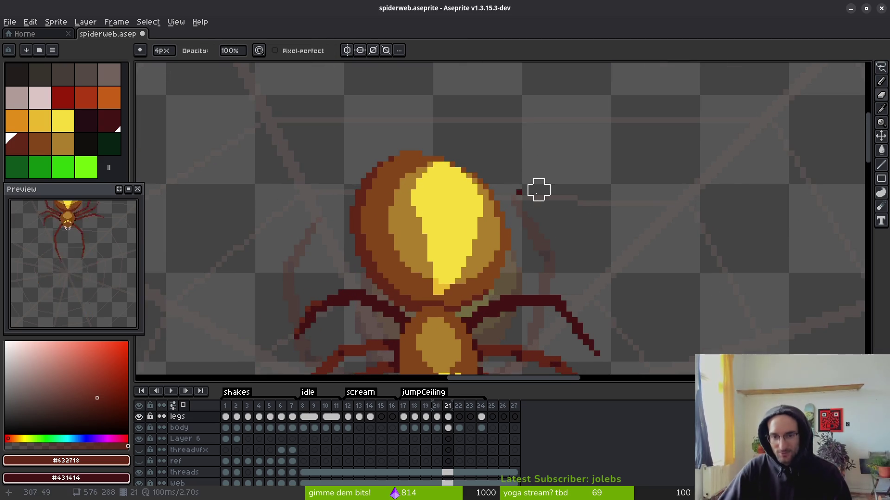
scroll(545, 194, "down", 3)
key("l")
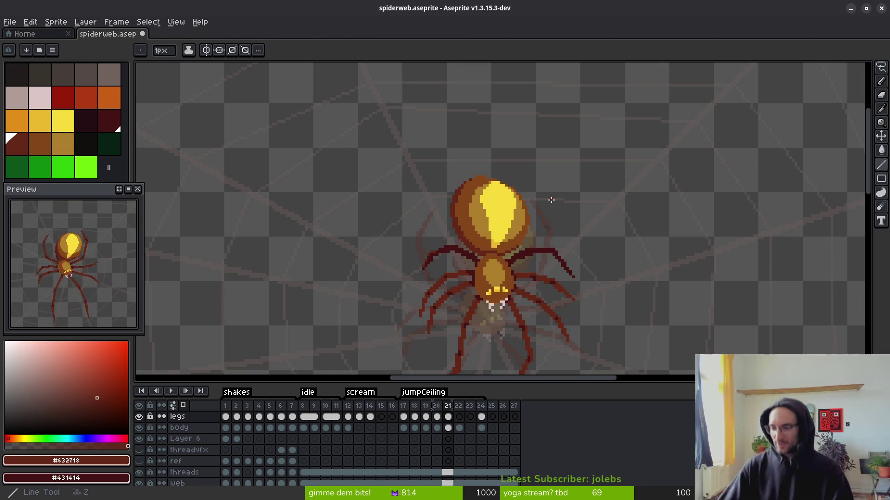
left_click_drag(482, 225, 521, 211)
scroll(521, 211, "up", 3)
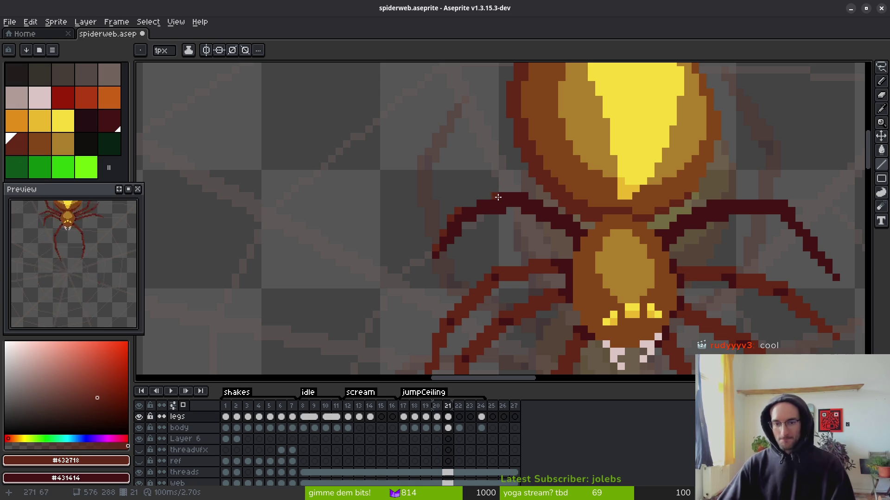
scroll(543, 245, "down", 3)
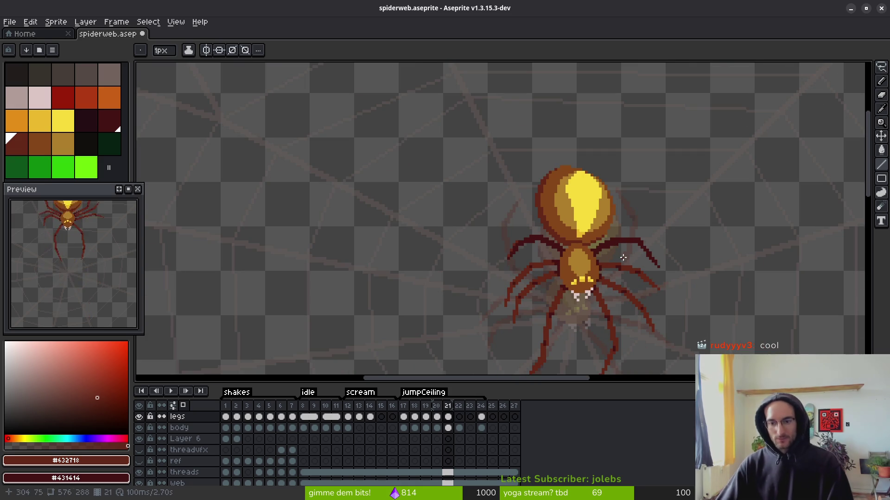
scroll(621, 258, "down", 2)
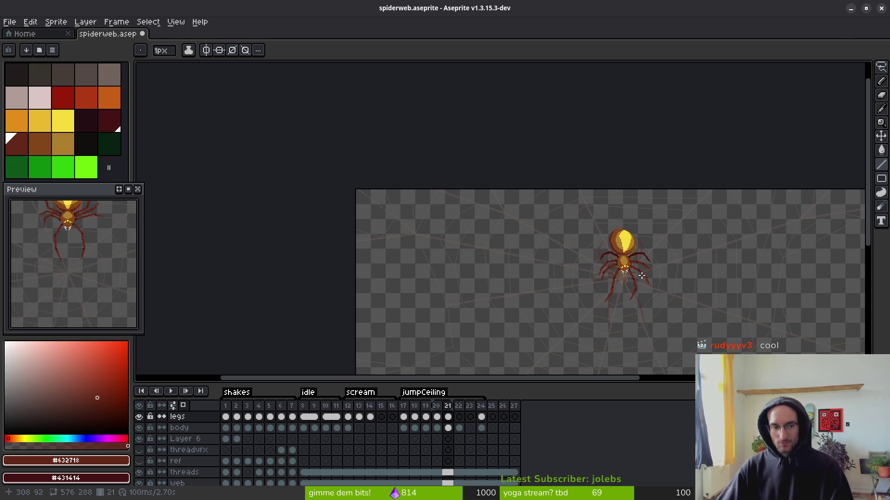
scroll(641, 276, "up", 4)
- Draw dark-red diagonal strokes for the upper-right leg
key("b")
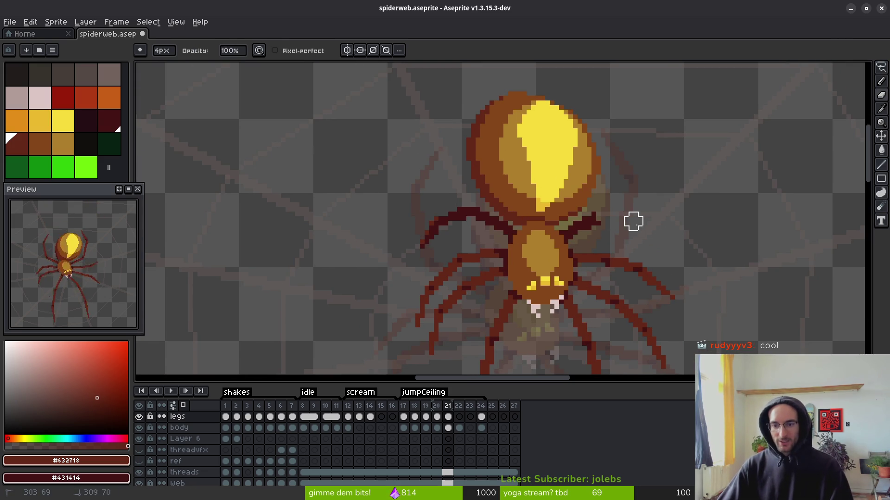
scroll(633, 221, "up", 3)
mouse_move(582, 194)
left_mouse_down()
mouse_move(609, 125)
mouse_move(626, 121)
left_mouse_up()
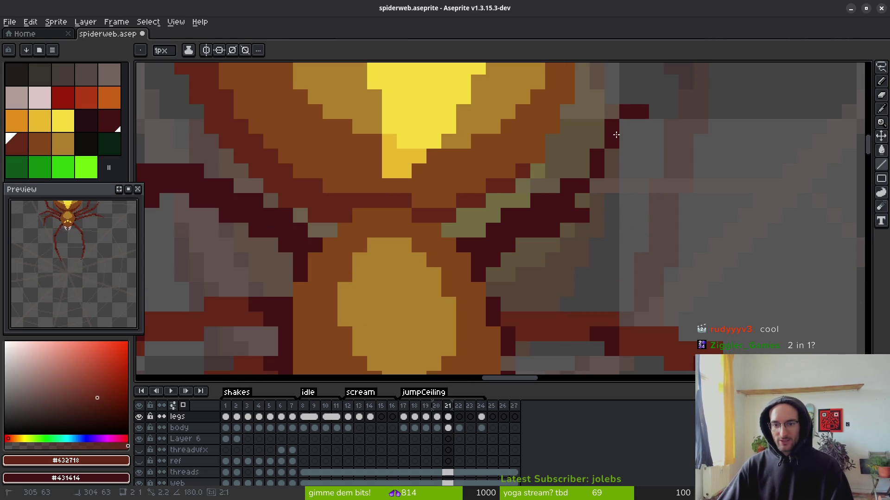
scroll(621, 260, "up", 3)
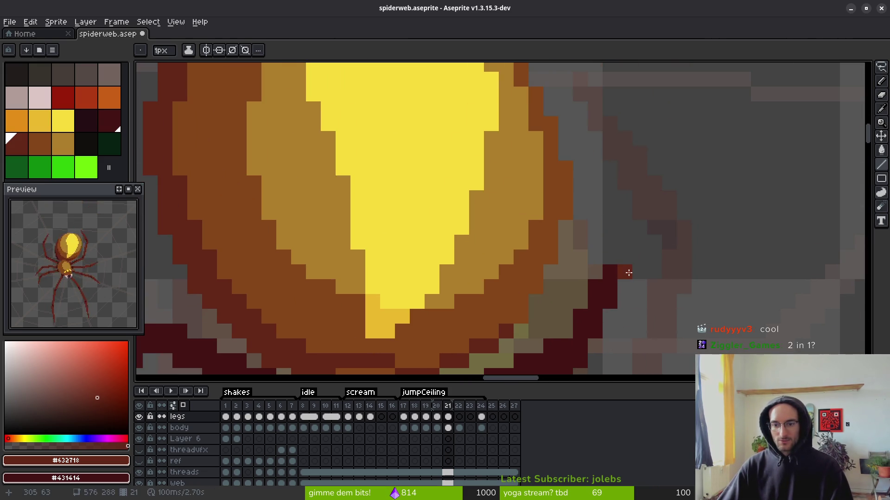
left_click_drag(620, 275, 683, 240)
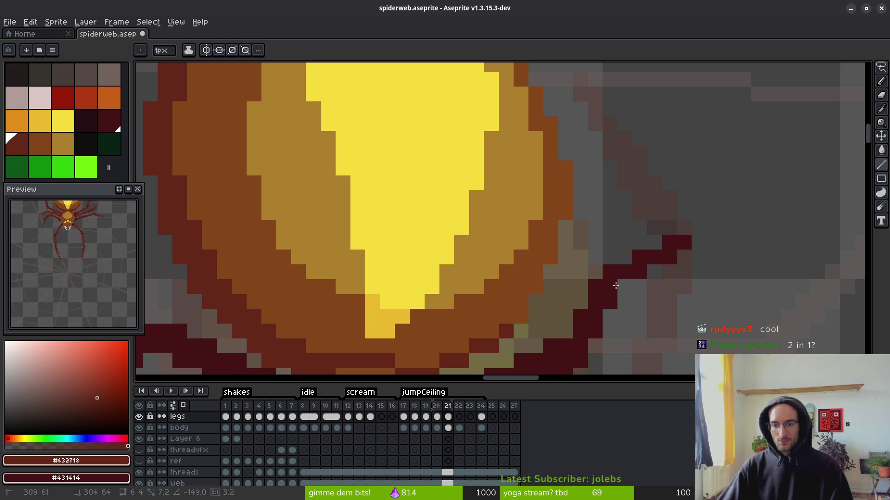
scroll(700, 292, "down", 8)
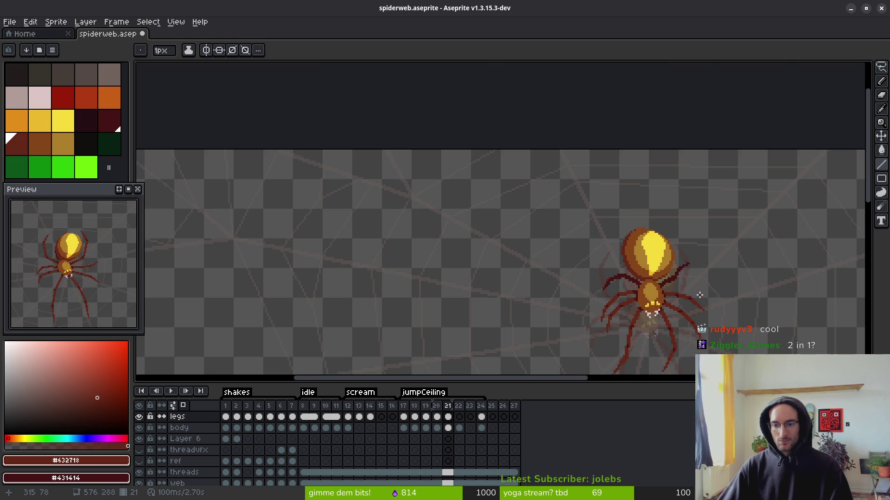
scroll(696, 300, "up", 5)
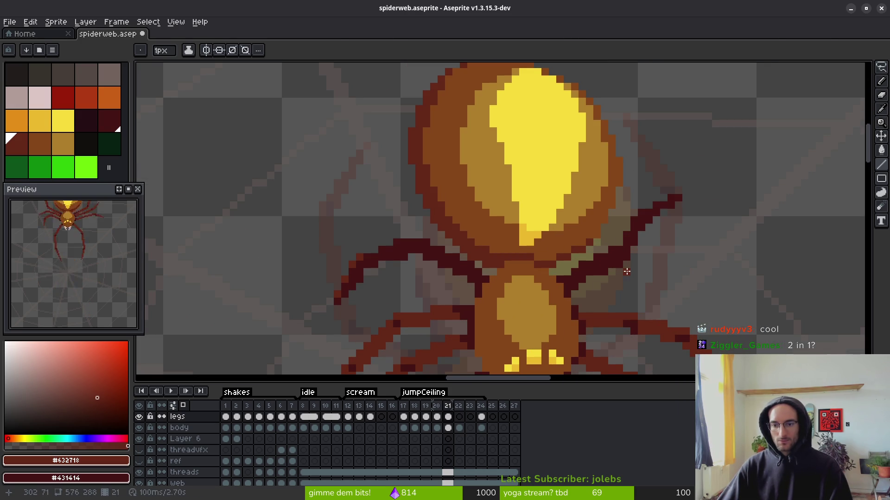
- Erase the old upper-right leg and redraw it rising from the body, then out and down
key("e")
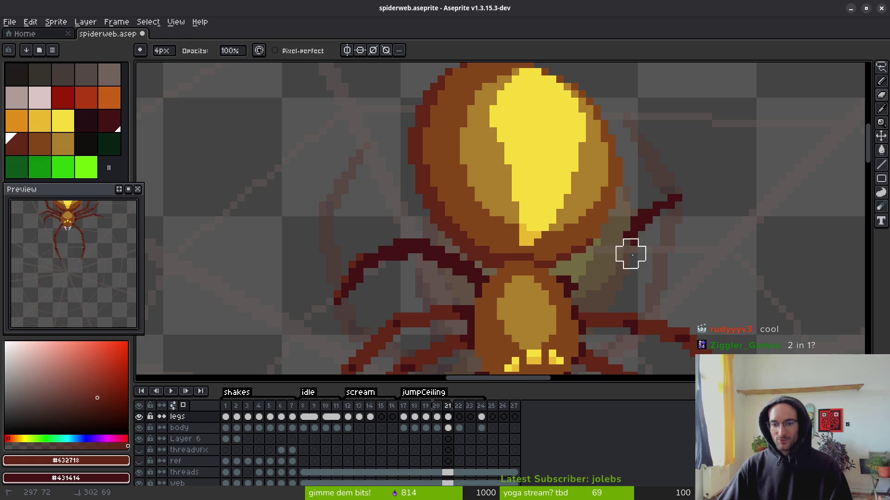
left_click_drag(728, 276, 696, 228)
key("b")
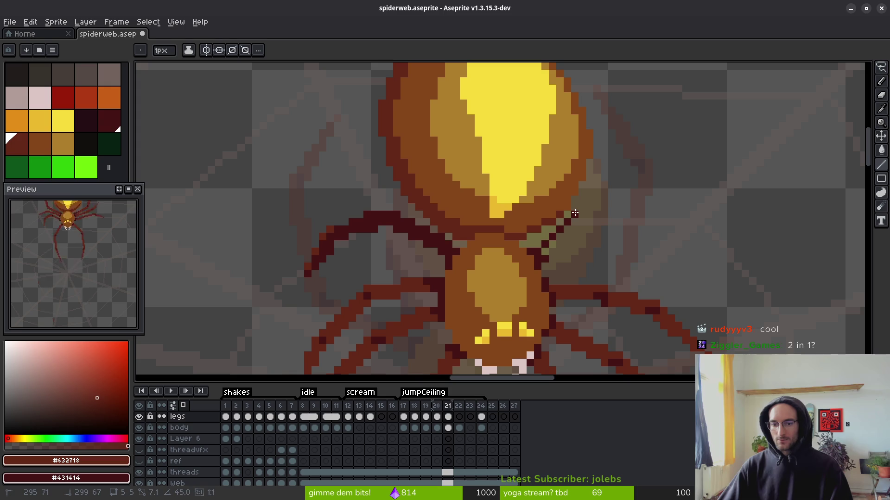
left_click(573, 229)
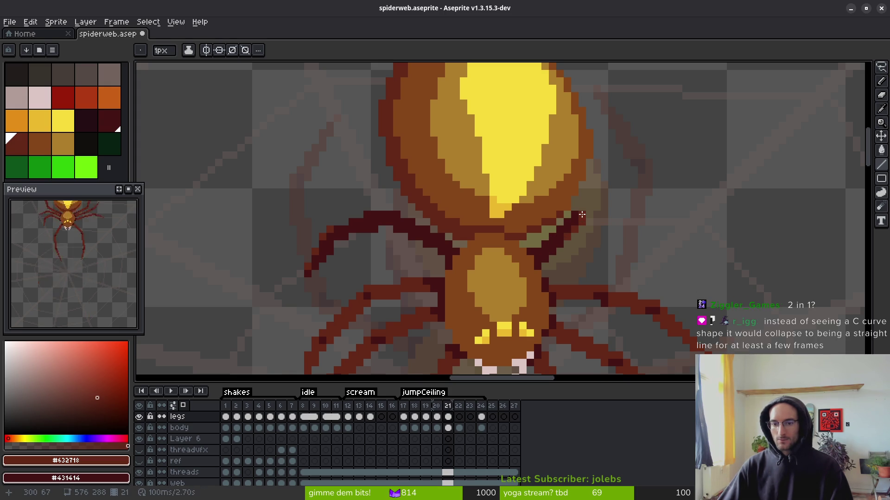
mouse_move(585, 211)
left_mouse_down()
mouse_move(638, 220)
mouse_move(660, 274)
left_mouse_up()
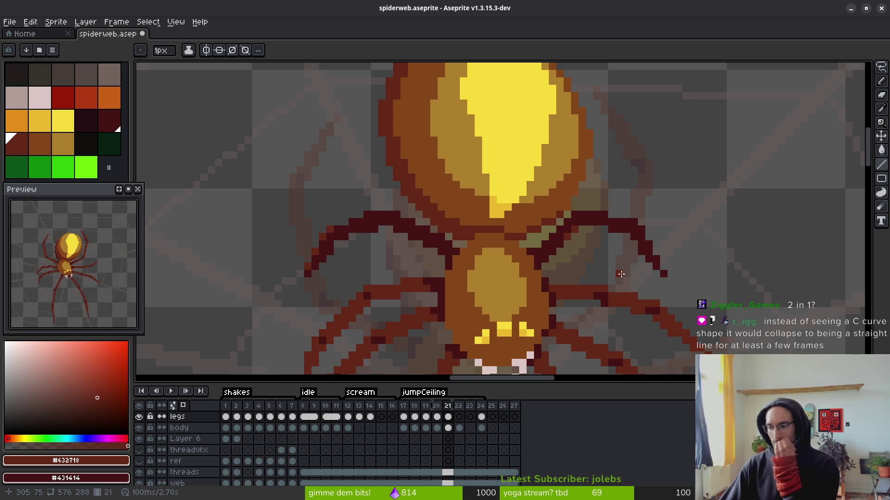
scroll(621, 275, "down", 2)
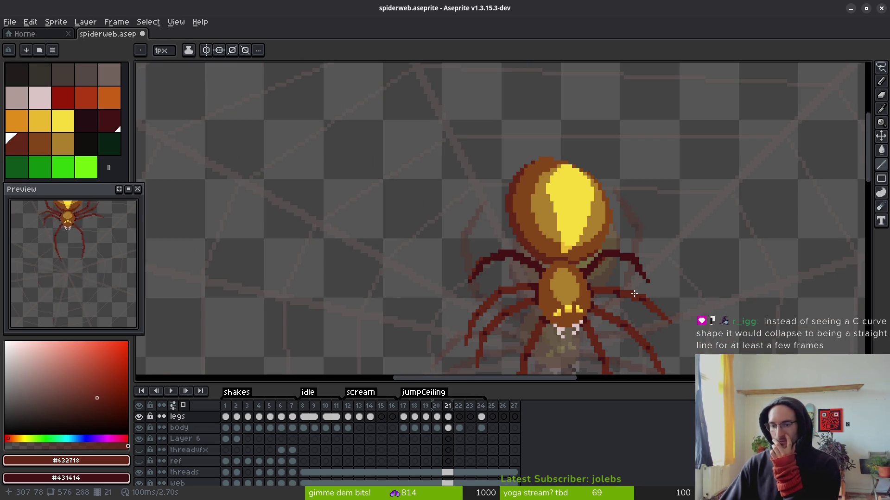
scroll(623, 290, "down", 1)
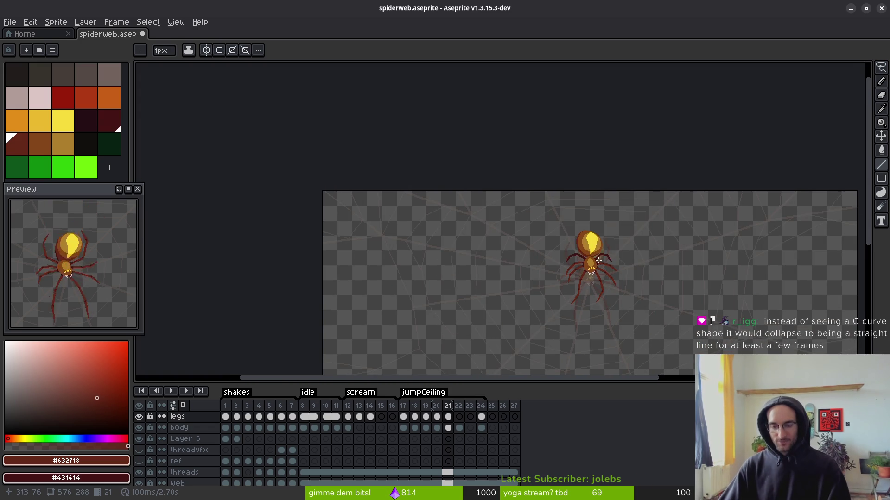
scroll(614, 262, "up", 5)
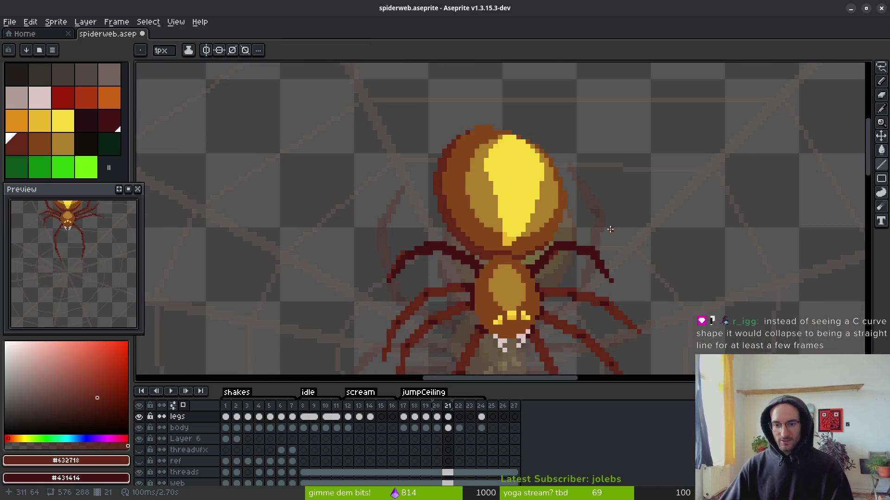
scroll(609, 229, "up", 1)
scroll(612, 222, "down", 3)
scroll(629, 173, "down", 1)
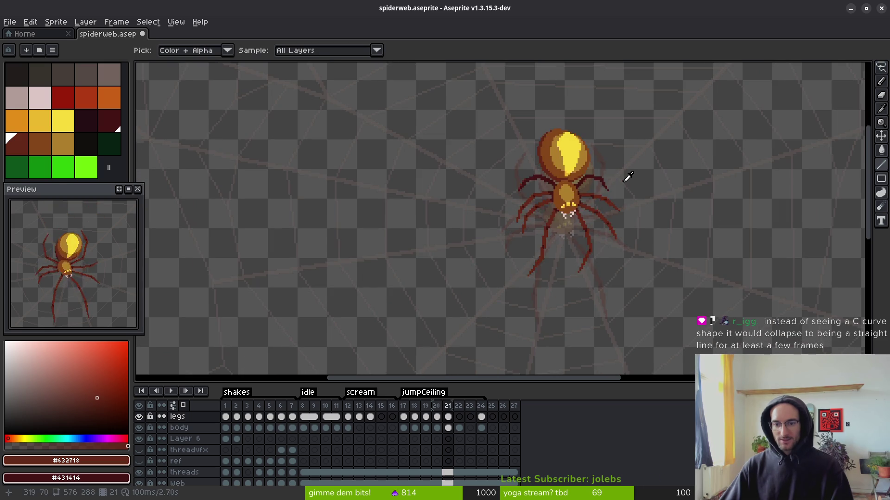
key("comma")
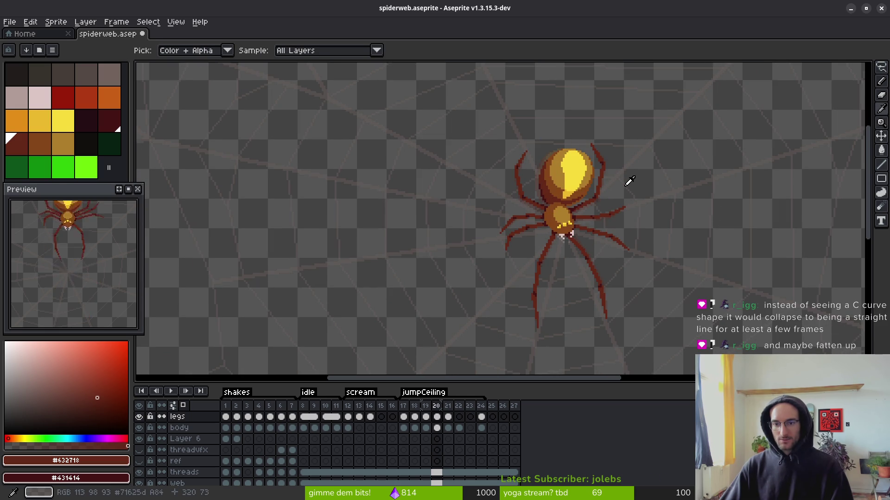
key("b")
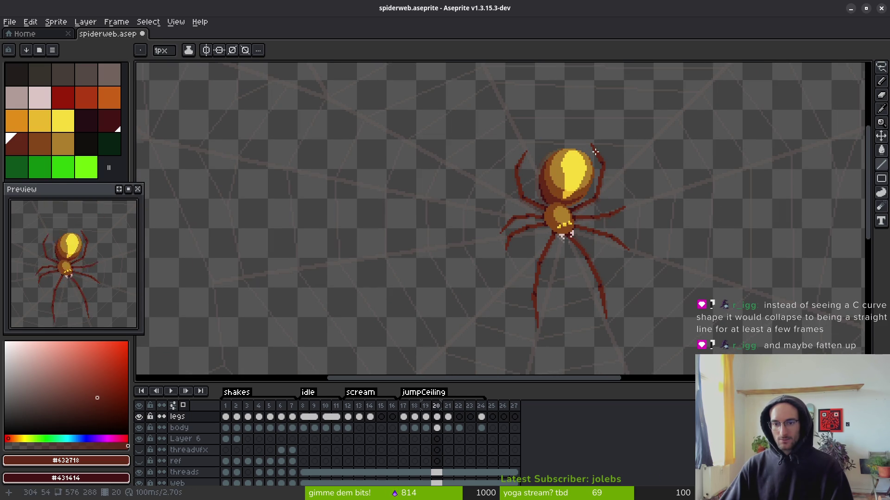
key("i")
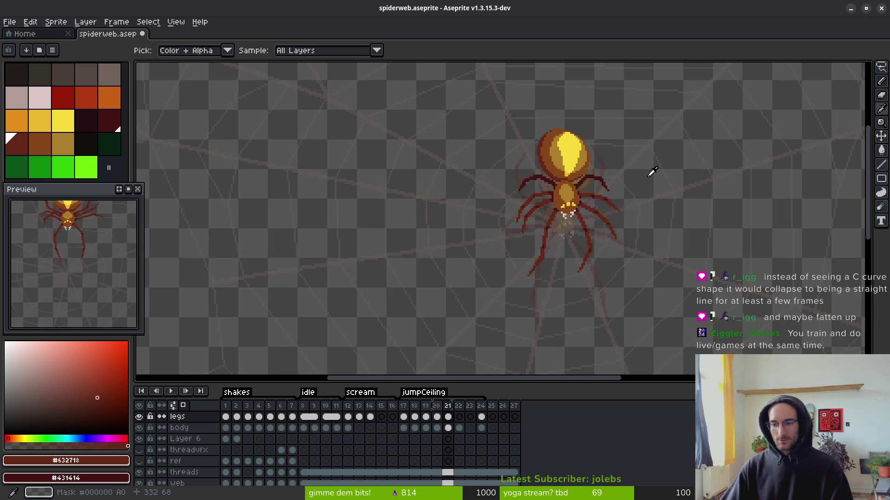
key("period")
key("comma")
key("period")
key("comma")
key("period")
key("b")
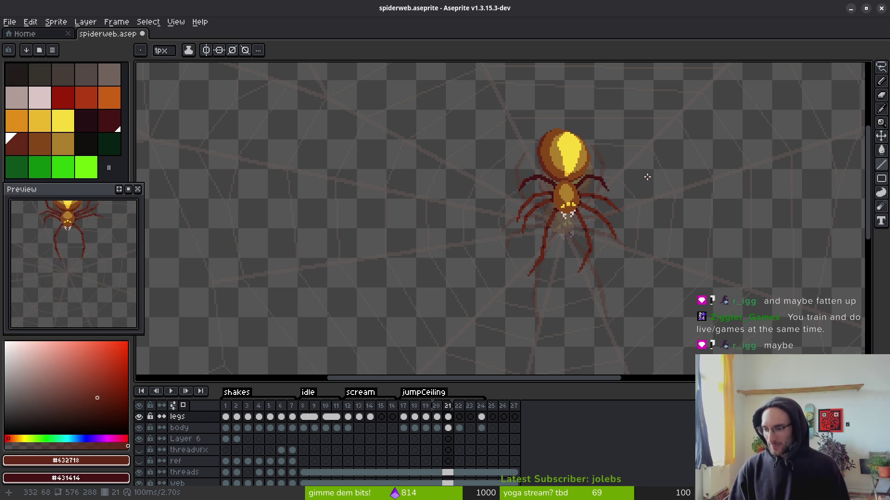
scroll(647, 176, "up", 5)
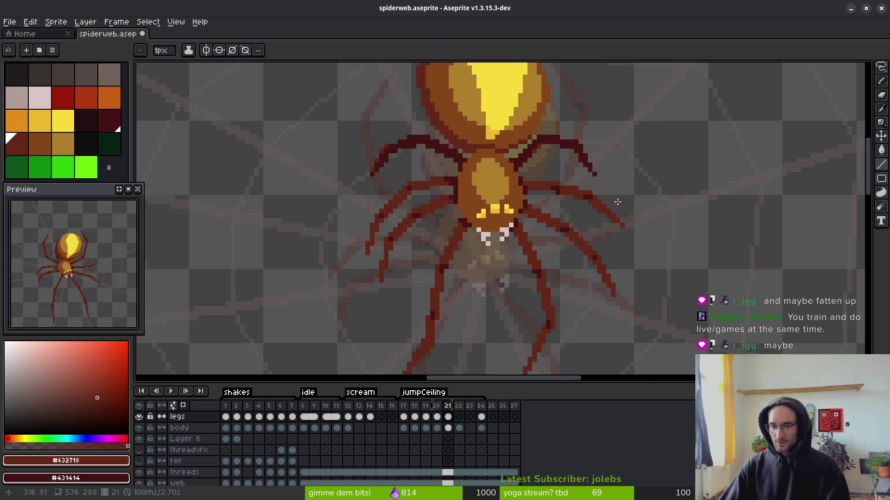
- Draw a two-pixel-thick diagonal for the upper-right leg and add dark pixels at its joint
key("e")
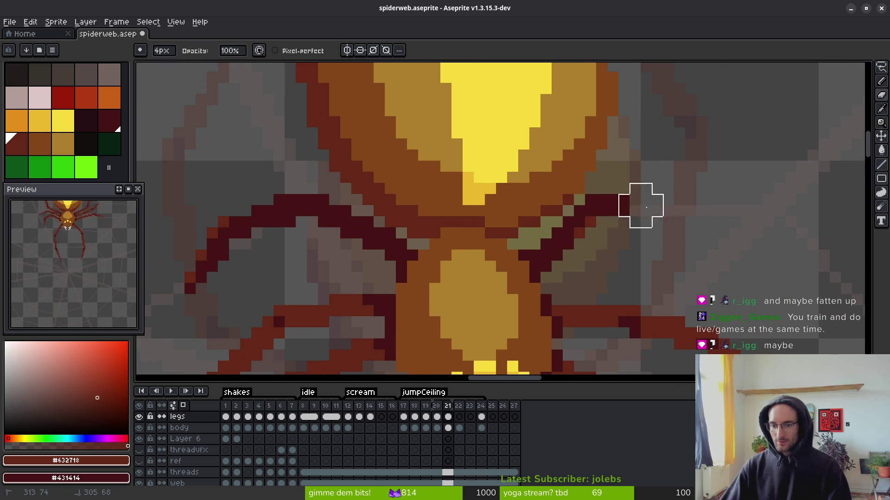
key("z")
left_click_drag(533, 255, 601, 188)
left_click_drag(546, 264, 607, 193)
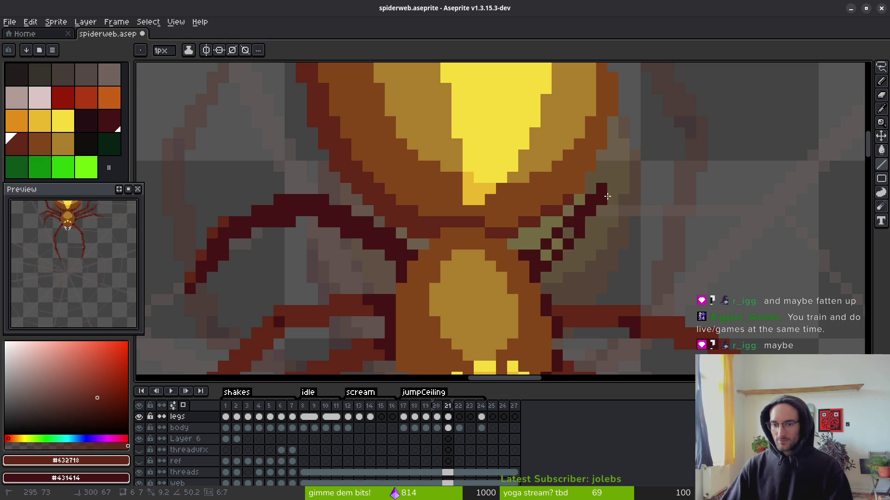
mouse_move(551, 251)
left_mouse_down()
mouse_move(612, 190)
mouse_move(583, 248)
left_mouse_up()
key("ctrl+z")
key("ctrl+z")
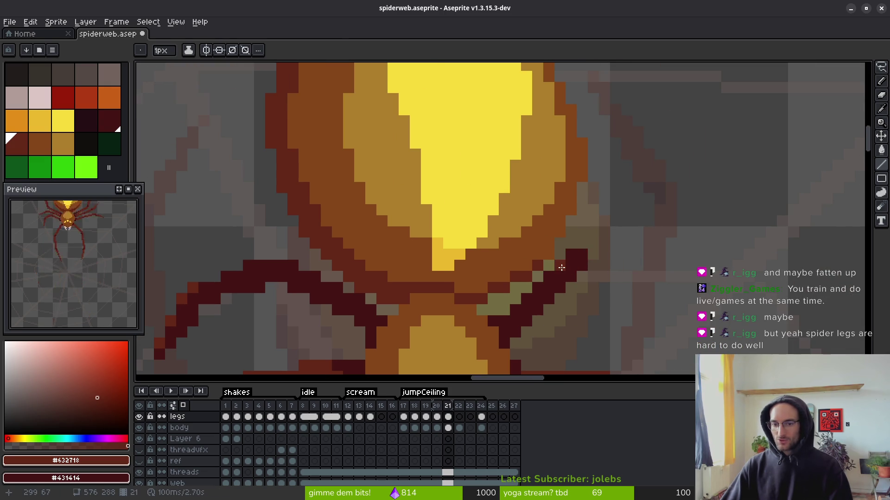
key("e")
key("b")
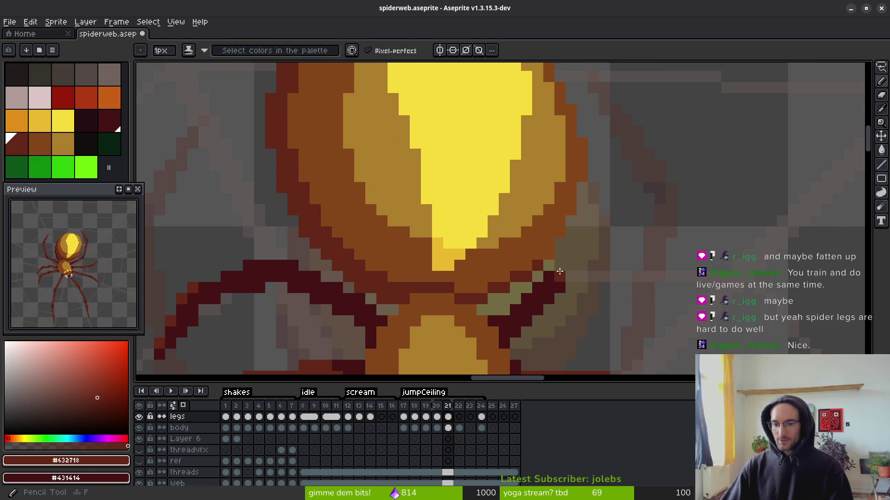
mouse_move(570, 266)
left_mouse_down()
mouse_move(610, 252)
mouse_move(588, 267)
left_mouse_up()
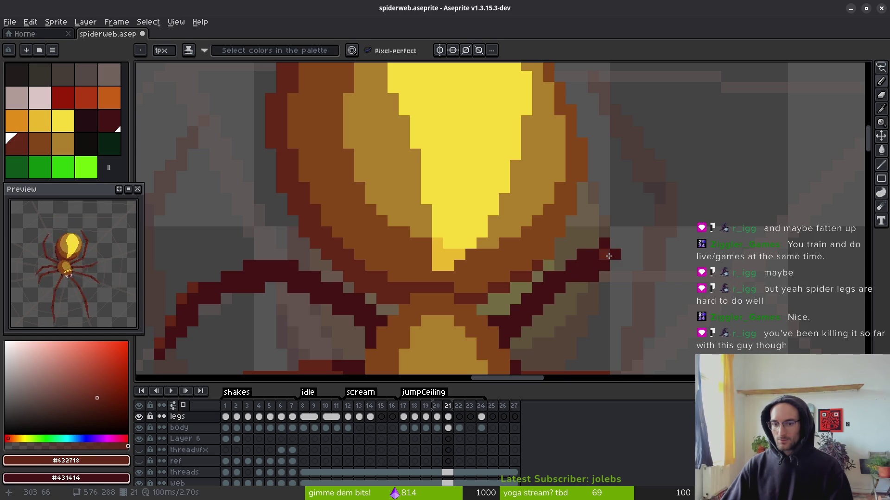
- Extend the leg diagonally up-right, ending in a straight horizontal row reaching outward
scroll(667, 296, "down", 4)
scroll(661, 301, "up", 4)
left_click(609, 248)
mouse_move(621, 234)
left_mouse_down()
mouse_move(677, 202)
mouse_move(621, 248)
mouse_move(652, 215)
left_mouse_up()
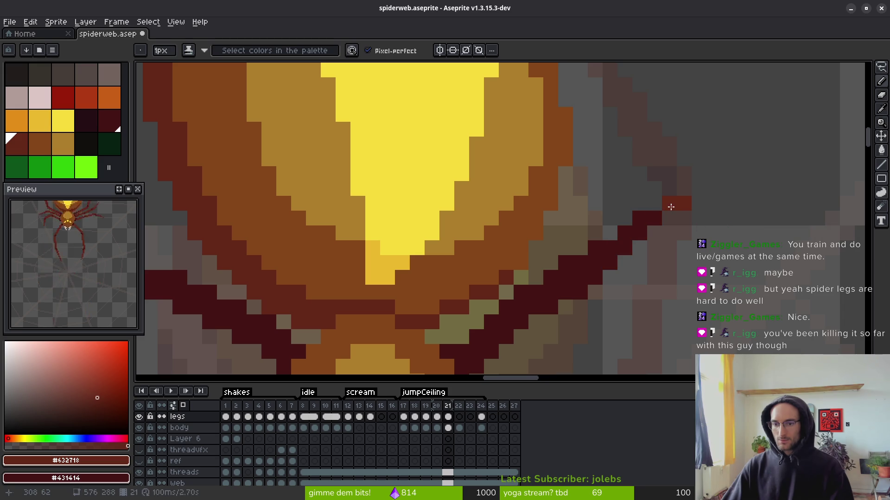
scroll(658, 213, "down", 4)
scroll(678, 269, "down", 3)
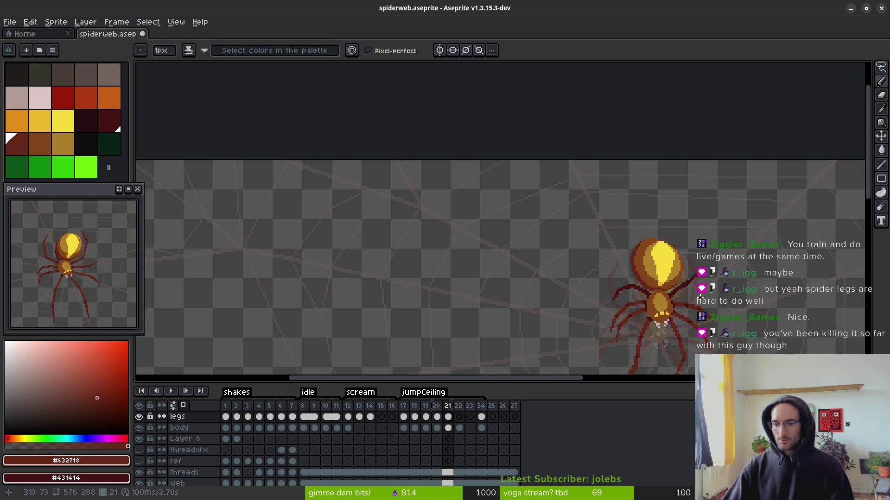
key("alt")
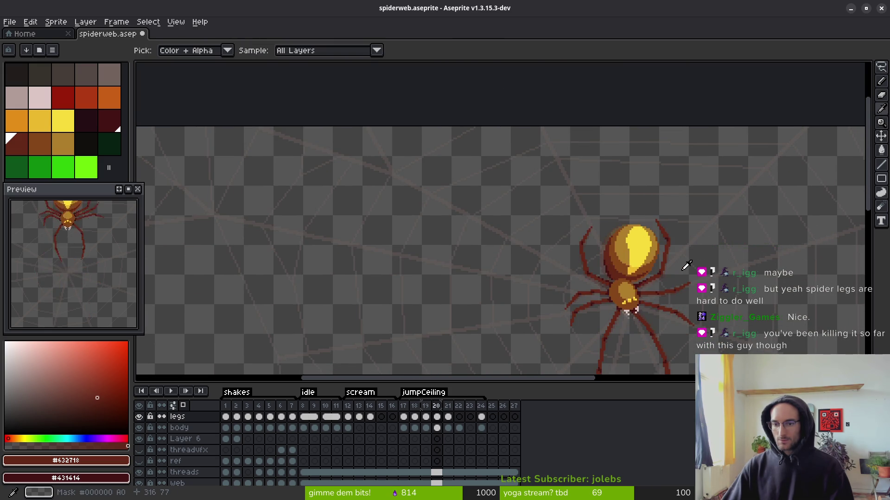
scroll(667, 241, "up", 4)
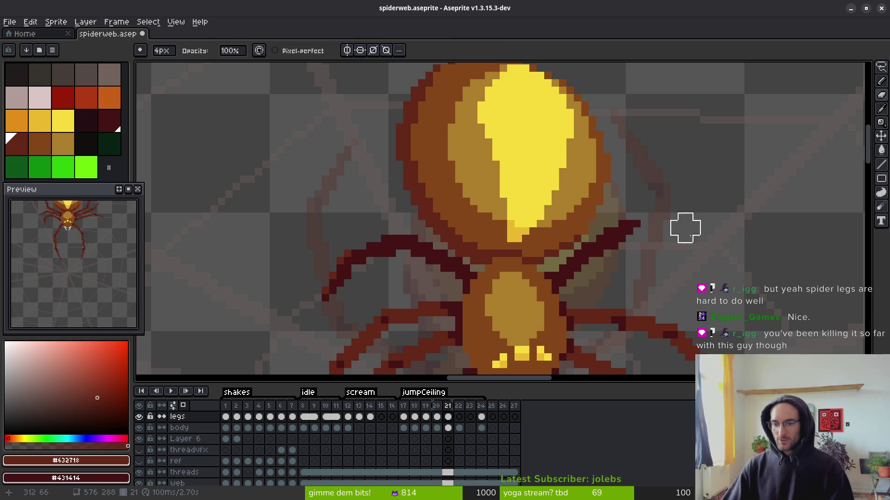
scroll(685, 218, "up", 5)
key("shift")
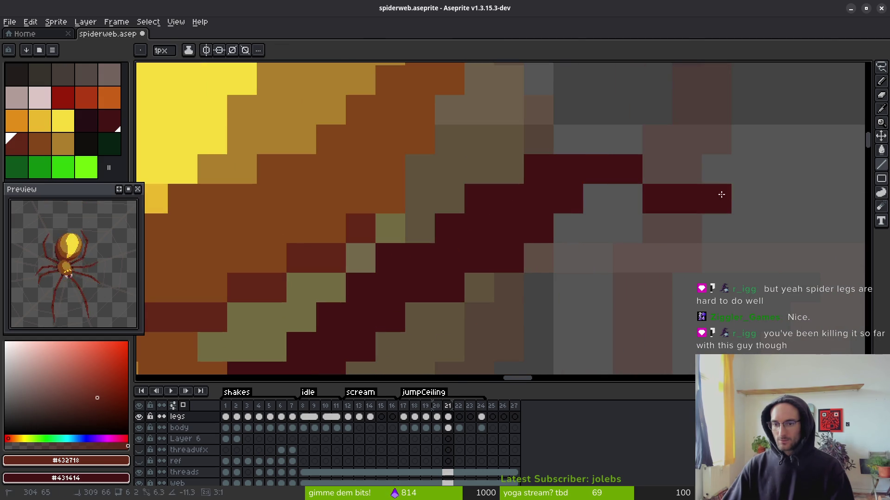
left_click(759, 170)
scroll(580, 204, "down", 5)
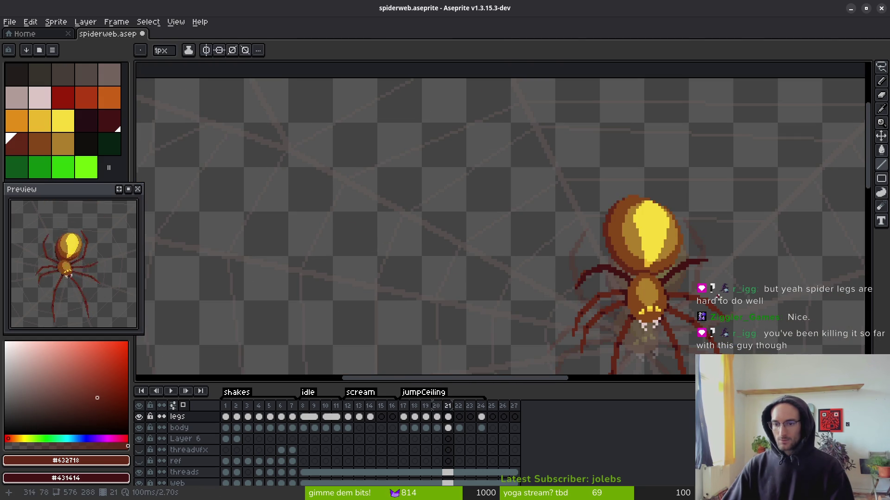
left_click_drag(716, 292, 649, 284)
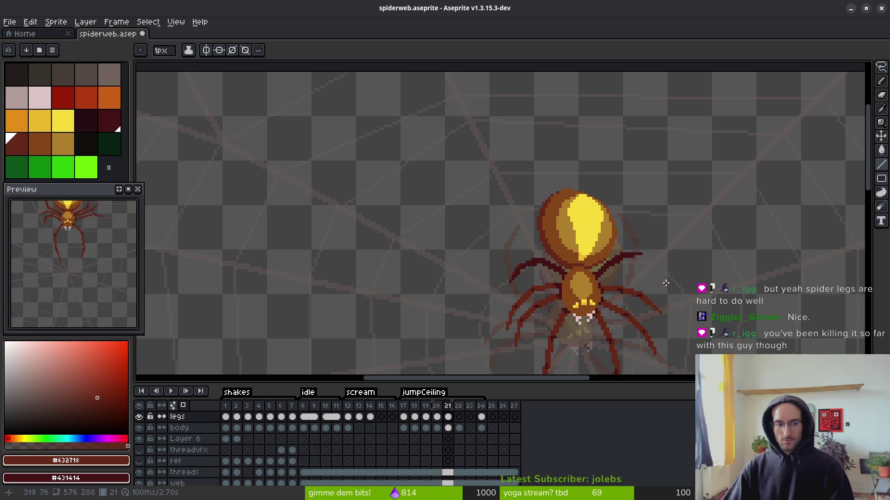
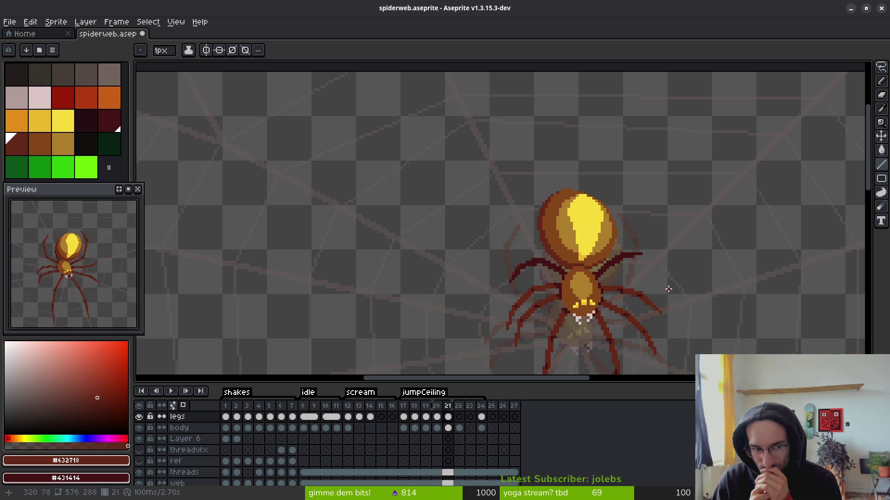
- Review jumpCeiling frames 17–23, flipping between frames 20 and 21 to compare them
left_click_drag(404, 406, 438, 406)
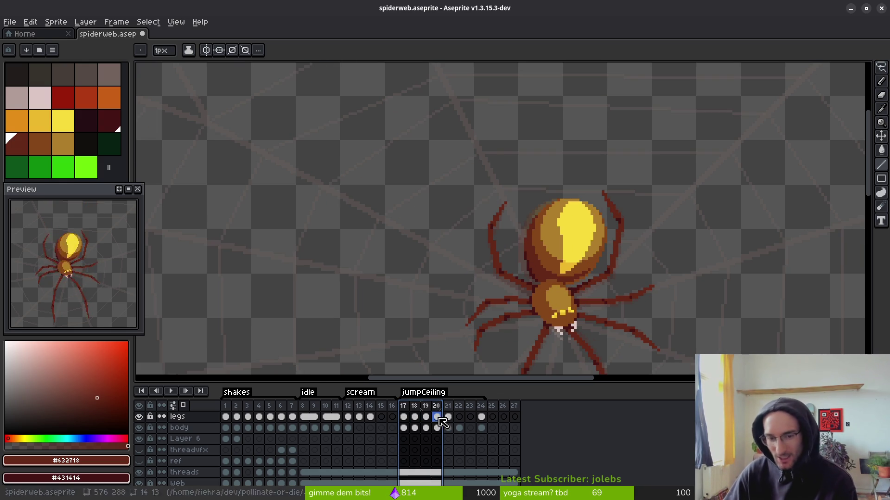
left_click(448, 412)
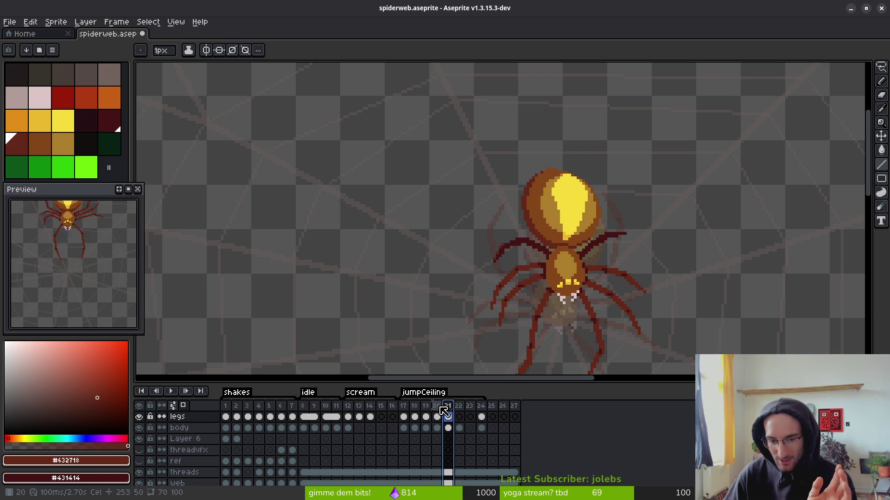
key("Left")
mouse_move(452, 408)
left_mouse_down()
mouse_move(482, 410)
mouse_move(466, 407)
left_mouse_up()
left_click(451, 407)
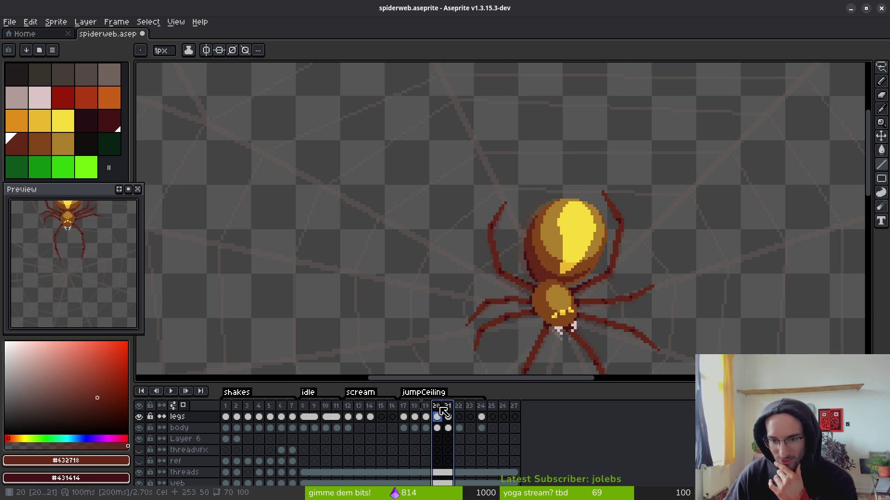
key("Left")
key("Right")
key("Left")
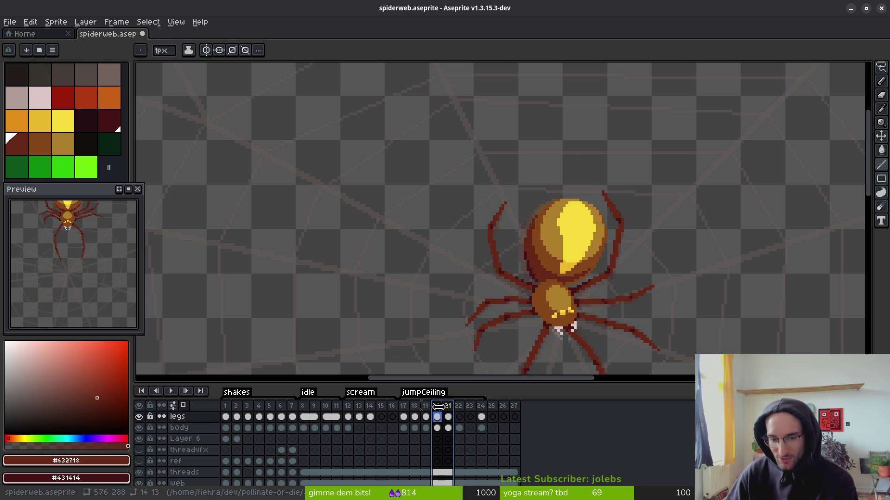
left_click(448, 408)
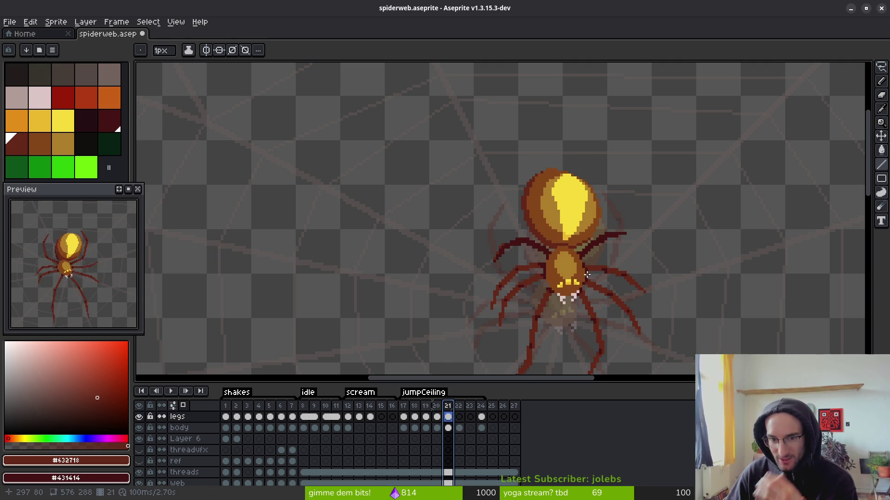
scroll(514, 241, "down", 3)
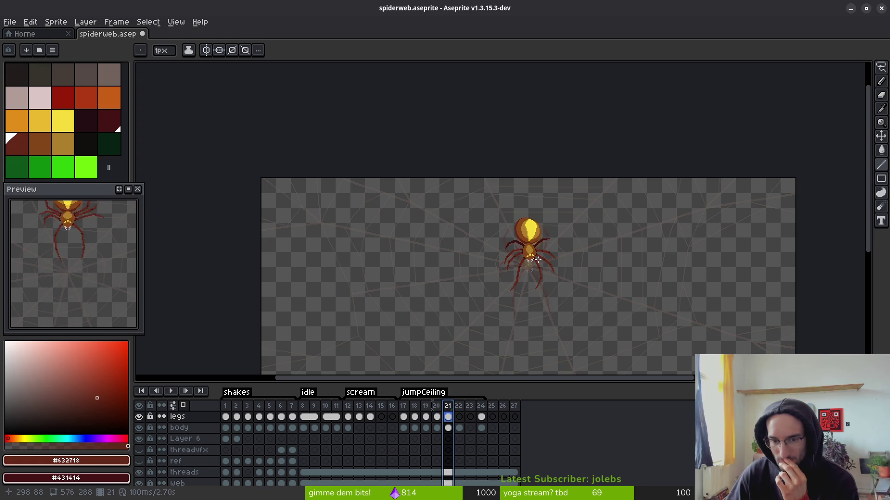
- Select frame ranges 17–19 and 20–24 and check frames 22 and 24
left_click_drag(403, 407, 438, 408)
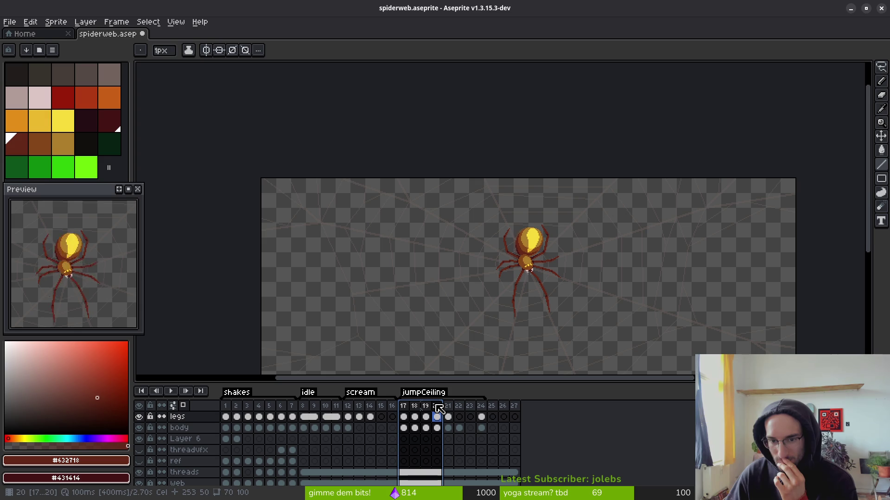
left_click(404, 414)
left_click_drag(404, 413, 425, 417)
scroll(535, 273, "up", 1)
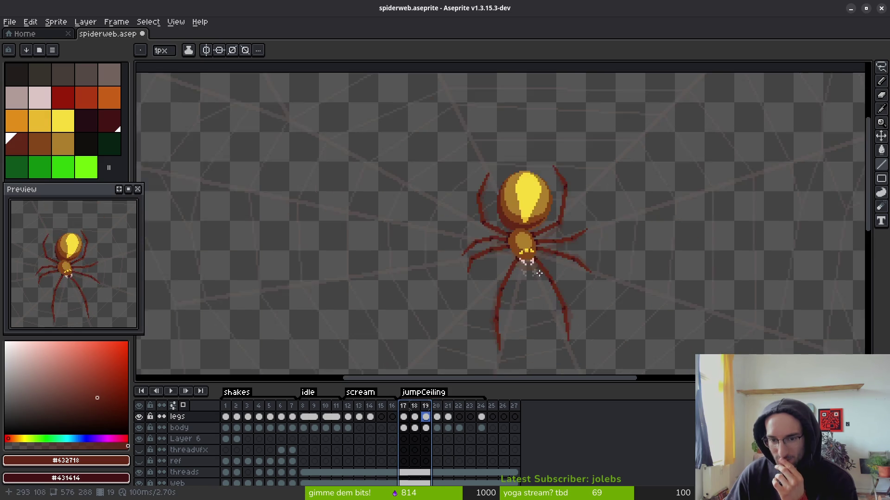
scroll(535, 273, "up", 1)
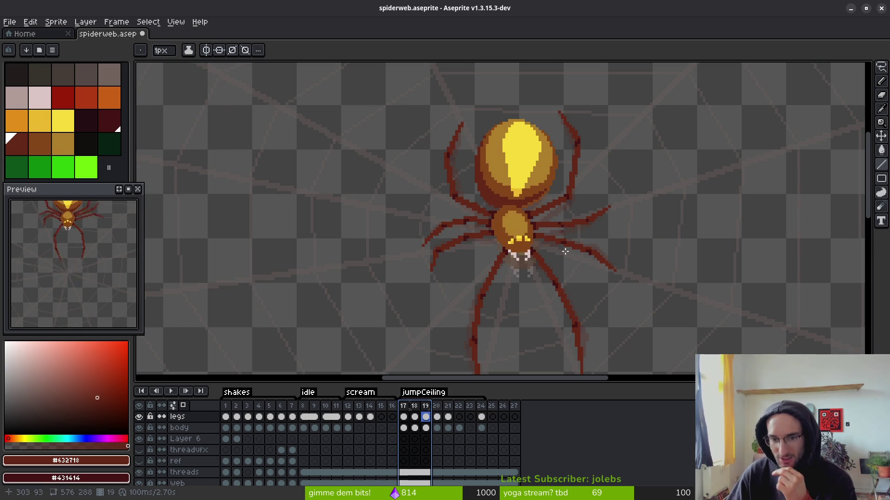
scroll(503, 244, "down", 1)
scroll(503, 244, "right", 1)
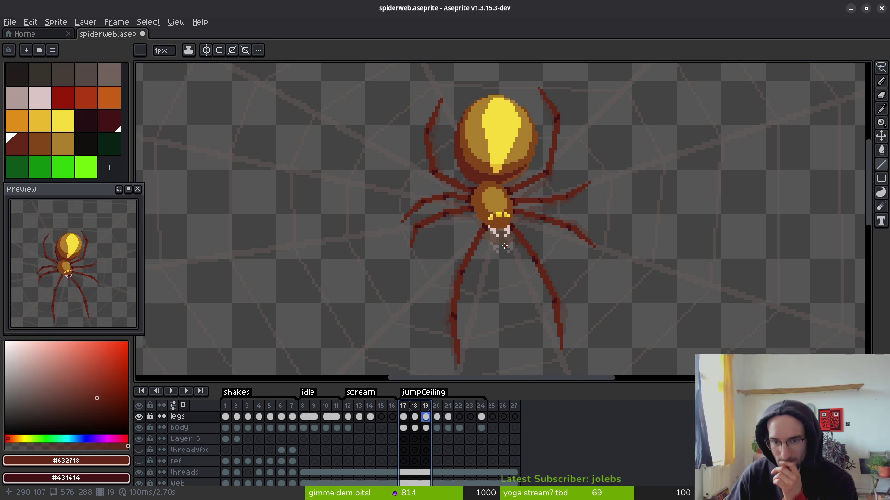
left_click_drag(436, 406, 481, 406)
key("minus")
key("minus")
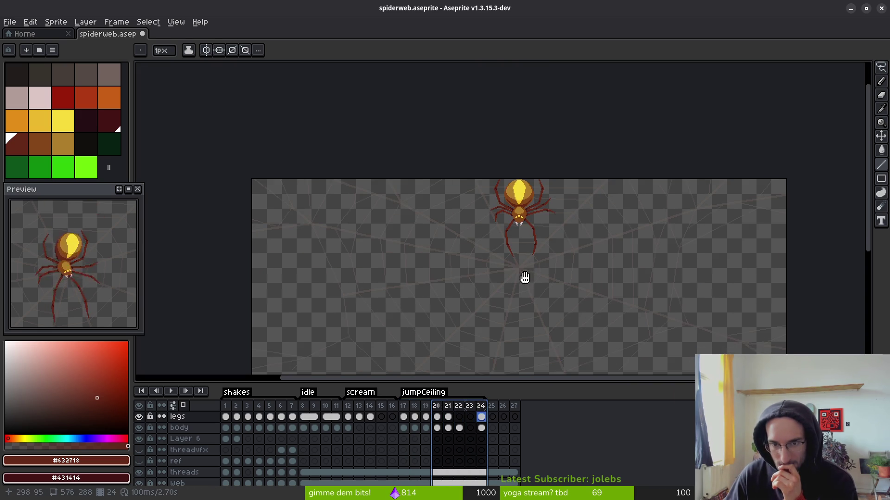
left_click(458, 416)
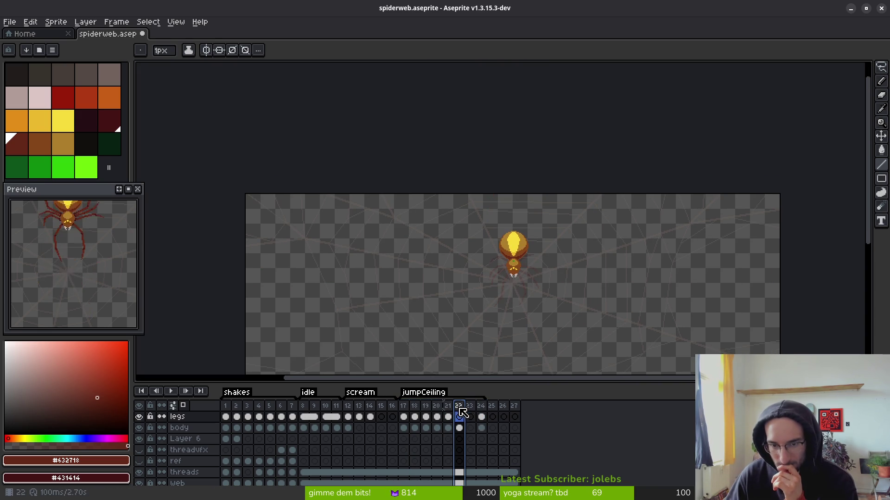
left_click(482, 406)
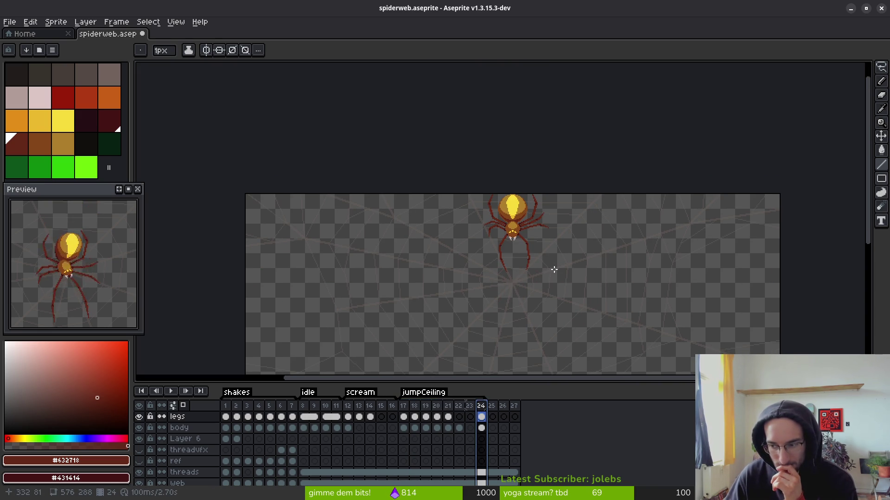
left_click_drag(522, 240, 487, 200)
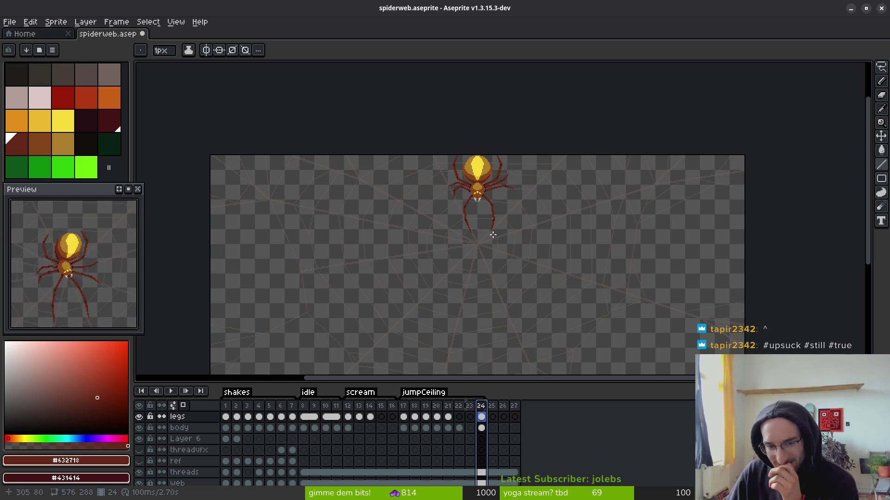
- Step through the crawl frames from 17 onward and play the animation from the idle frames
left_click(437, 408)
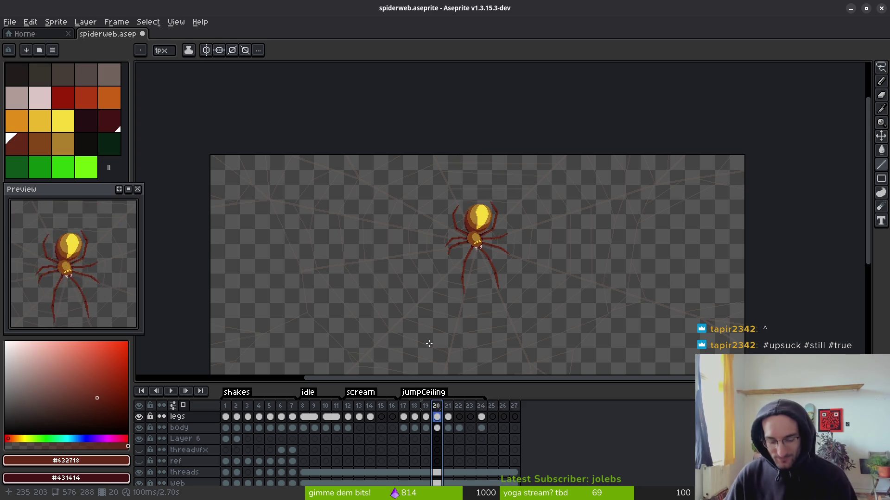
key("i")
key("Left")
key("Left")
key("Left")
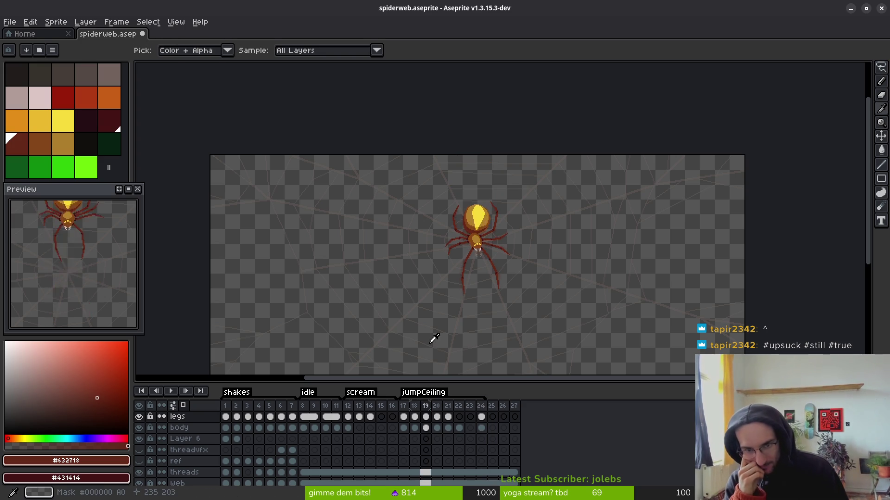
key("Return")
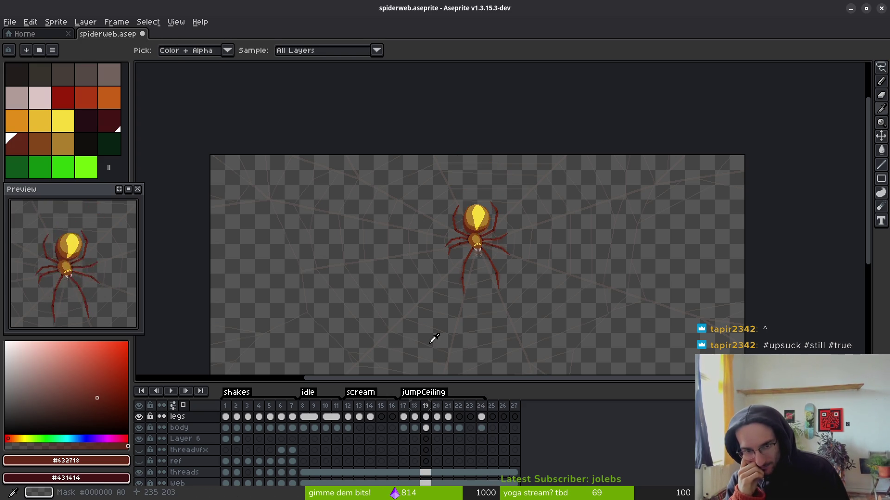
key("Return")
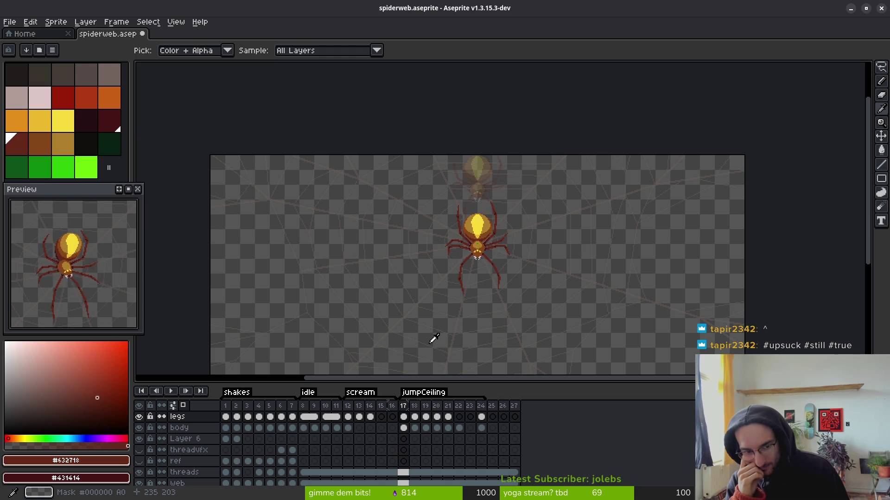
key("b")
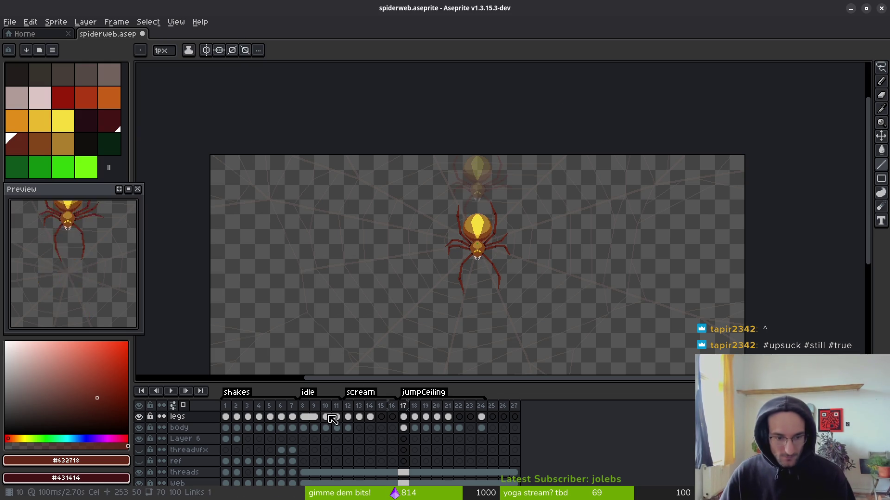
left_click(315, 416)
key("Return")
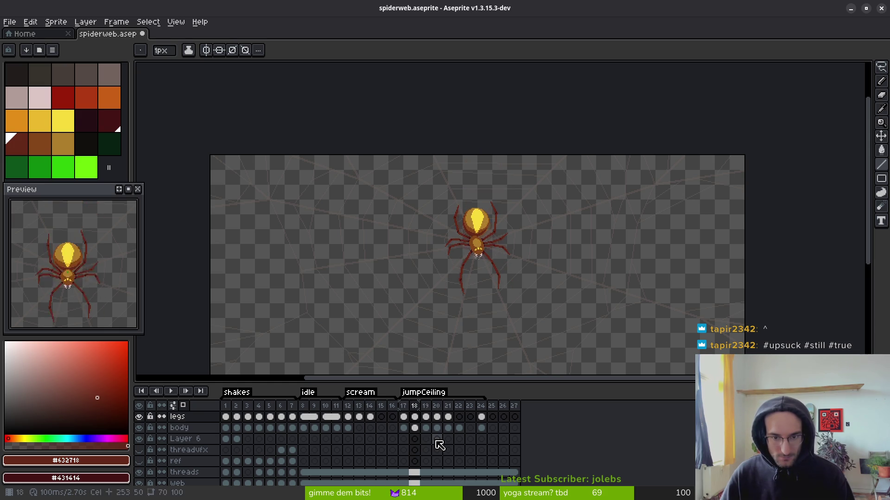
key("plus")
key("plus")
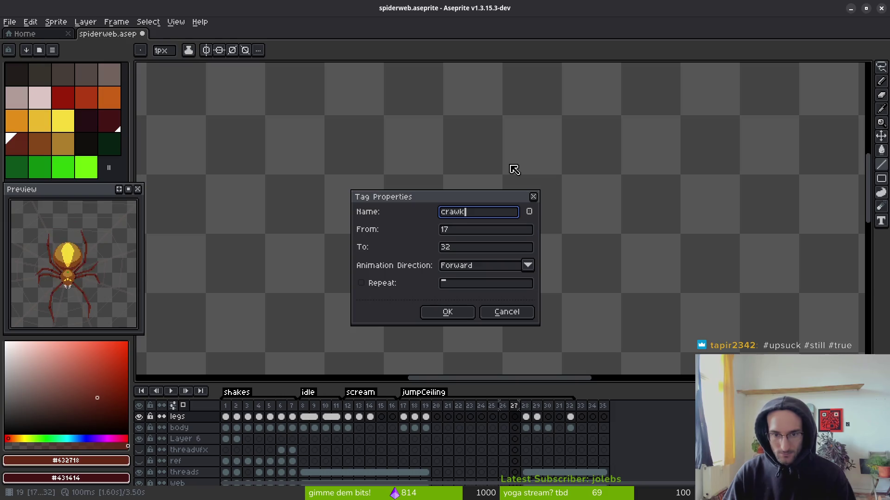
- Rename the new tag to crawlUP and recentre the view on frame 20
type("UP")
key("Return")
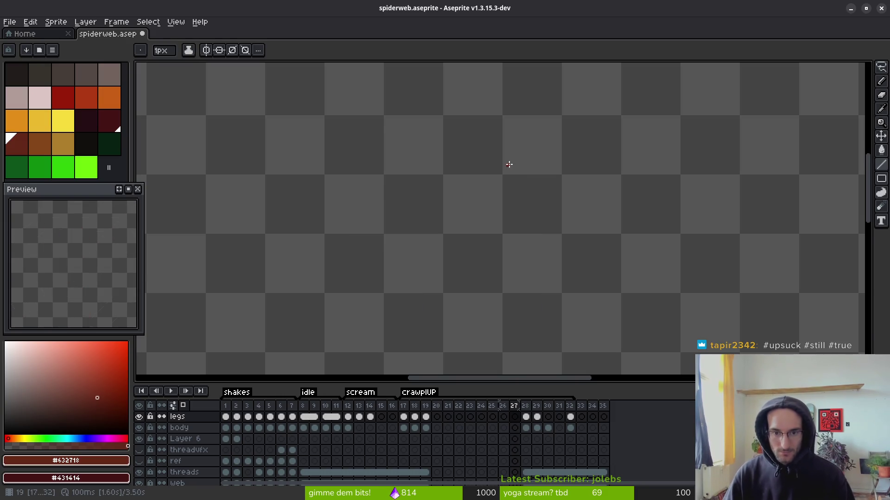
scroll(464, 167, "down", 3)
left_click(437, 427)
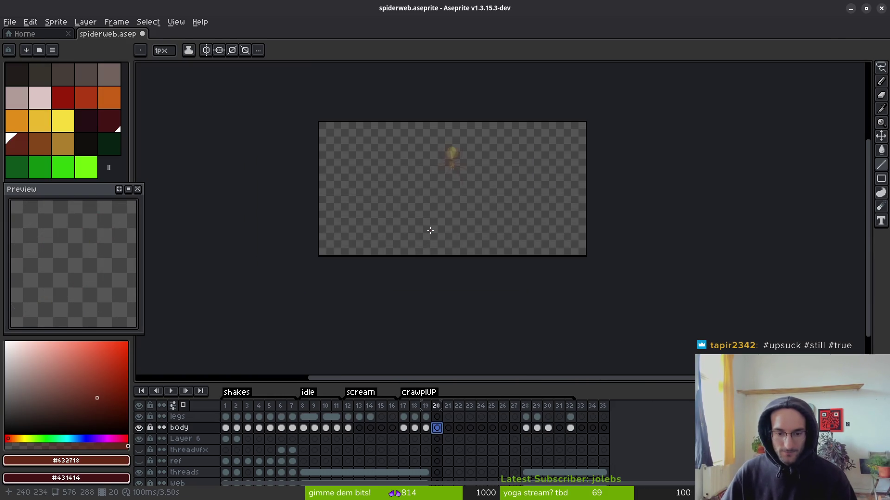
scroll(441, 300, "up", 4)
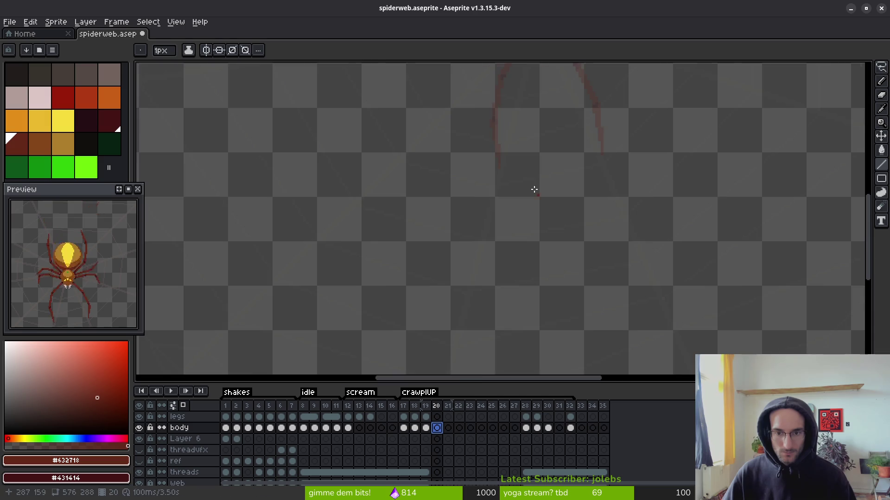
scroll(500, 244, "down", 3)
scroll(500, 190, "up", 3)
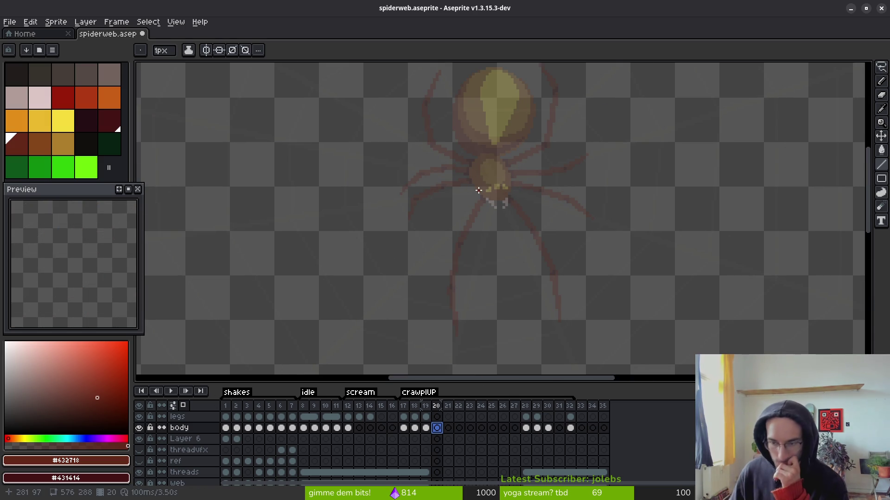
left_click_drag(497, 180, 513, 221)
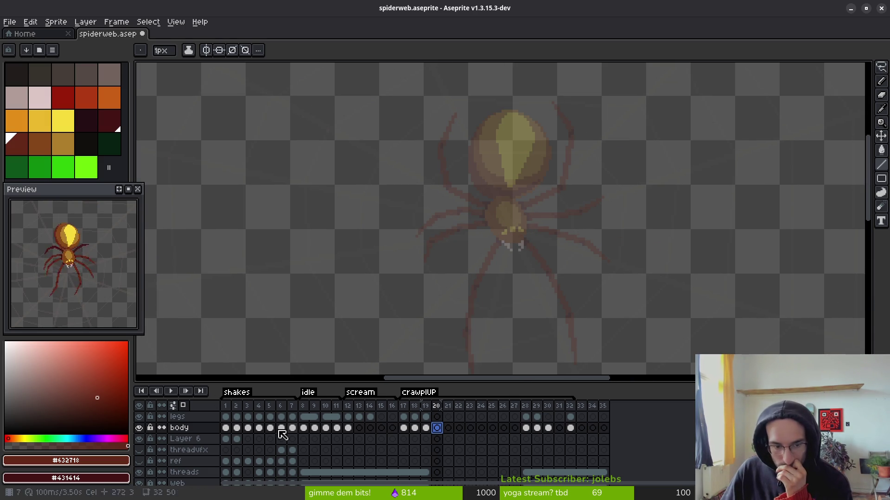
scroll(176, 463, "down", 1)
- Raise the web layer's opacity to 77% in its layer properties
left_click_drag(189, 466, 187, 472)
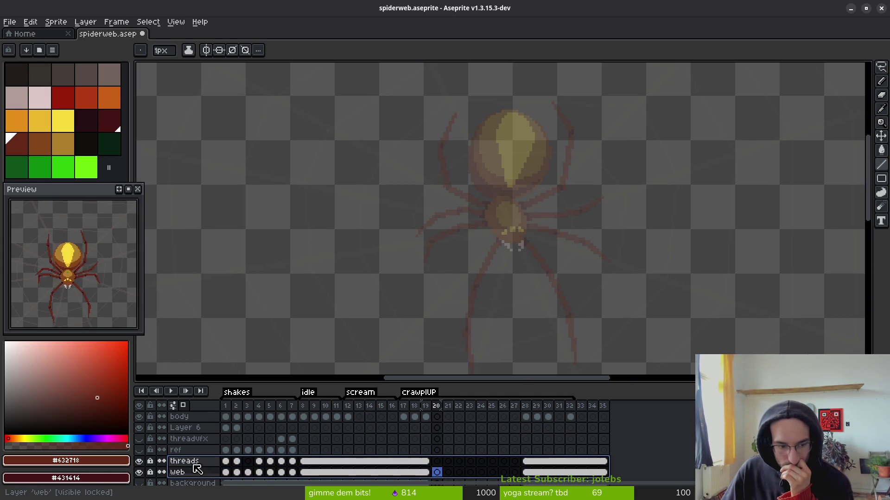
right_click(188, 472)
left_click(218, 407)
left_click_drag(771, 314, 803, 318)
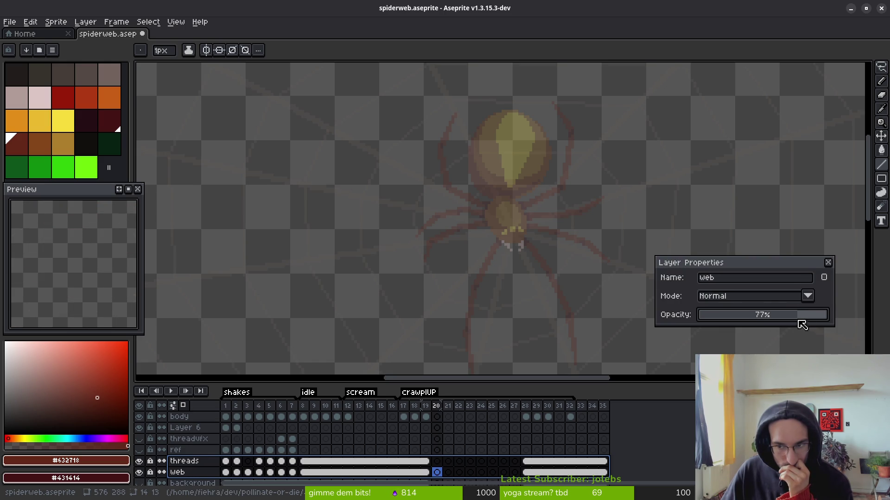
left_click(827, 263)
- Select the body cel at frame 20 and make the body layer active
scroll(492, 239, "down", 2)
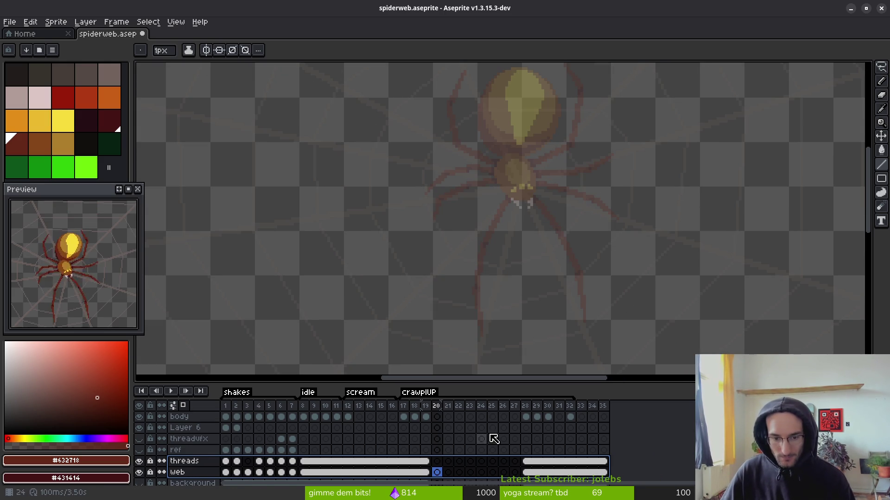
scroll(494, 438, "up", 1)
left_click(438, 427)
scroll(506, 240, "up", 2)
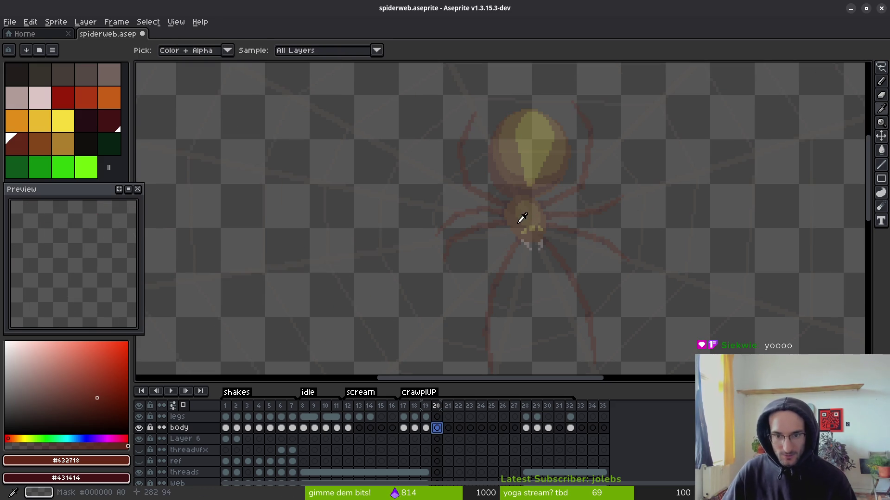
left_click(190, 428)
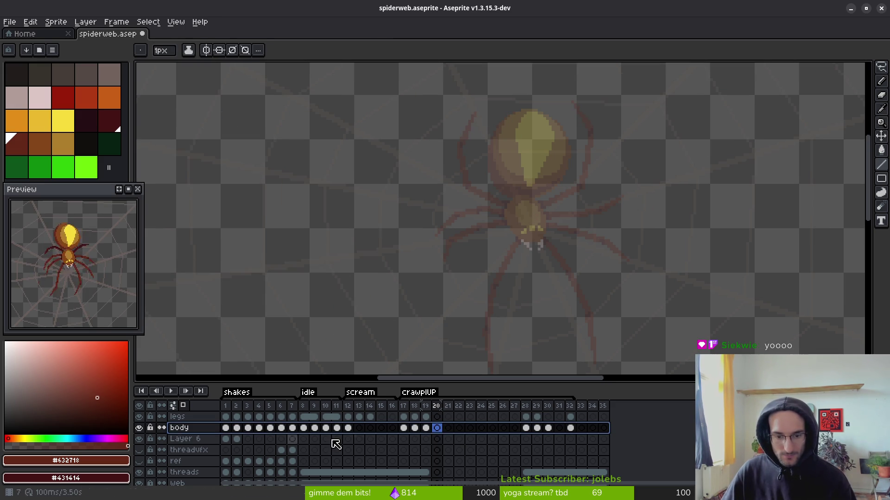
scroll(578, 255, "up", 2)
- Sample the body brown #854619 on frame 19, then return to frame 20
key("Left")
scroll(575, 259, "up", 3)
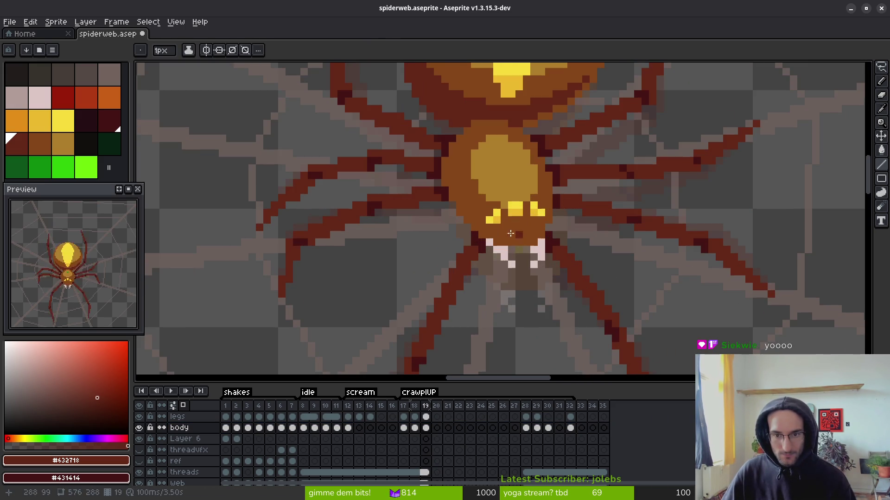
left_click(489, 192, "alt")
scroll(510, 223, "down", 1)
key("Right")
scroll(522, 238, "down", 2)
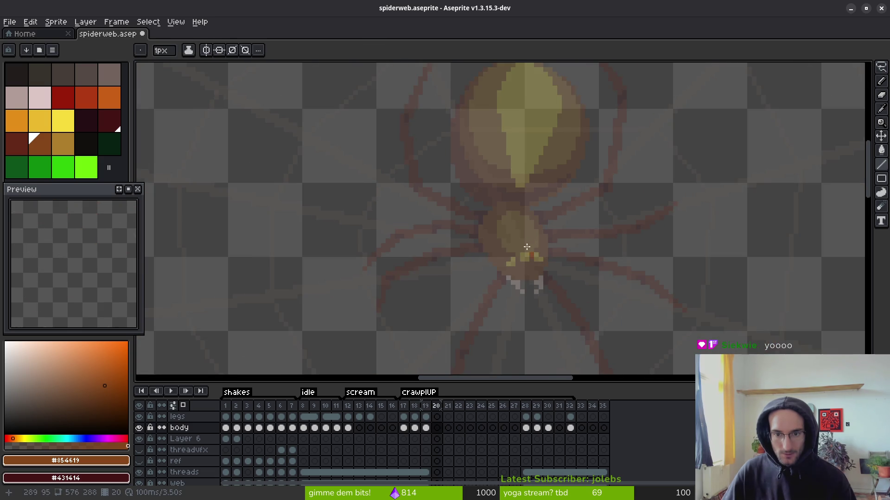
left_click_drag(524, 245, 518, 218)
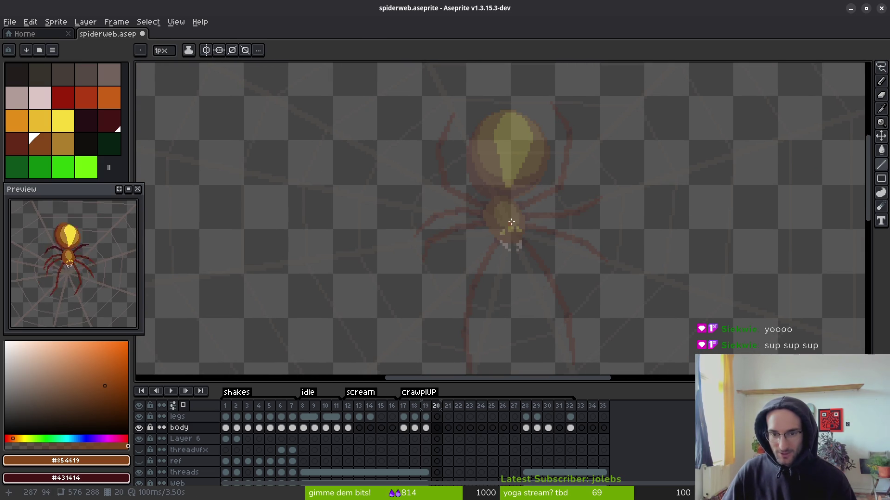
scroll(508, 225, "up", 2)
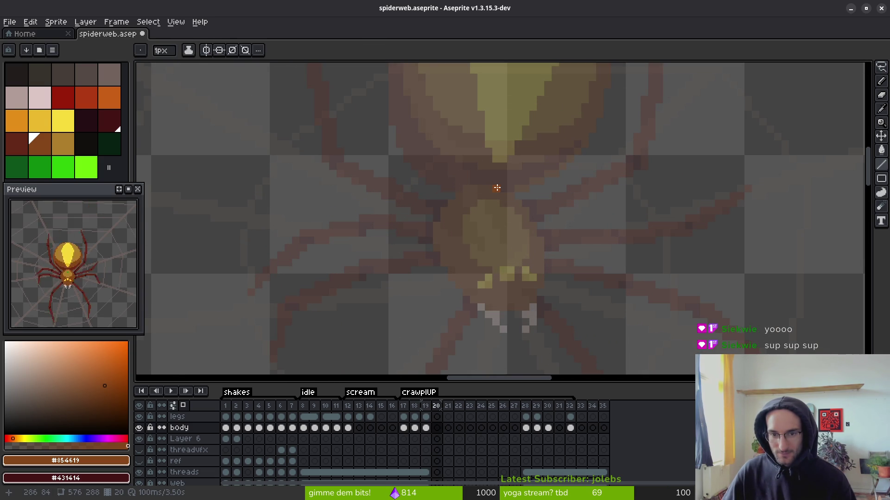
scroll(491, 186, "down", 3)
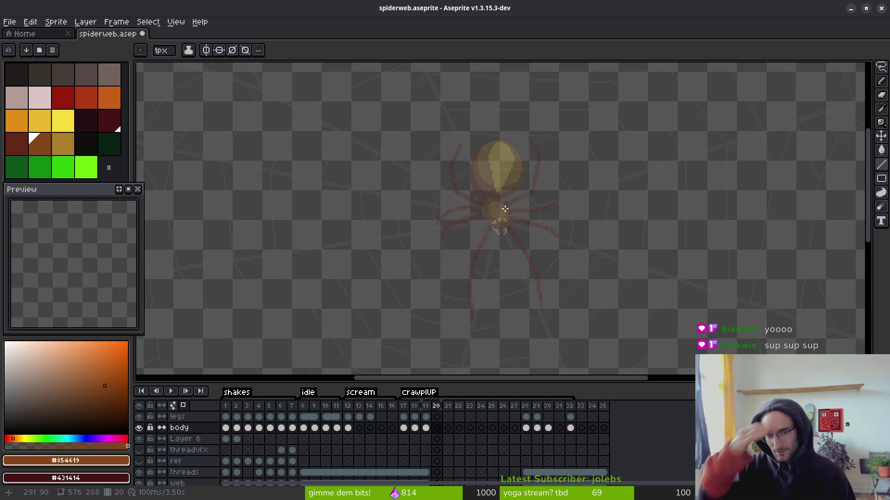
scroll(524, 205, "down", 2)
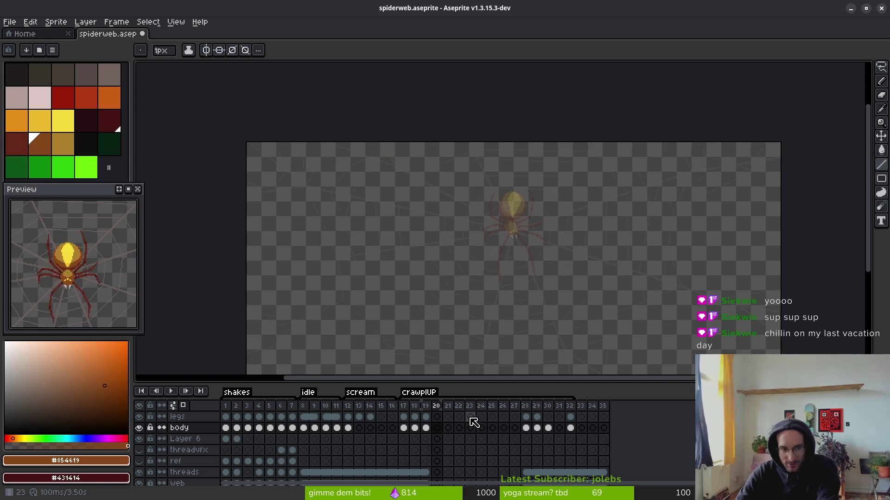
- Compare legs frames 13 and 17 and the scream range 12–16, then return to blank frame 20
left_click(359, 417)
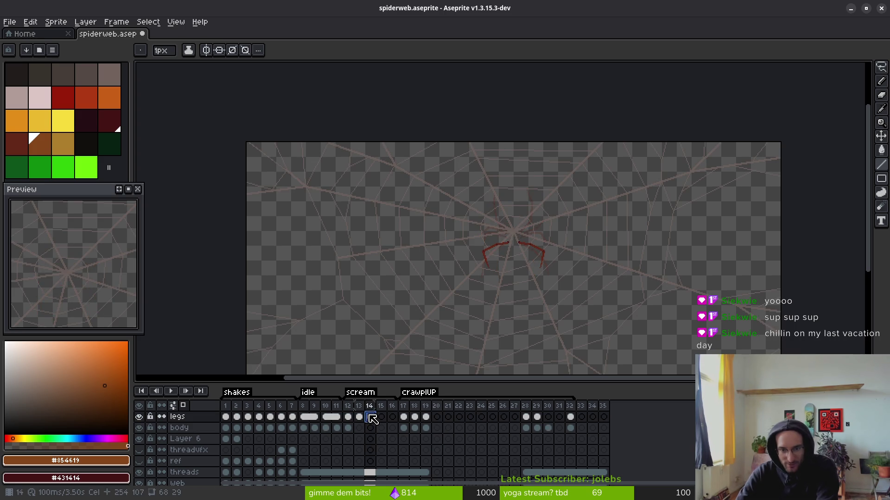
left_click(403, 417)
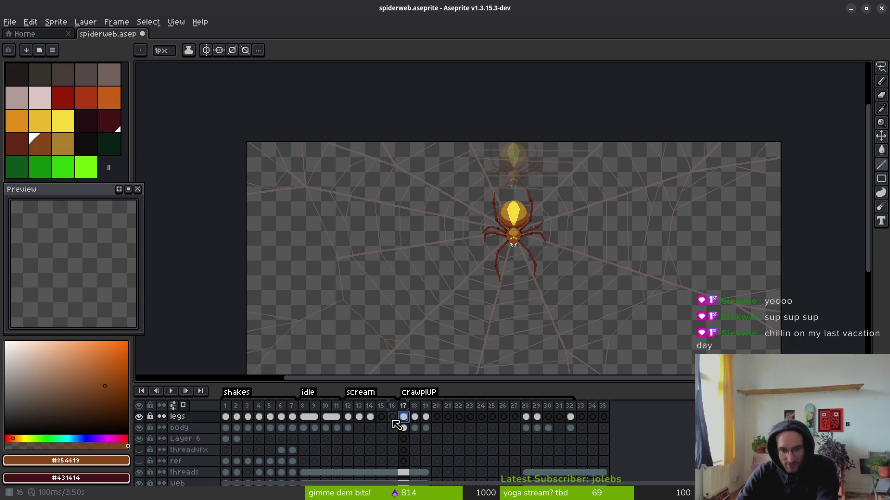
left_click(359, 417)
left_click(347, 417)
left_click(391, 417, "shift")
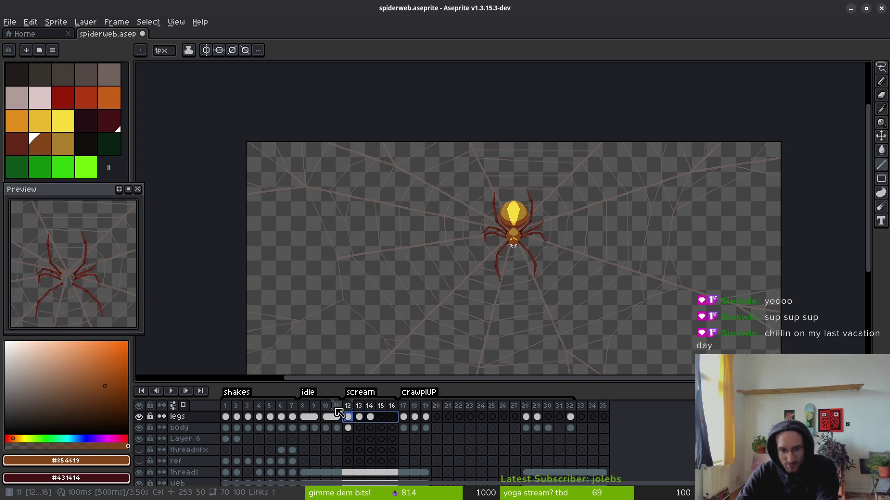
left_click(436, 417)
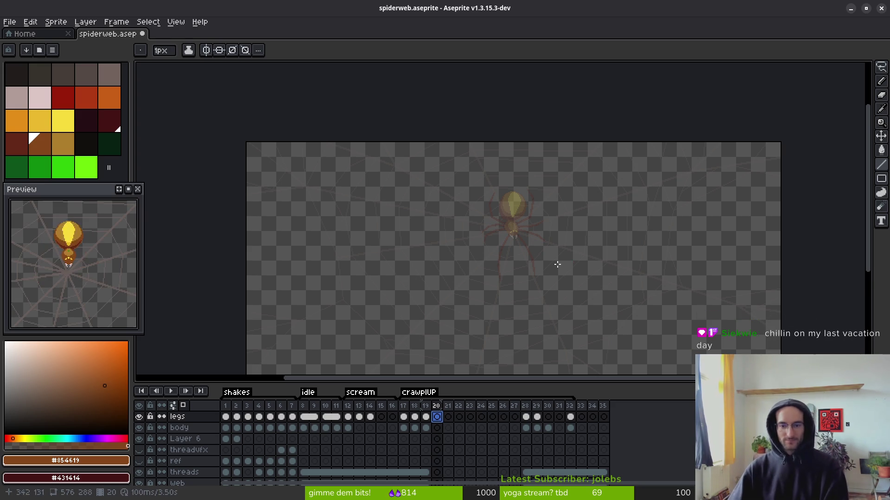
left_click_drag(528, 257, 496, 214)
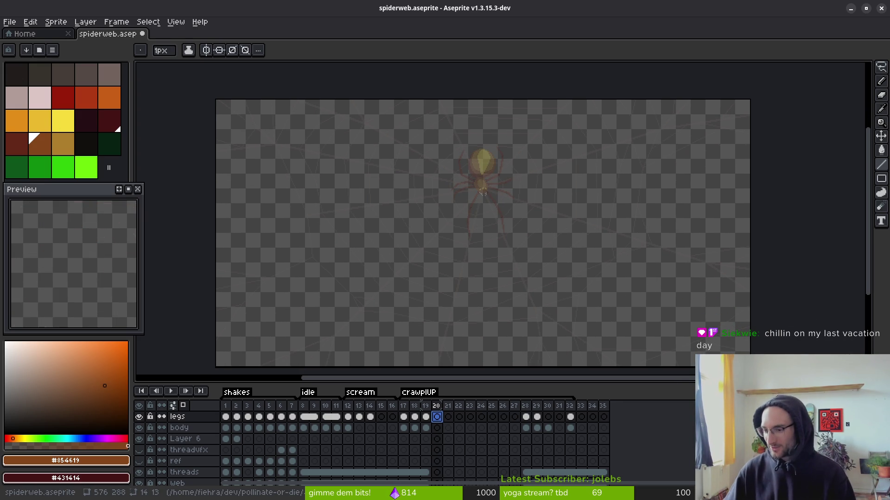
scroll(512, 247, "up", 4)
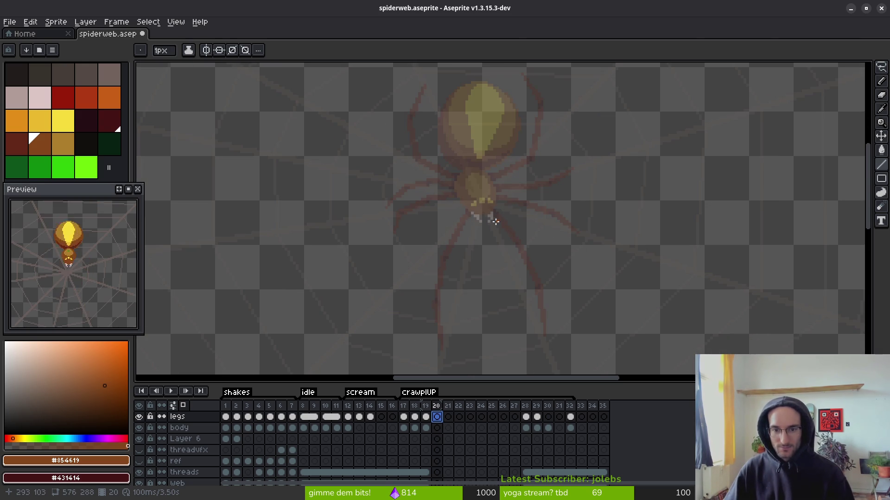
left_click_drag(479, 222, 502, 231)
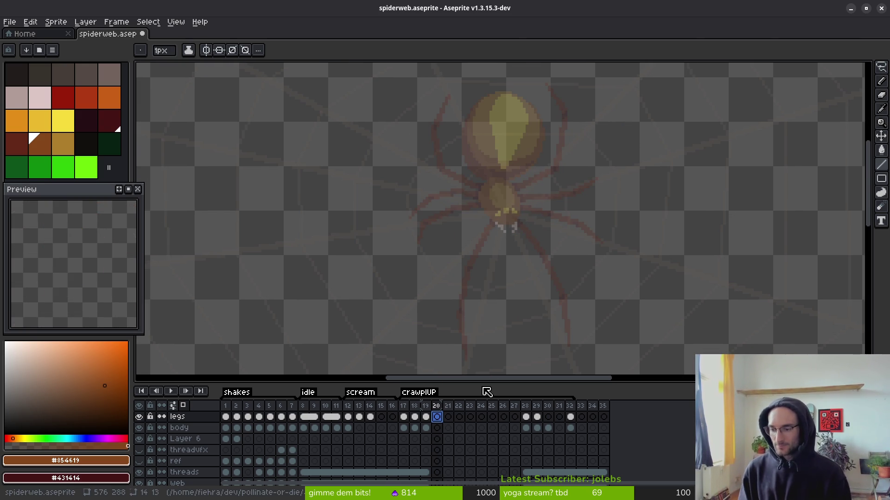
- Outline an oval for the spider's body on frame 20, redrawing it after an undo
left_click_drag(517, 217, 496, 199)
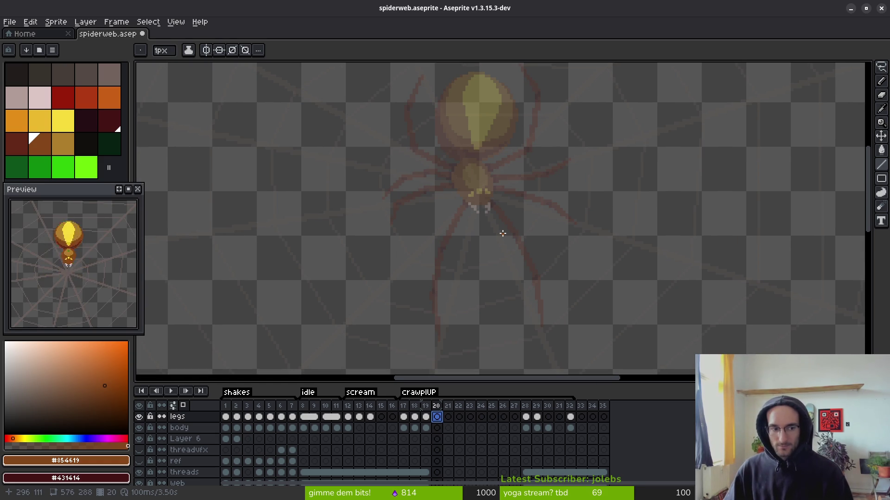
left_click_drag(503, 234, 511, 265)
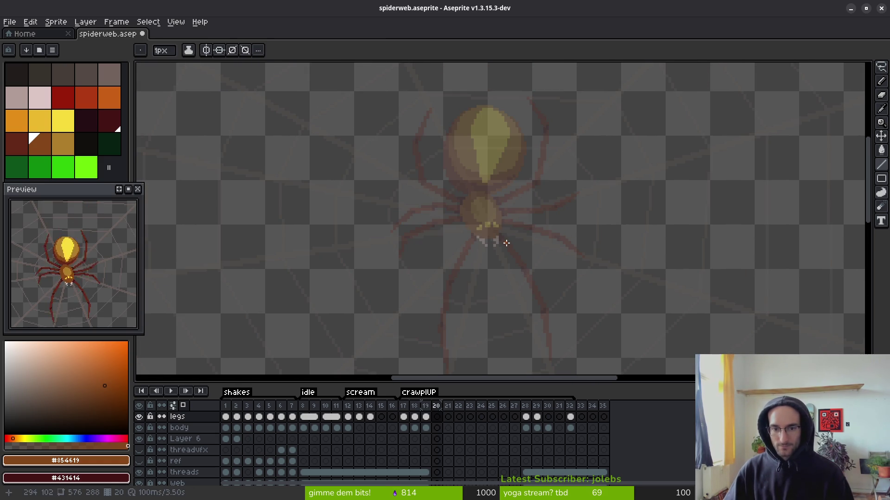
scroll(500, 254, "up", 2)
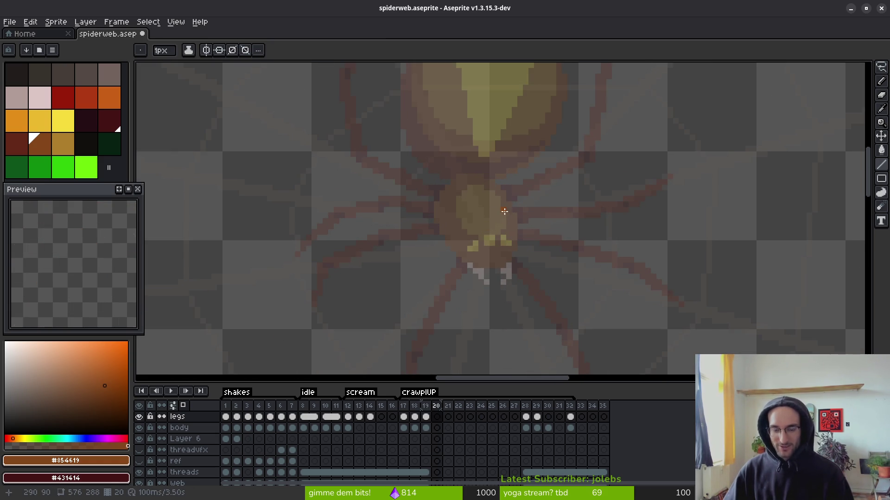
scroll(503, 211, "down", 2)
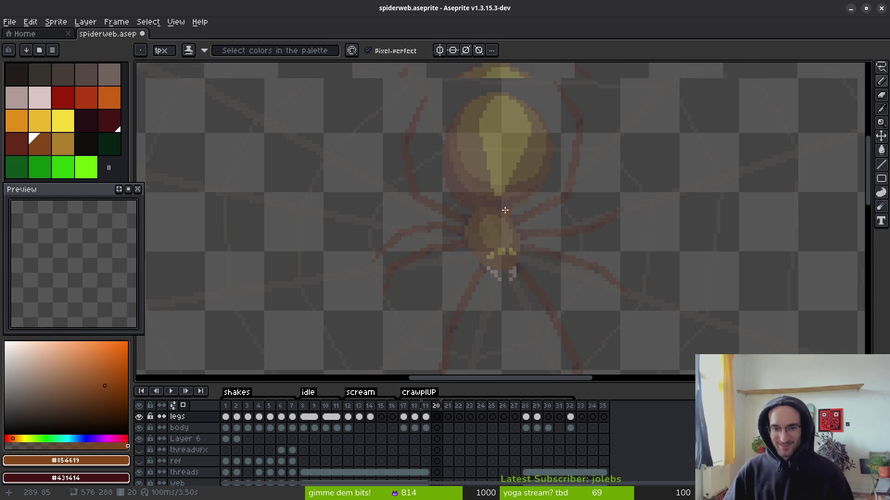
scroll(504, 211, "up", 2)
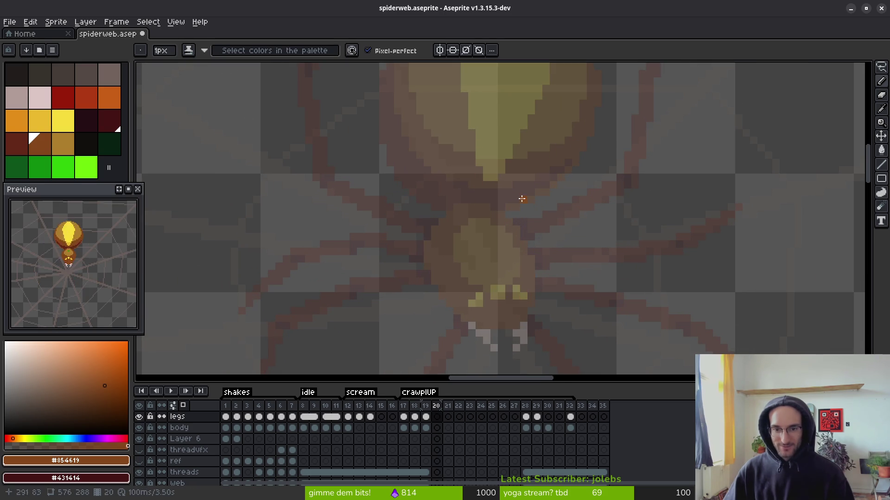
scroll(523, 199, "up", 1)
mouse_move(486, 144)
left_mouse_down()
mouse_move(354, 173)
mouse_move(502, 167)
left_mouse_up()
scroll(527, 173, "up", 1)
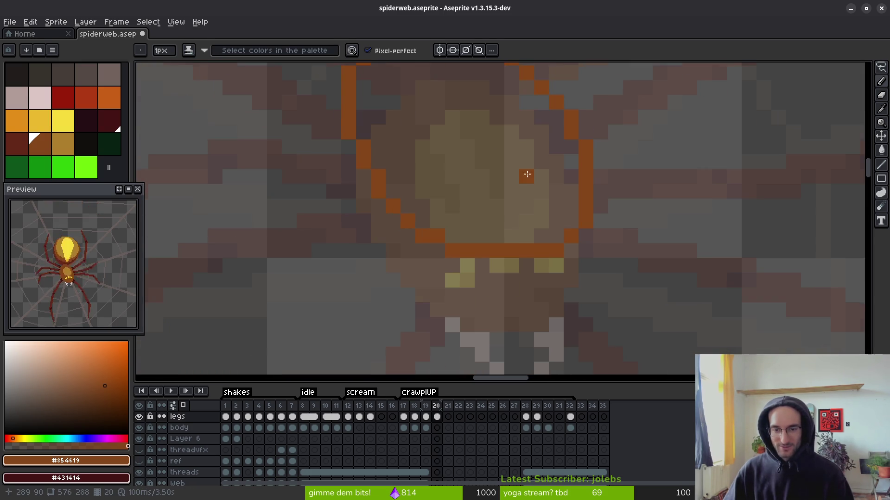
key("ctrl+z")
mouse_move(471, 108)
left_mouse_down()
mouse_move(409, 119)
mouse_move(408, 274)
mouse_move(517, 138)
mouse_move(384, 259)
left_mouse_up()
left_click_drag(491, 333, 552, 216)
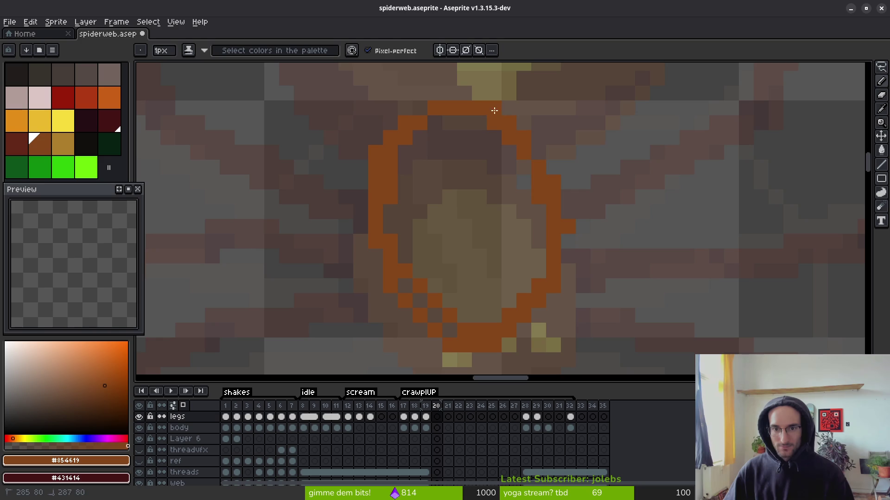
- Erase the stray pixel right of the oval and flood-fill the oval with brown #854619
key("e")
left_click(568, 227)
key("f")
key("g")
left_click(505, 264)
key("f")
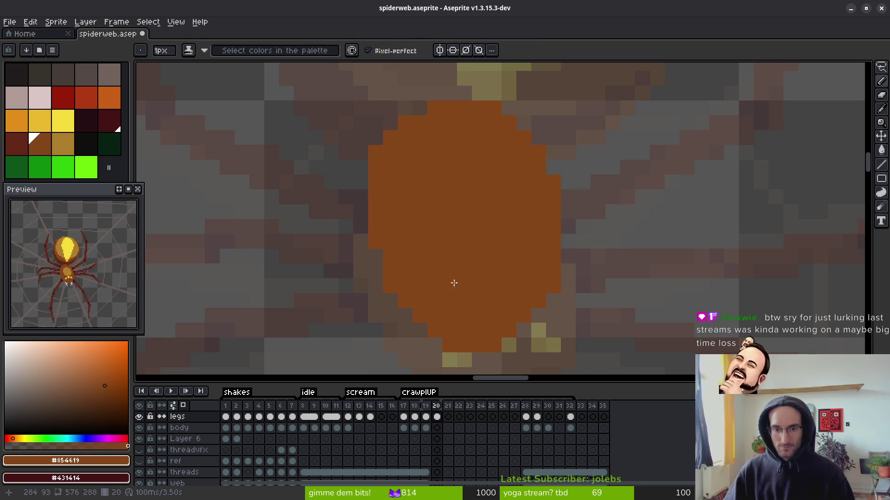
scroll(460, 270, "down", 2)
left_click_drag(556, 298, 614, 241)
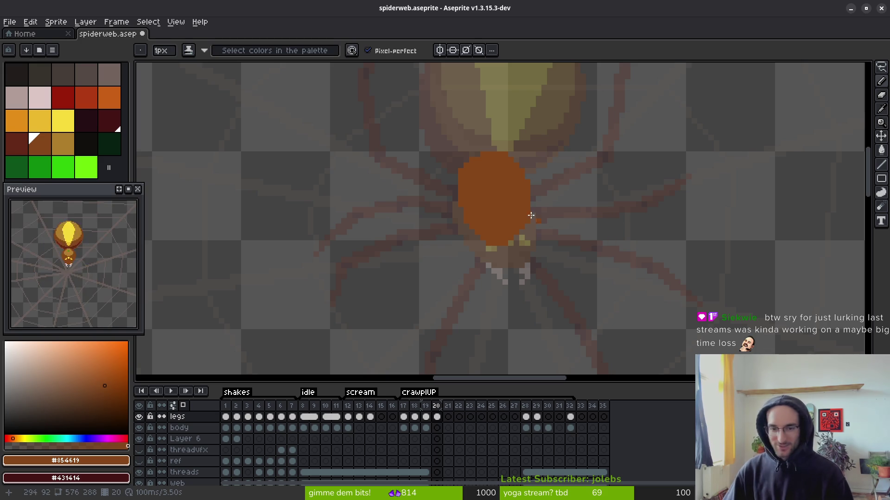
- Touch up the body edges with eraser and pencil, undoing the last stray orange pixel
scroll(452, 174, "up", 2)
key("e")
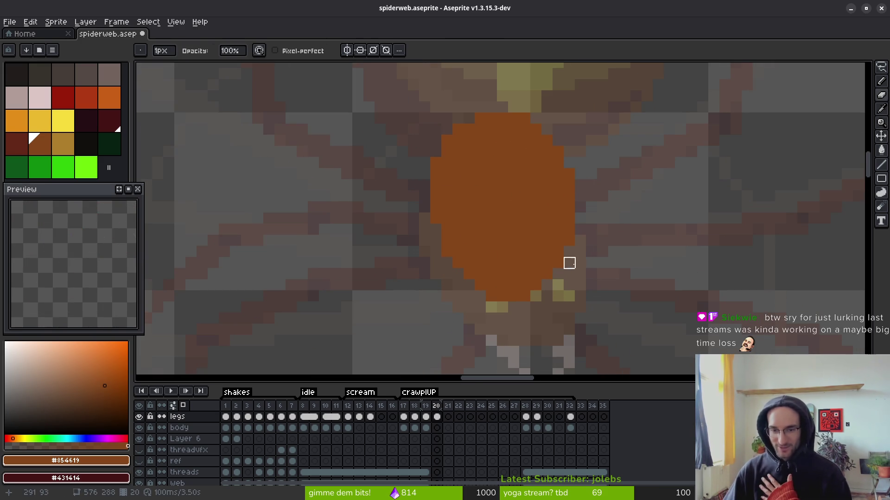
key("b")
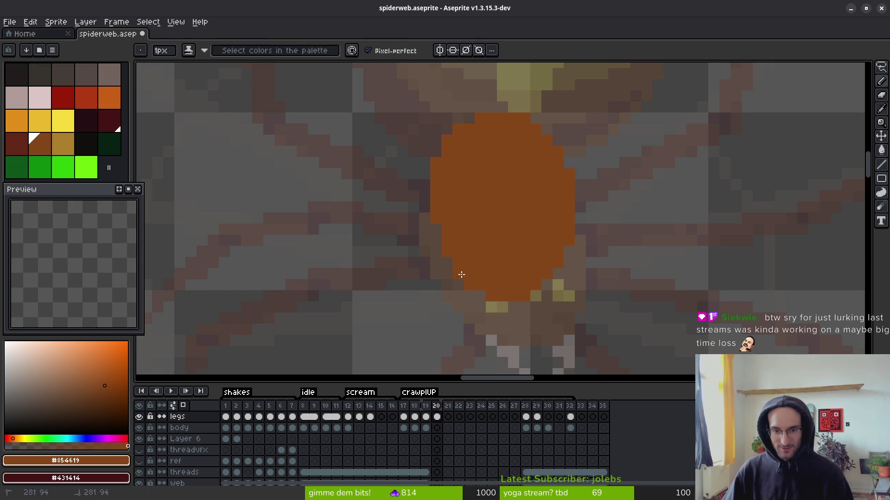
scroll(558, 236, "up", 1)
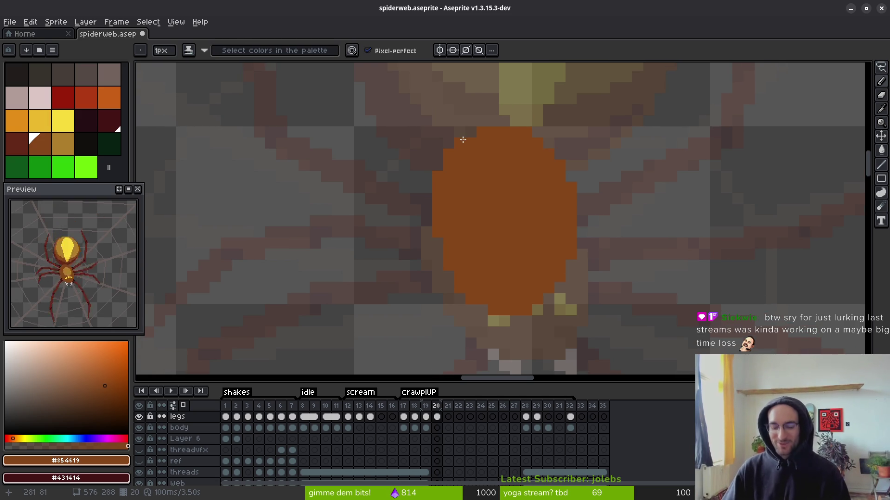
key("e")
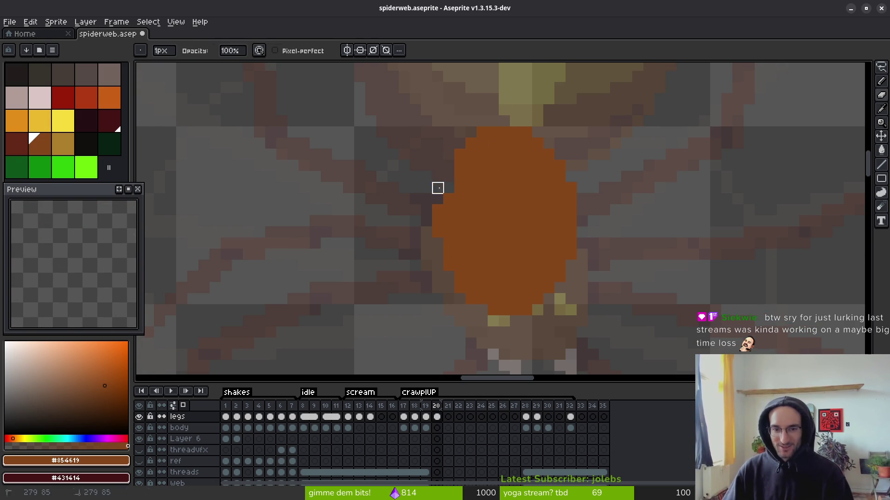
key("b")
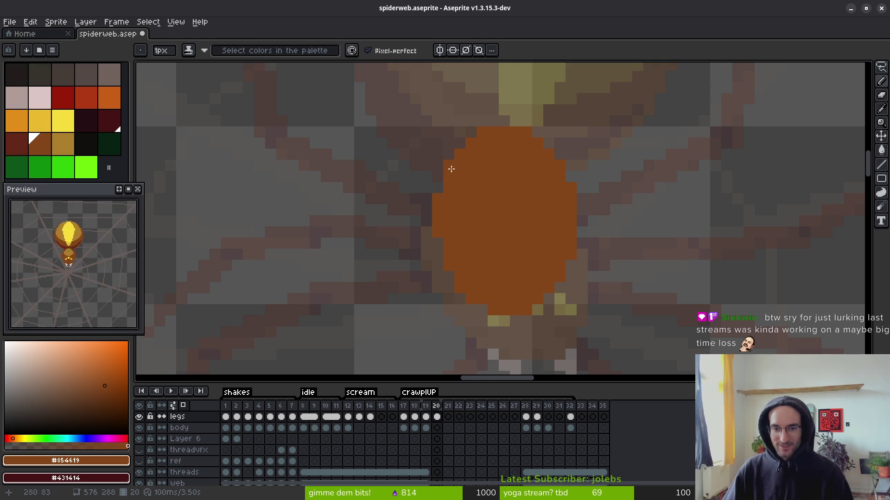
scroll(536, 278, "down", 6)
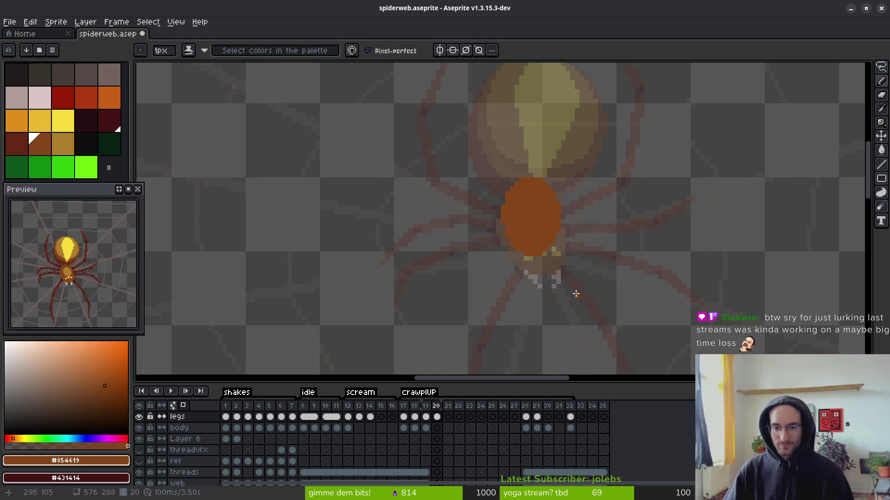
scroll(556, 208, "up", 7)
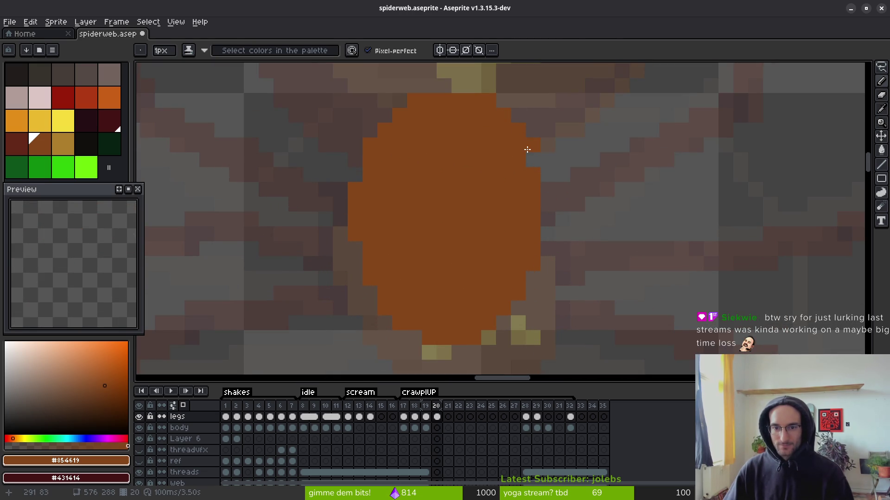
key("ctrl+z")
scroll(542, 218, "down", 2)
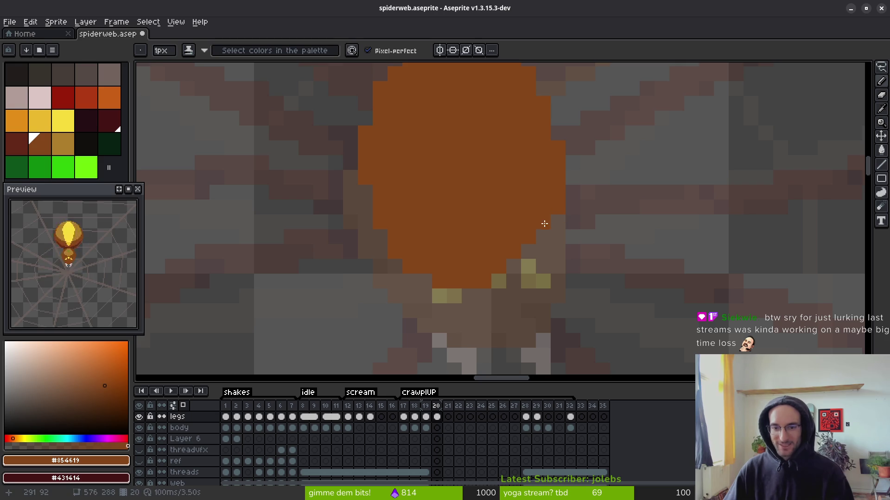
scroll(526, 249, "down", 1)
scroll(527, 249, "down", 3)
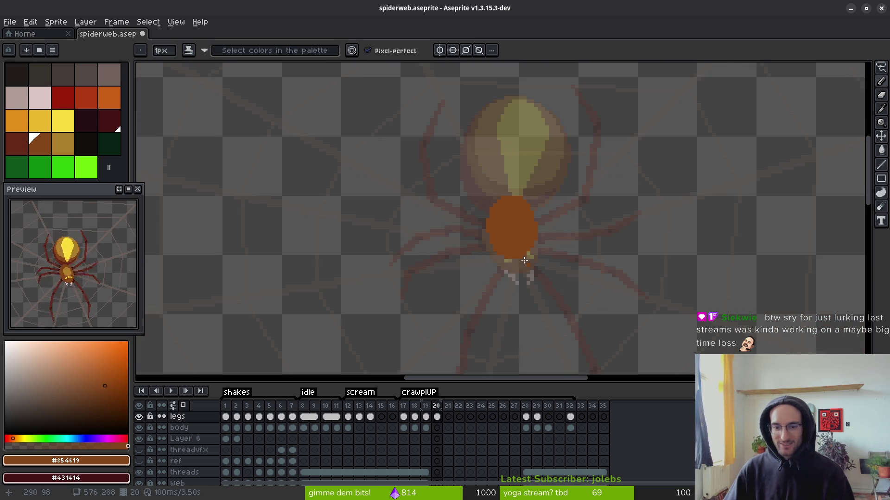
scroll(514, 241, "up", 1)
- Try an orange outline around the abdomen, then undo it
key("i")
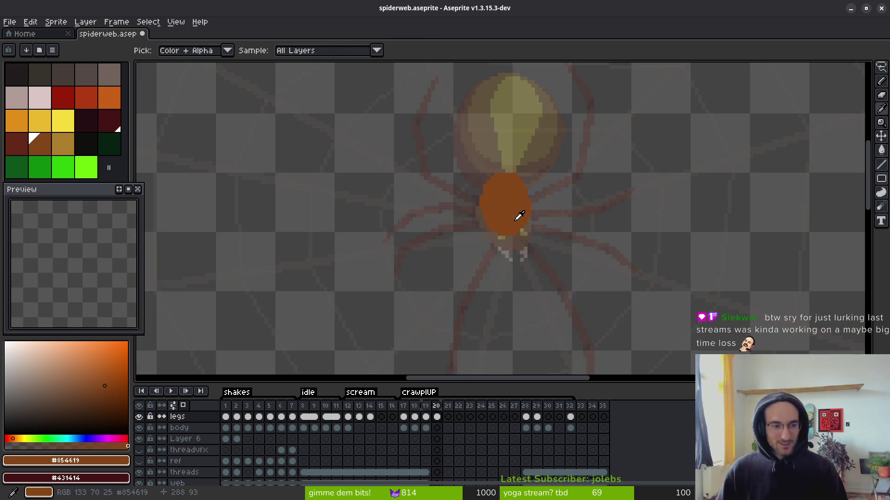
key("b")
scroll(512, 227, "up", 2)
left_click_drag(512, 227, 523, 268)
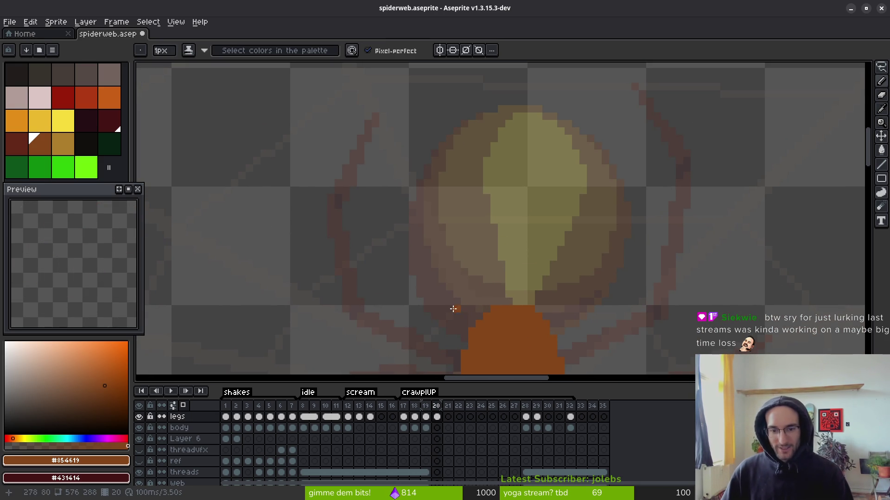
mouse_move(473, 314)
left_mouse_down()
mouse_move(429, 258)
mouse_move(487, 105)
mouse_move(632, 194)
mouse_move(576, 314)
left_mouse_up()
scroll(564, 268, "down", 1)
scroll(558, 264, "up", 2)
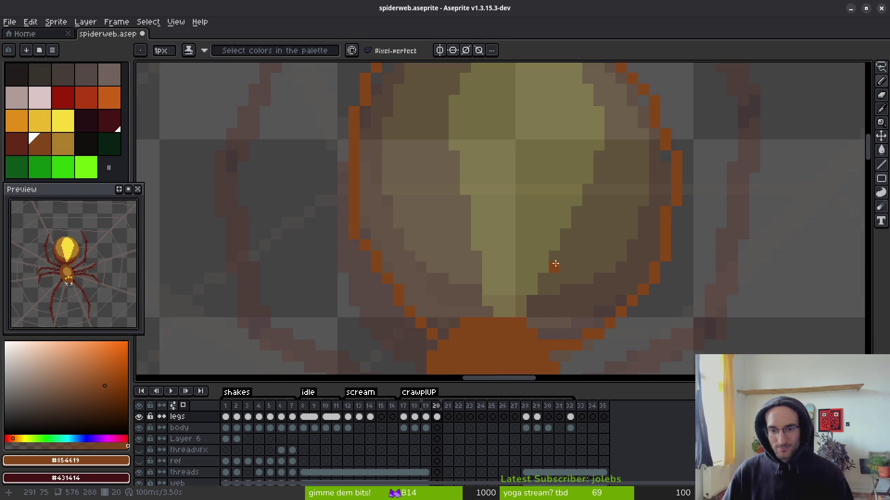
key("ctrl+z")
scroll(511, 289, "down", 1)
scroll(514, 260, "up", 1)
- Compare frames 19 and 20, then lasso-select the yellow-marked abdomen on frame 17's body cel
key("Left")
key("Right")
key("Left")
left_click(403, 428)
scroll(463, 231, "down", 1)
scroll(463, 232, "up", 1)
key("q")
mouse_move(526, 71)
left_mouse_down()
mouse_move(360, 163)
mouse_move(461, 320)
mouse_move(593, 306)
mouse_move(493, 65)
mouse_move(484, 64)
left_mouse_up()
- Paste the abdomen into frame 20, move it up onto the body, and save spiderweb.aseprite
left_click(436, 428)
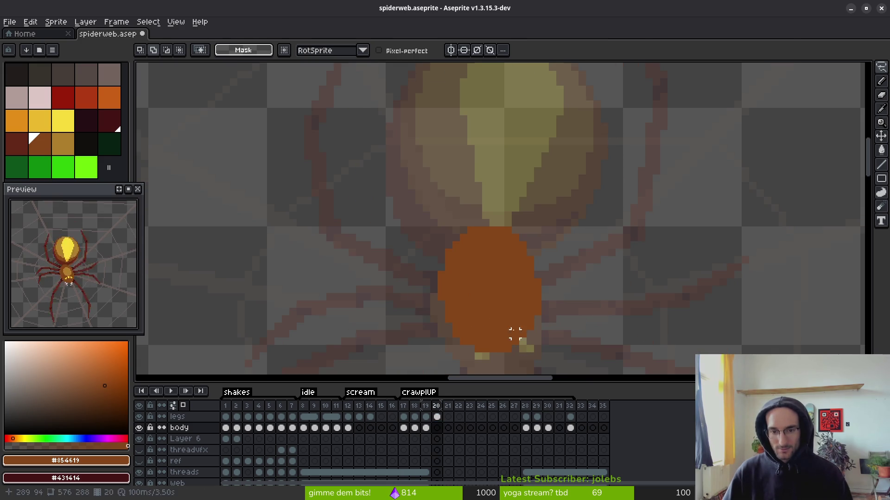
key("ctrl+v")
mouse_move(547, 298)
left_mouse_down()
mouse_move(511, 93)
mouse_move(520, 125)
mouse_move(516, 114)
left_mouse_up()
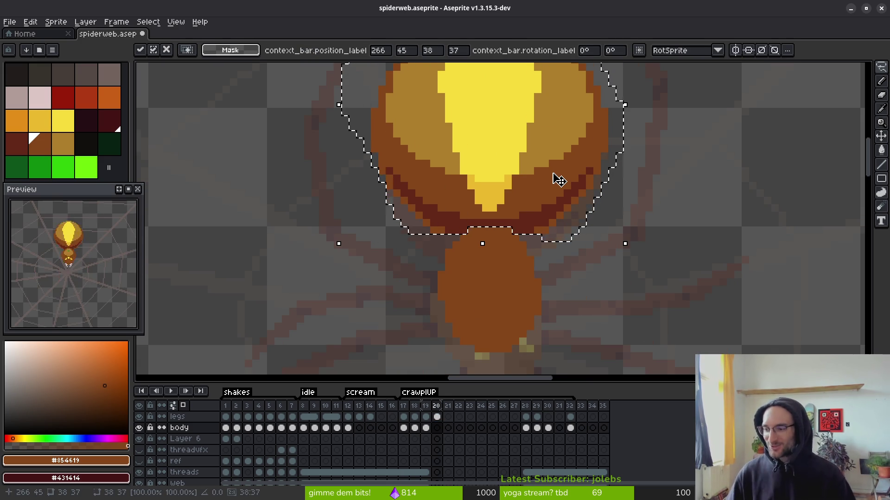
key("ctrl+s")
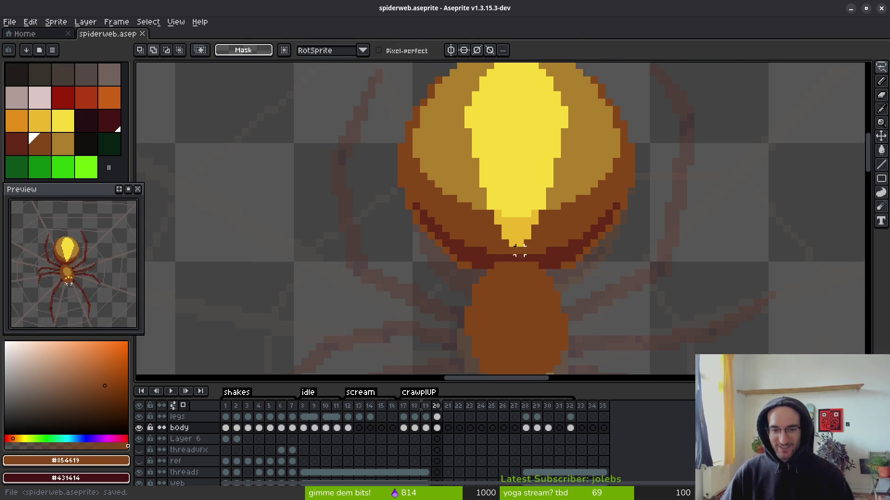
- Reselect the frame 20 body, nudge the abdomen up one pixel, and save
scroll(515, 250, "up", 3)
scroll(575, 250, "down", 3)
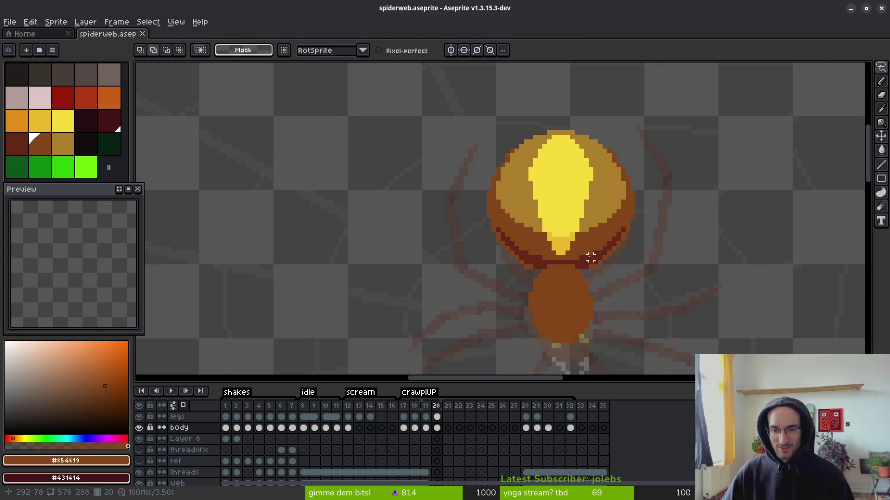
key("ctrl+shift+d")
key("Up")
key("ctrl+s")
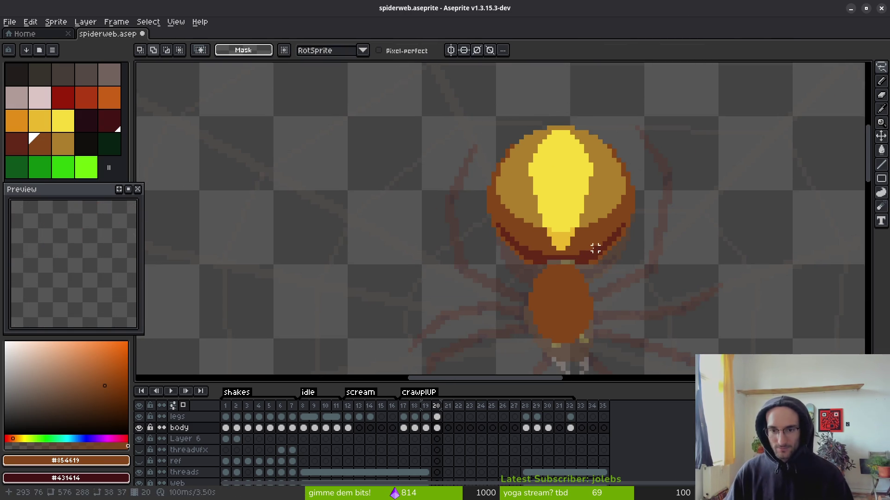
- Repaint the seam with dark red band pixels and orange-brown body pixels beneath them
scroll(577, 243, "up", 3)
key("f")
left_click(532, 225, "alt")
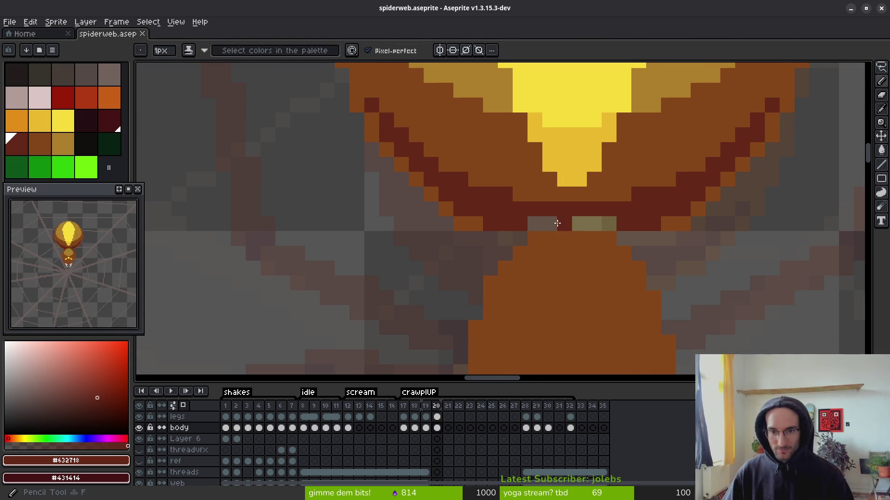
left_click_drag(532, 225, 602, 225)
left_click(497, 241, "alt")
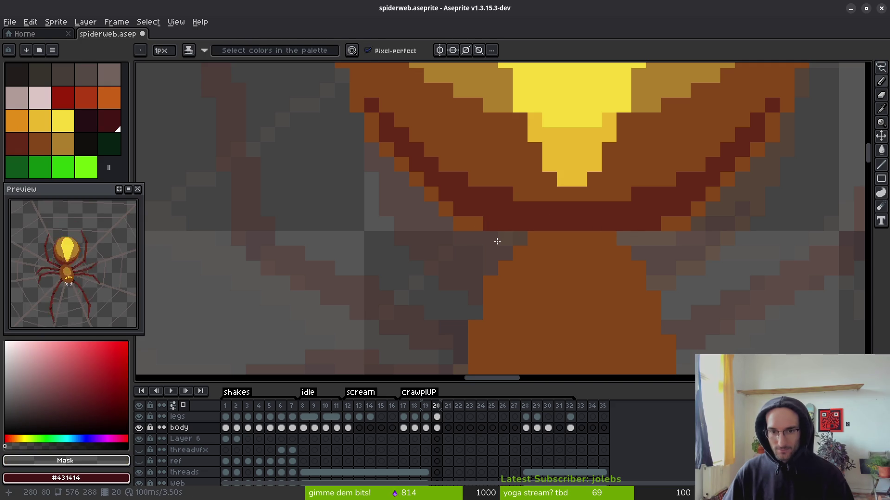
left_click(476, 224, "alt")
left_click_drag(489, 238, 502, 236)
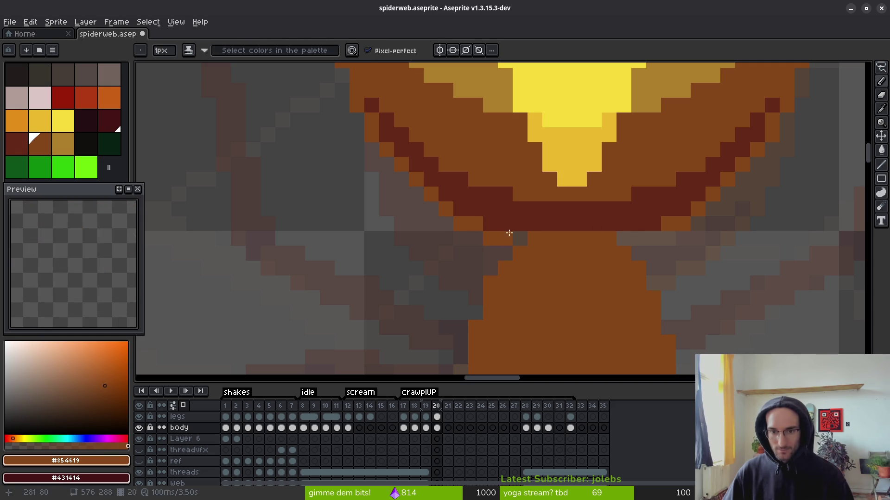
left_click(532, 211, "alt")
left_click(519, 238)
left_click(624, 238)
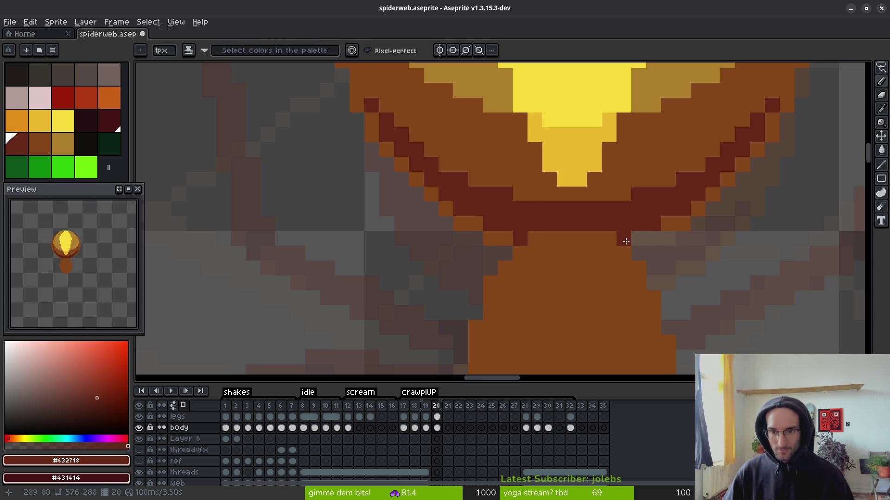
left_click(665, 223, "alt")
- Flip between frames 19 and 20 to compare the repaired abdomen
scroll(644, 241, "down", 8)
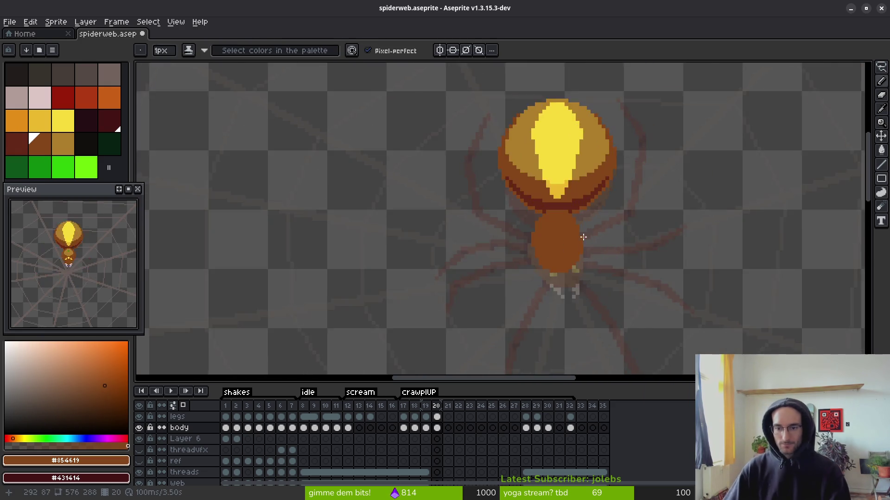
key("Left")
scroll(579, 254, "up", 8)
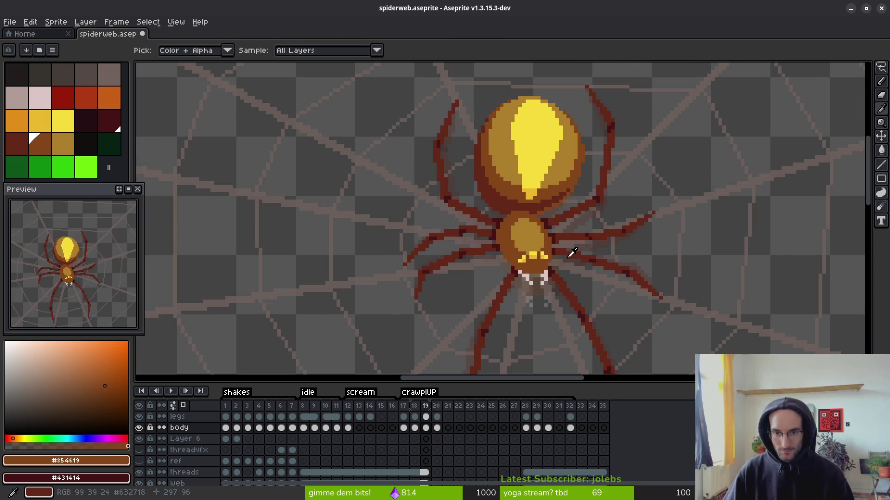
key("Right")
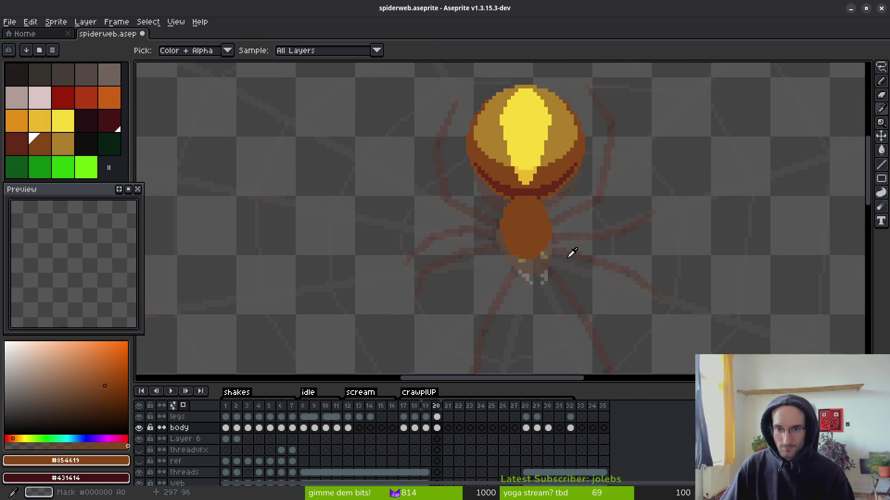
key("Left")
key("Right")
scroll(583, 230, "up", 6)
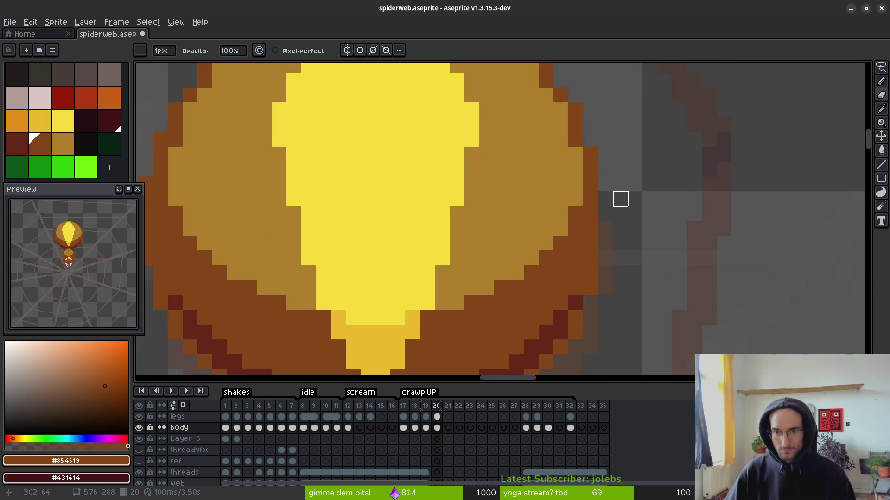
scroll(605, 184, "down", 3)
scroll(573, 229, "up", 1)
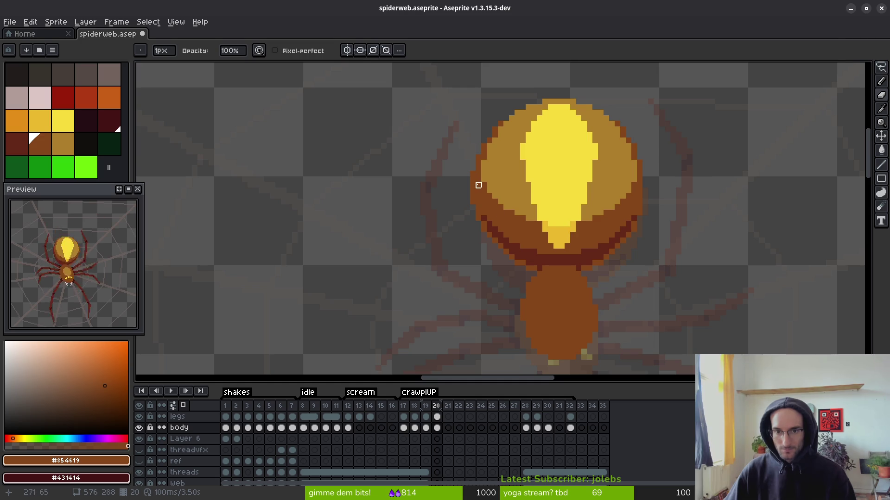
scroll(478, 186, "up", 2)
scroll(479, 129, "down", 3)
key("Left")
scroll(631, 235, "up", 1)
key("i")
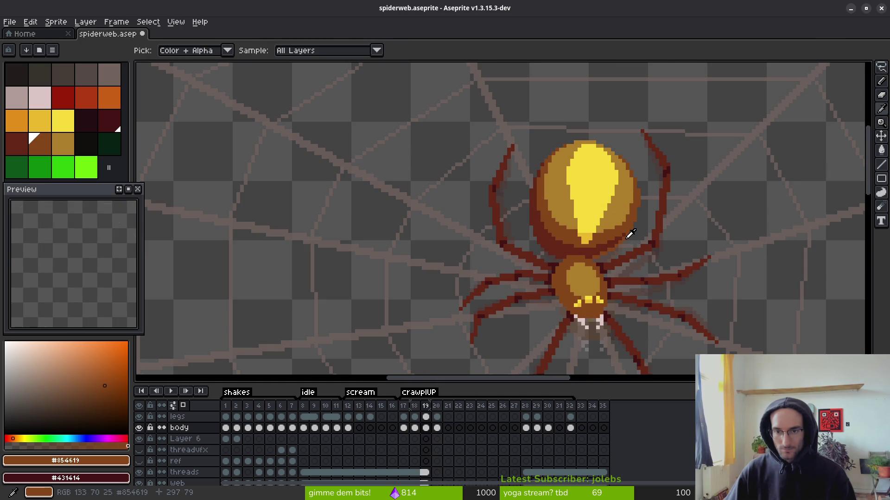
key("Right")
key("Left")
key("Right")
- Undo the erasing on the abdomen's right edge and switch between Pencil and Eyedropper
key("b")
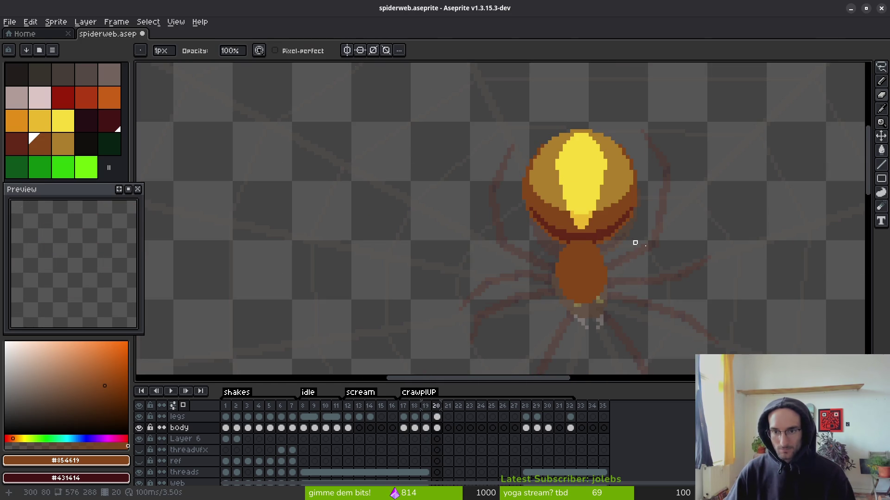
key("ctrl+z")
scroll(536, 192, "down", 3)
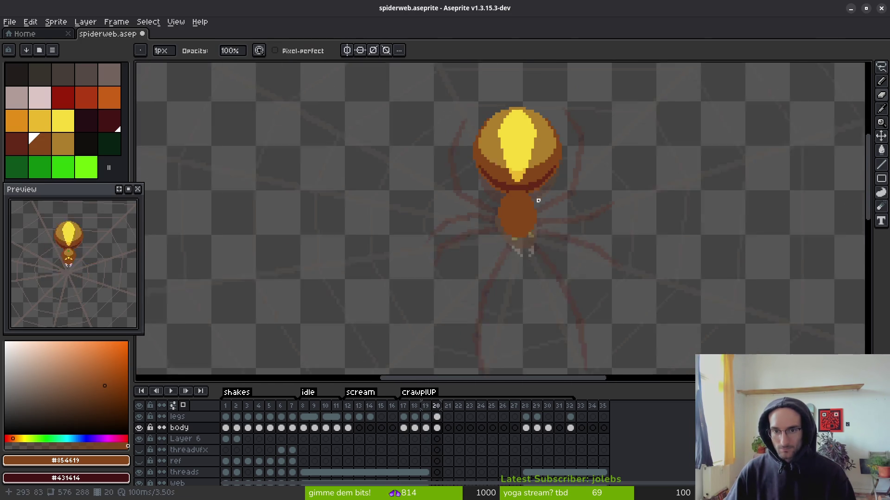
key("i")
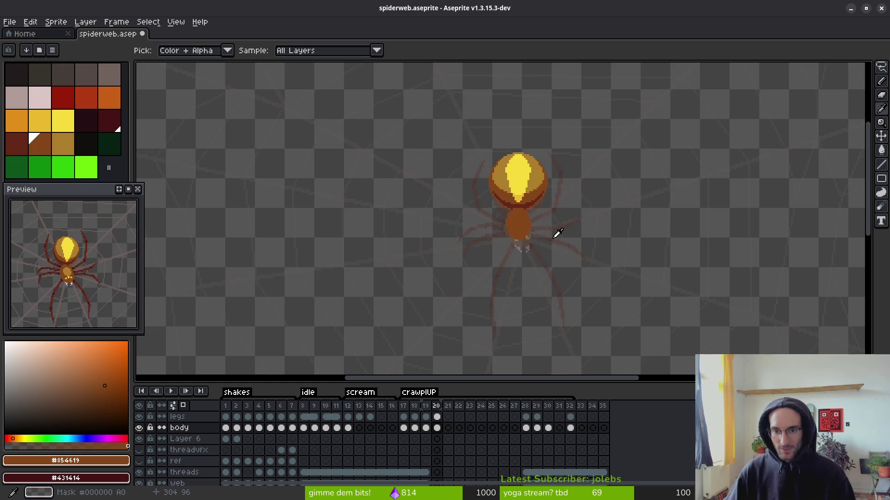
key("b")
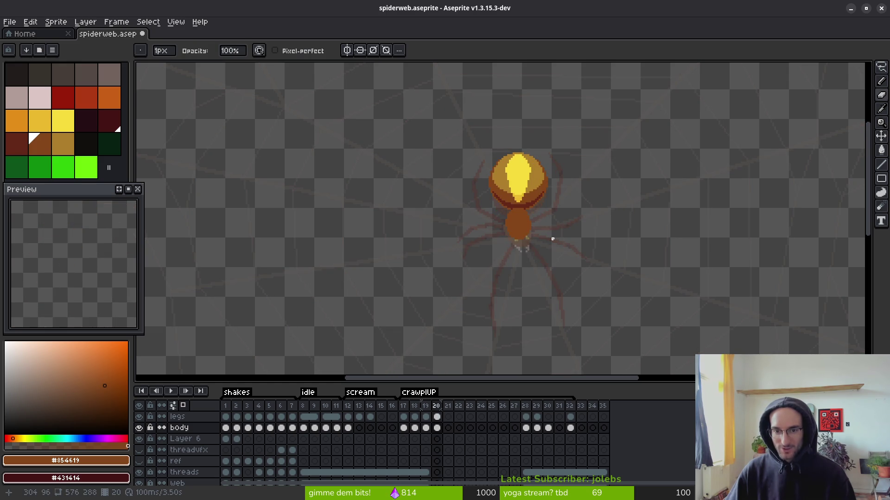
key("i")
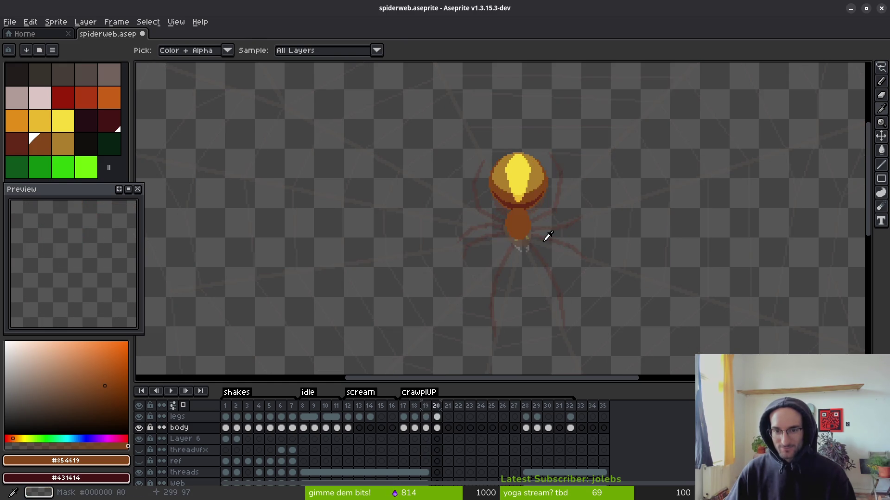
key("b")
left_click_drag(616, 211, 598, 214)
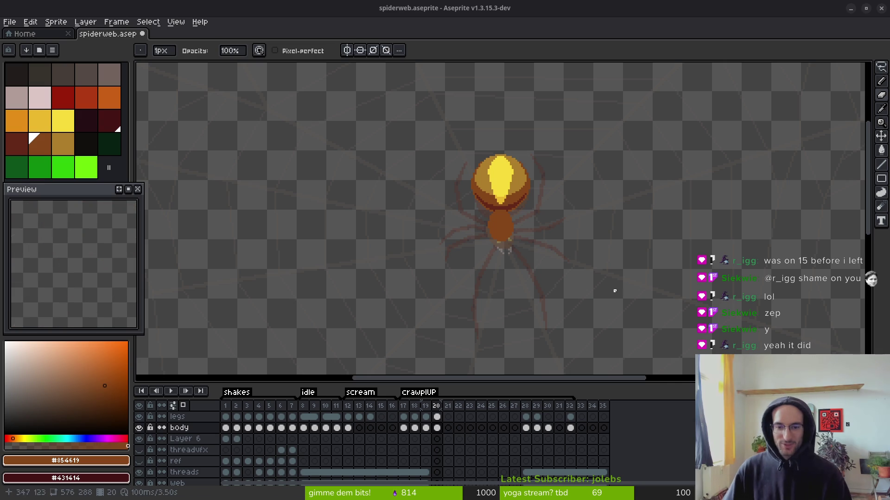
scroll(501, 208, "down", 3)
scroll(532, 195, "up", 1)
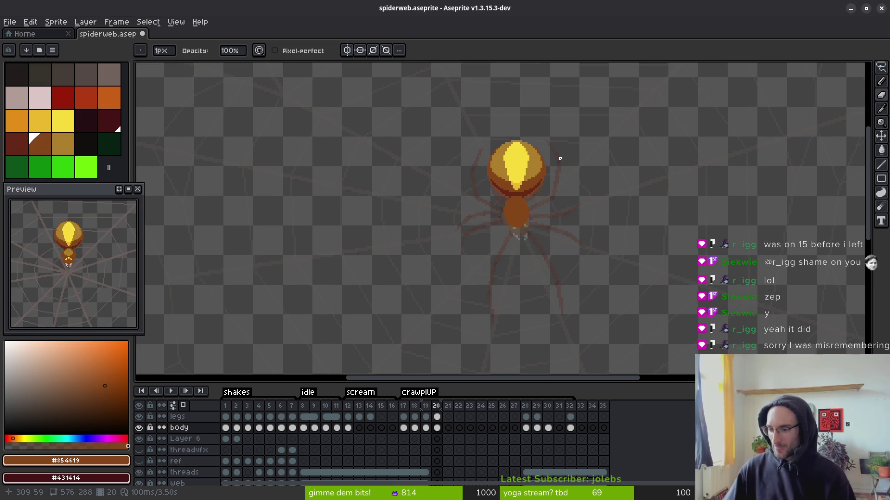
scroll(560, 158, "down", 2)
scroll(588, 208, "up", 3)
scroll(551, 206, "down", 3)
scroll(518, 205, "up", 1)
key("Left")
key("Right")
key("m")
scroll(510, 195, "up", 2)
scroll(510, 204, "down", 1)
- Copy the spider body from frame 20 and paste it into frame 21
left_click_drag(399, 85, 553, 280)
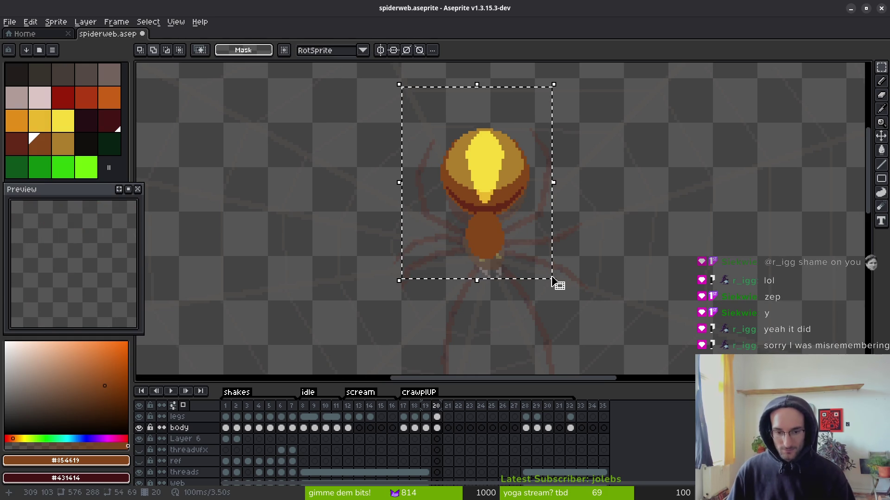
key("ctrl+c")
left_click(448, 428)
key("ctrl+v")
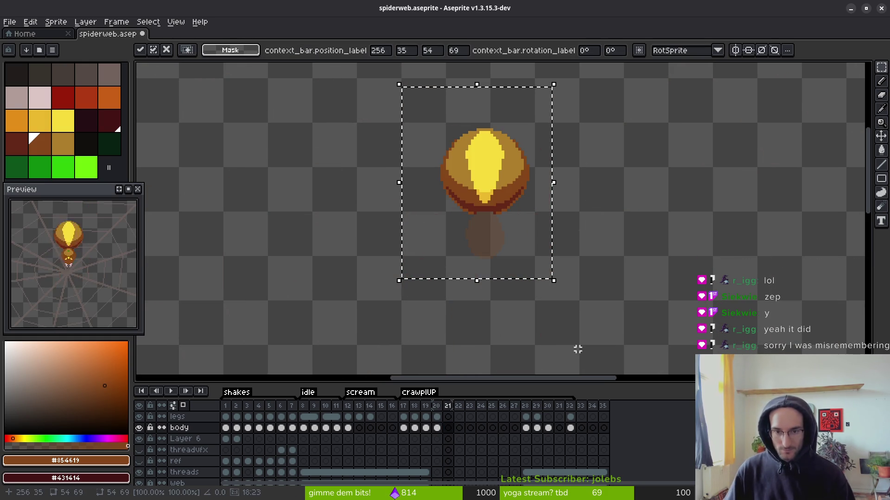
left_click(437, 428)
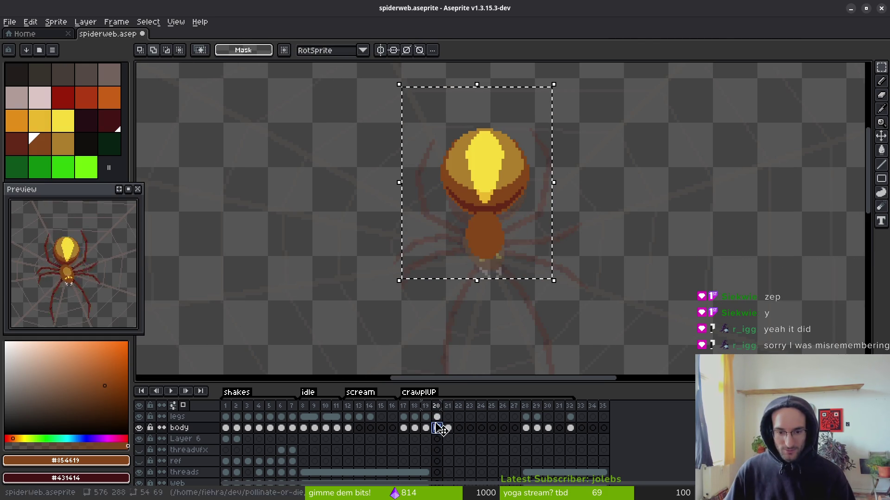
key("ctrl+d")
- Check the legs layer, clear its abdomen pixels on frame 20, then undo that clearing
left_click(140, 417)
left_click(142, 417)
key("w")
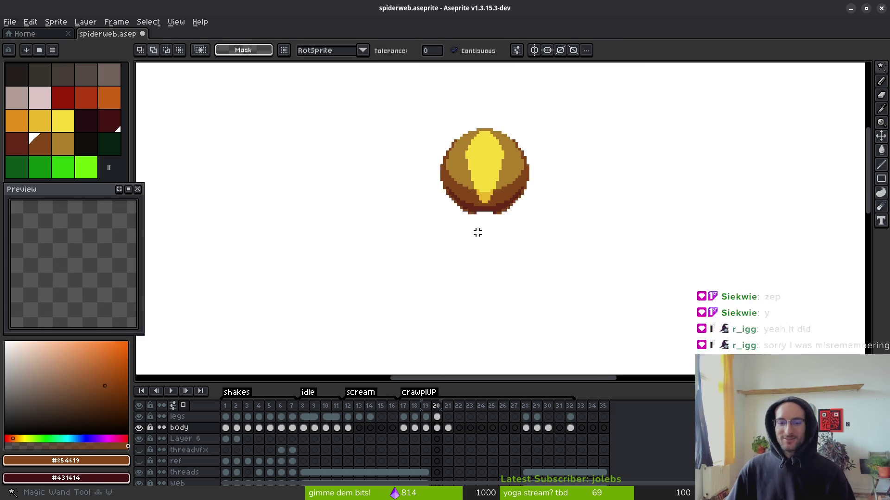
left_click(437, 417)
left_click(486, 234)
key("Delete")
left_click(437, 427)
left_click(447, 428)
key("ctrl+z")
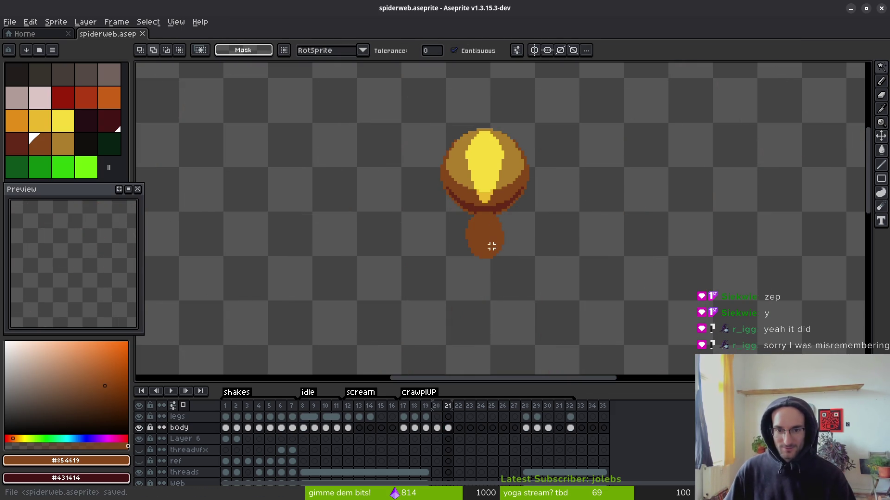
left_click(440, 429)
- Paste the frame 20 body into frame 21, adjust it horizontally, and commit it
scroll(480, 242, "up", 3)
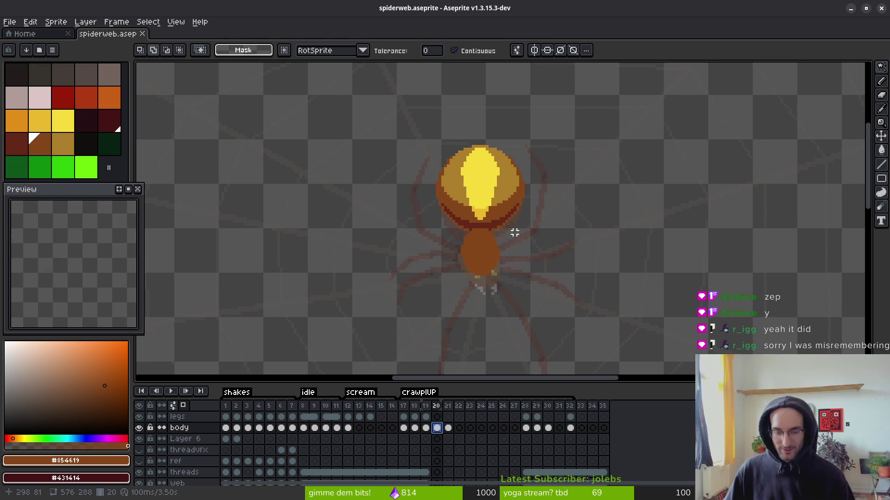
scroll(484, 248, "down", 1)
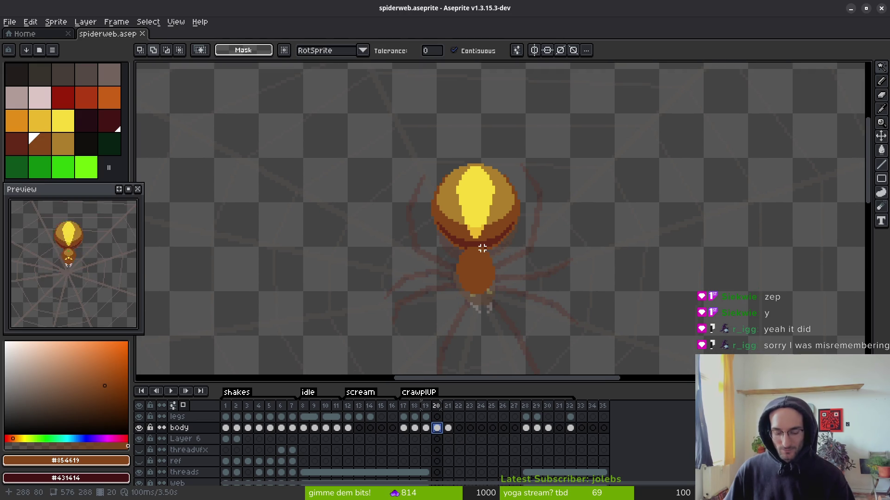
key("m")
left_click_drag(372, 104, 573, 340)
left_click(448, 429)
left_click(559, 275)
key("Left")
key("Left")
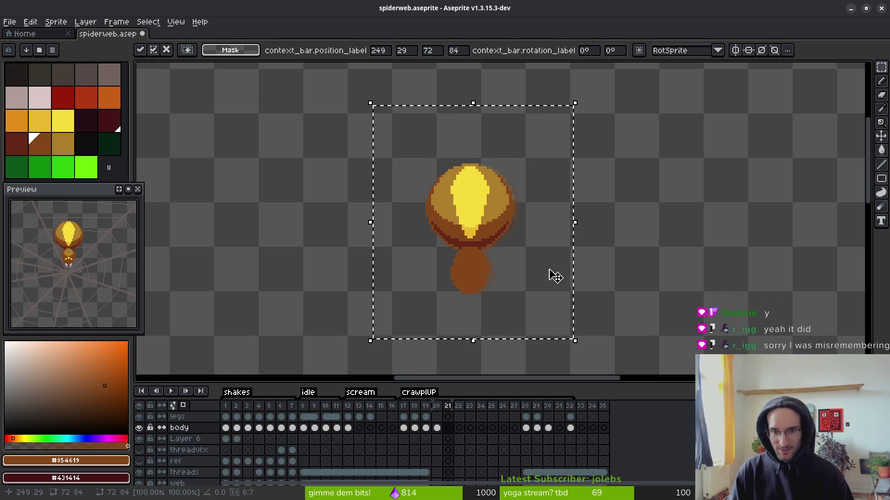
key("Right")
key("Right")
key("Right")
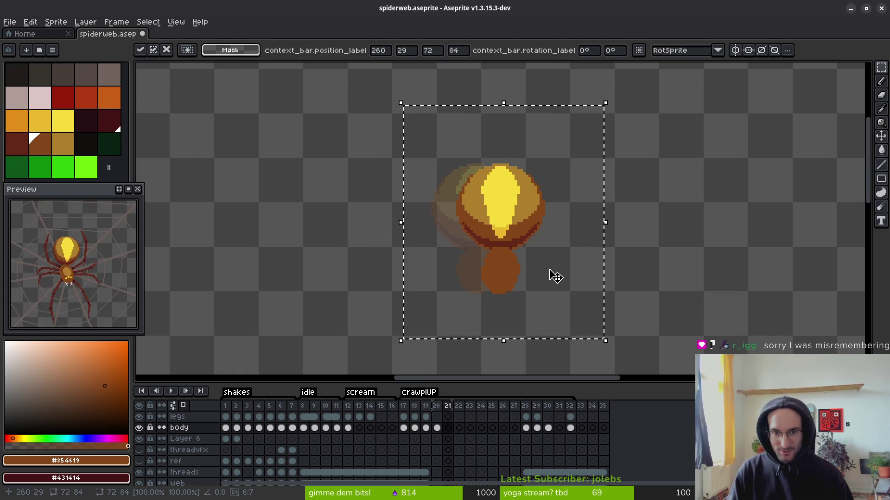
key("Left")
key("Left")
key("Left")
key("Left")
key("Return")
- Save, then compare the body positions on frames 20 and 21
key("comma")
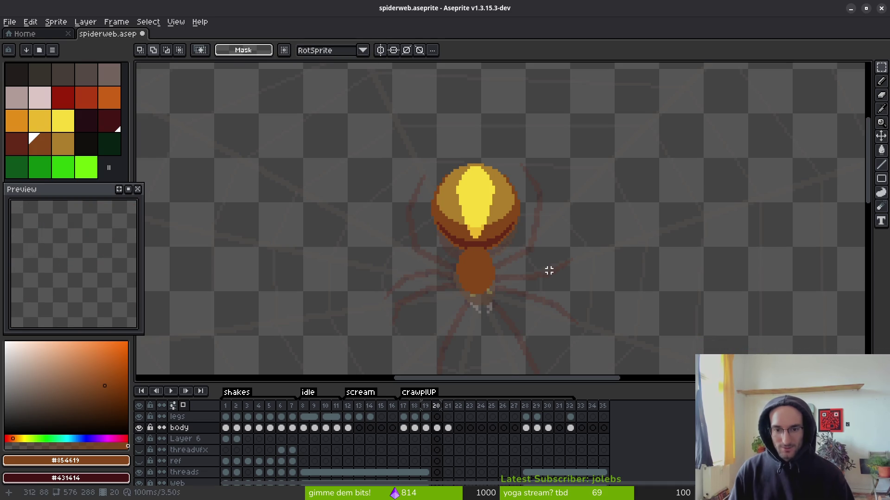
left_click_drag(362, 72, 560, 320)
key("ctrl+s")
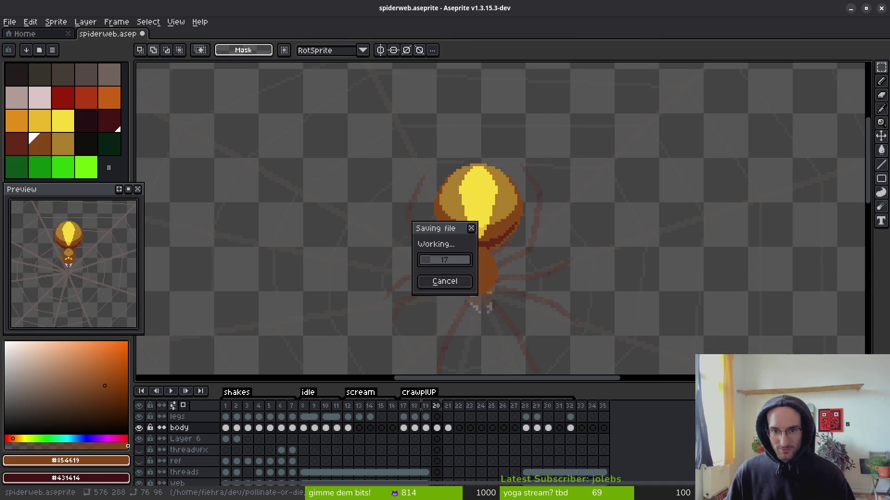
key("period")
key("comma")
key("period")
key("comma")
key("period")
- Raise the frame 21 body further up the path
left_click_drag(381, 133, 604, 337)
key("Up")
key("Up")
key("Up")
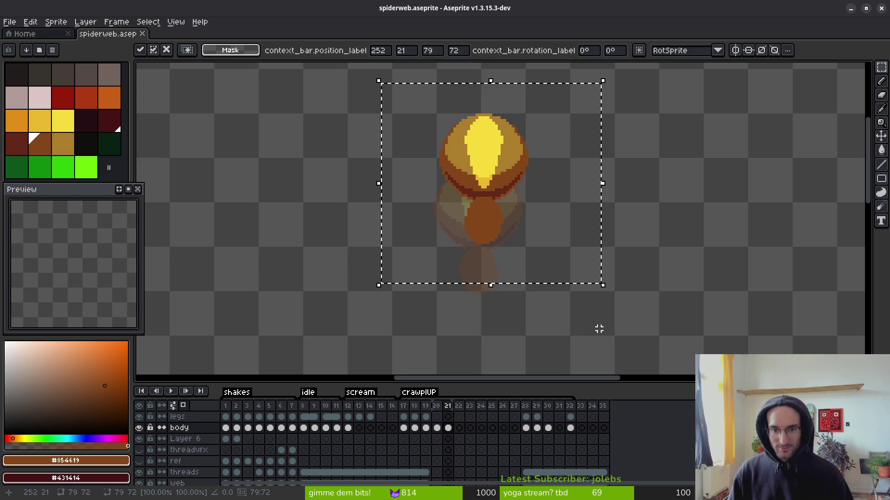
key("Return")
left_click_drag(528, 193, 562, 248)
- Place the body on frame 22 higher up the path, commit it, and save
key("comma")
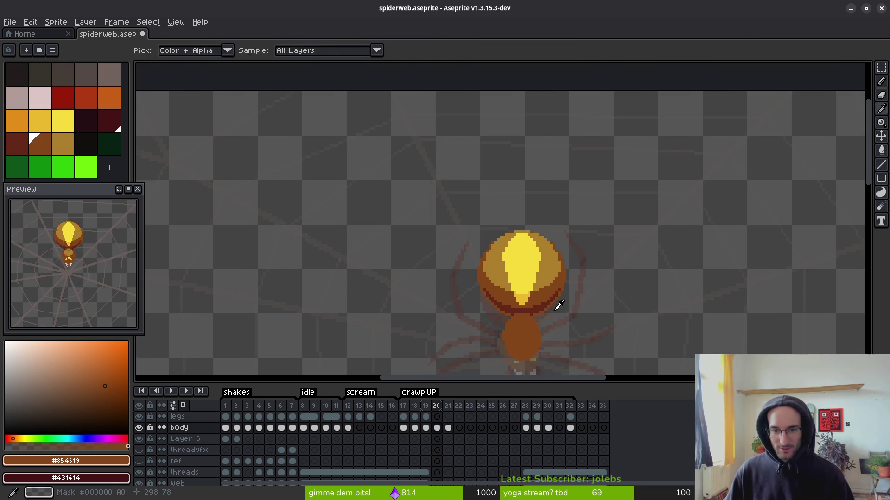
left_click_drag(435, 188, 621, 374)
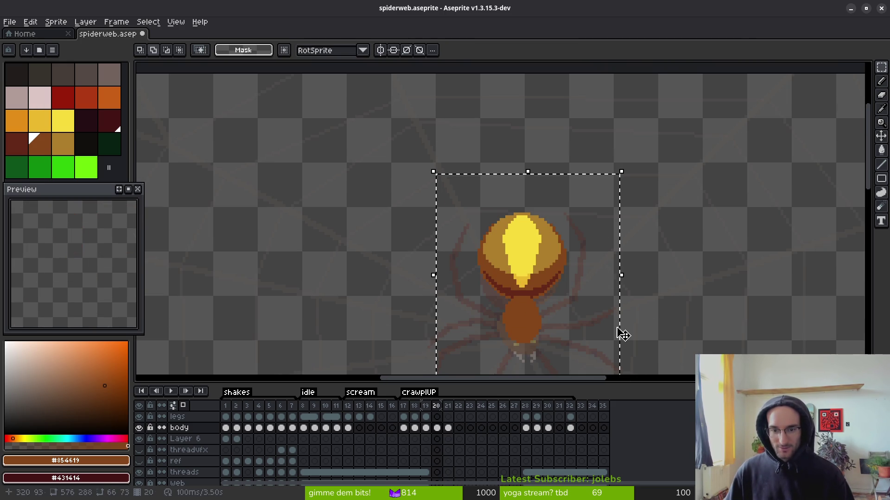
left_click(459, 428)
key("Up")
key("Up")
key("Up")
key("Left")
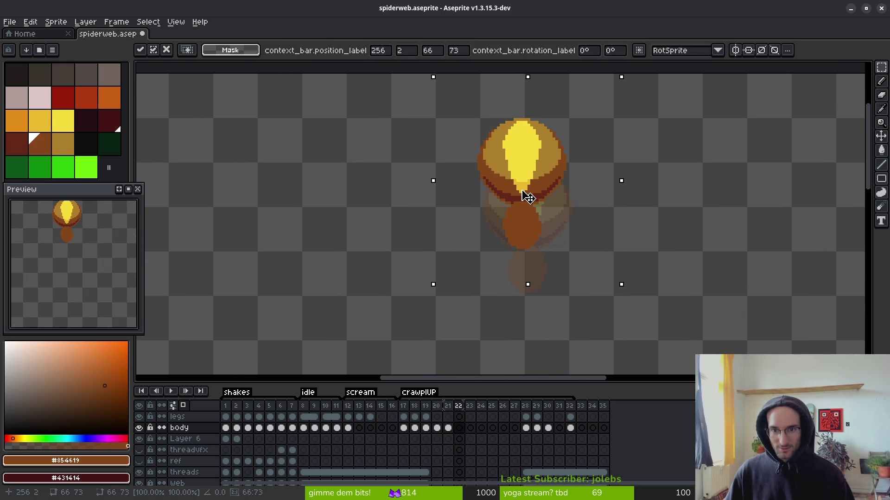
key("ctrl+d")
key("ctrl+s")
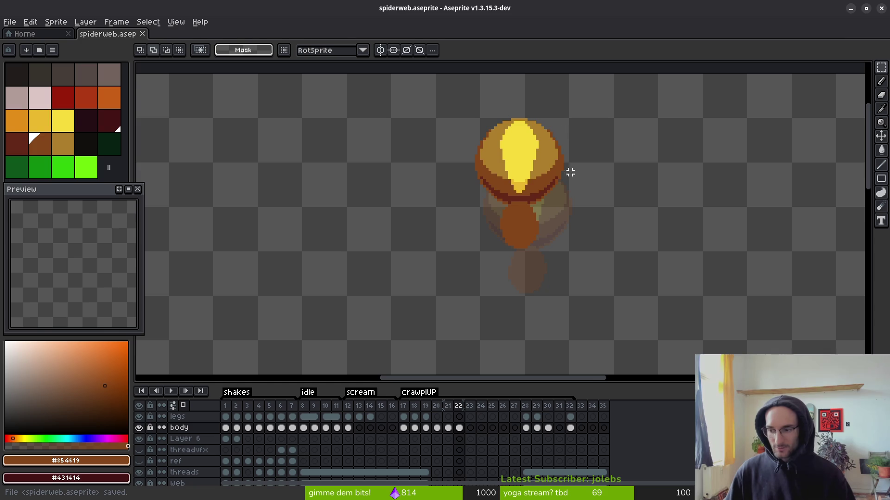
scroll(570, 200, "down", 2)
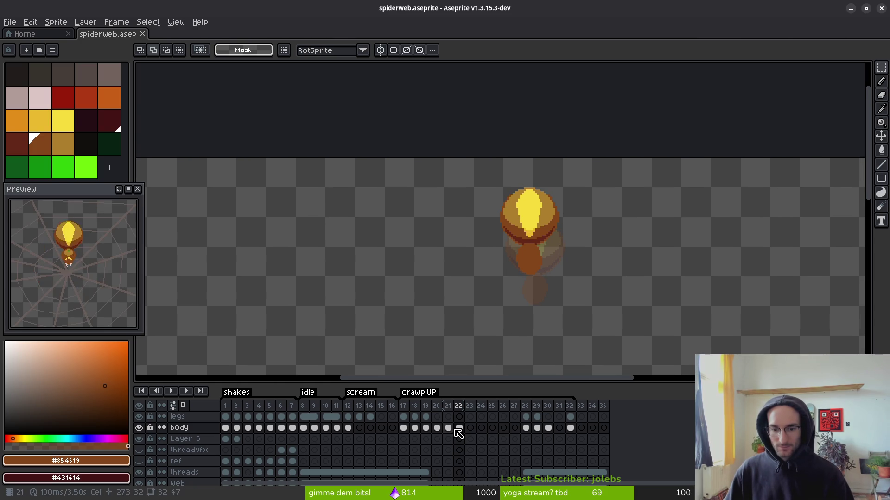
- Copy the frame 21 body, paste it on frame 23 raised 25 pixels, and save
left_click(448, 428)
mouse_move(478, 166)
left_mouse_down()
mouse_move(552, 278)
mouse_move(610, 333)
left_mouse_up()
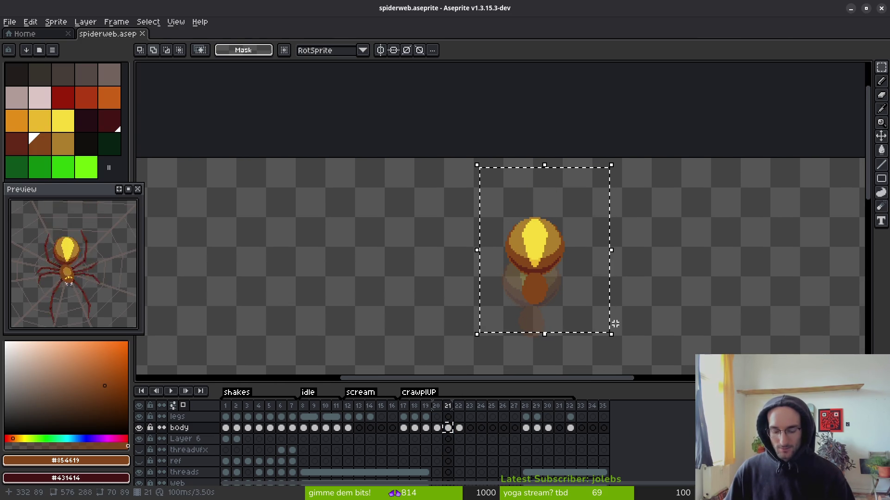
left_click(459, 427)
left_click(470, 427)
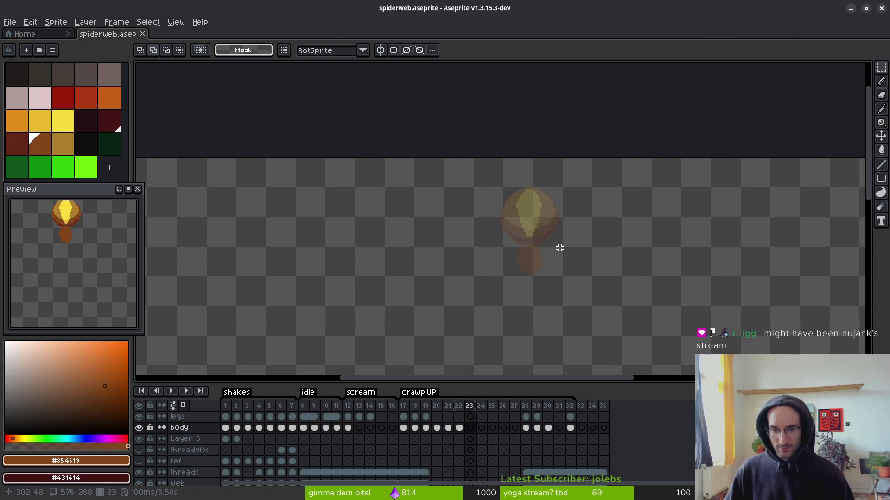
key("ctrl+v")
key("Up")
key("Up")
key("Up")
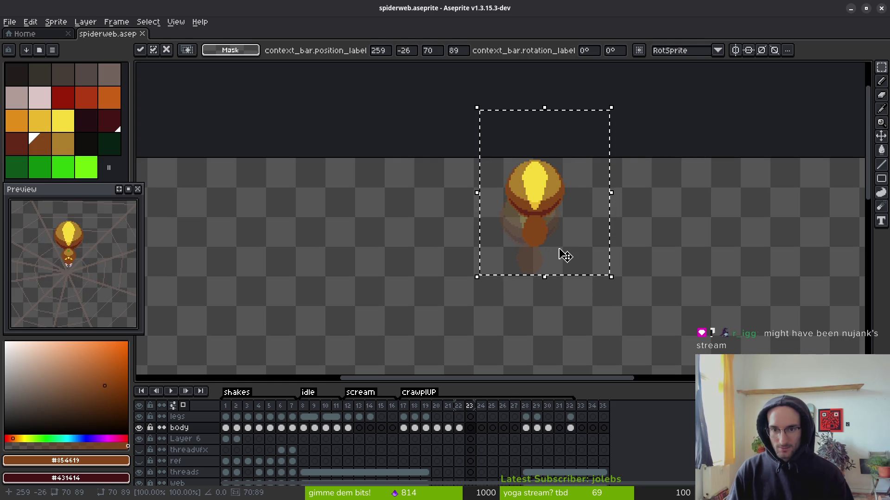
key("Return")
key("ctrl+s")
- Zoom out and centre the canvas to review the spider's climb
scroll(535, 272, "down", 4)
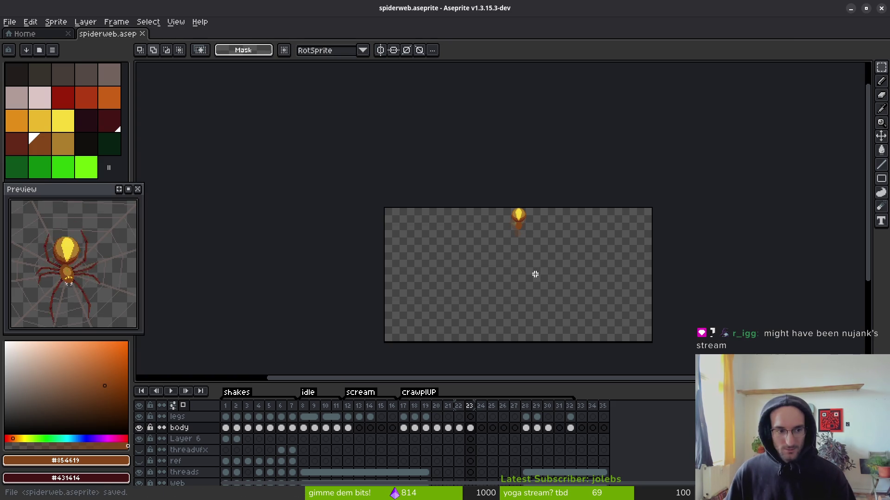
scroll(533, 276, "down", 2)
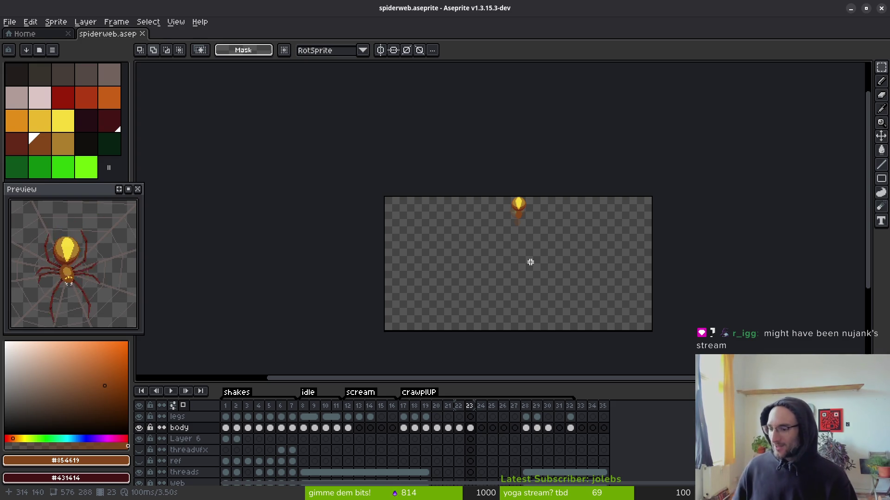
scroll(515, 240, "down", 1)
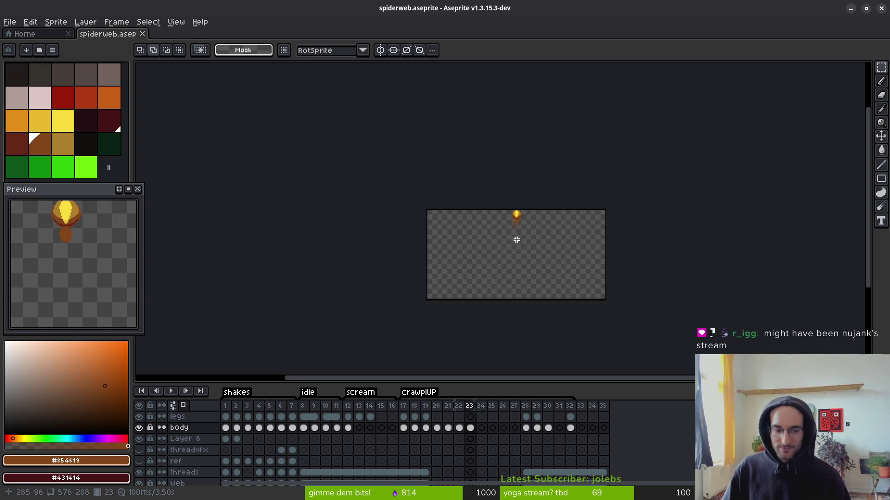
left_click_drag(515, 240, 505, 204)
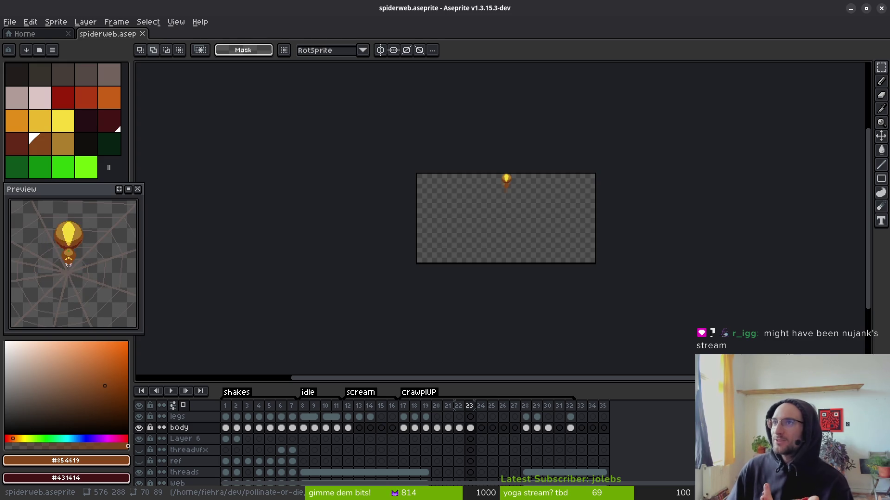
scroll(508, 193, "up", 5)
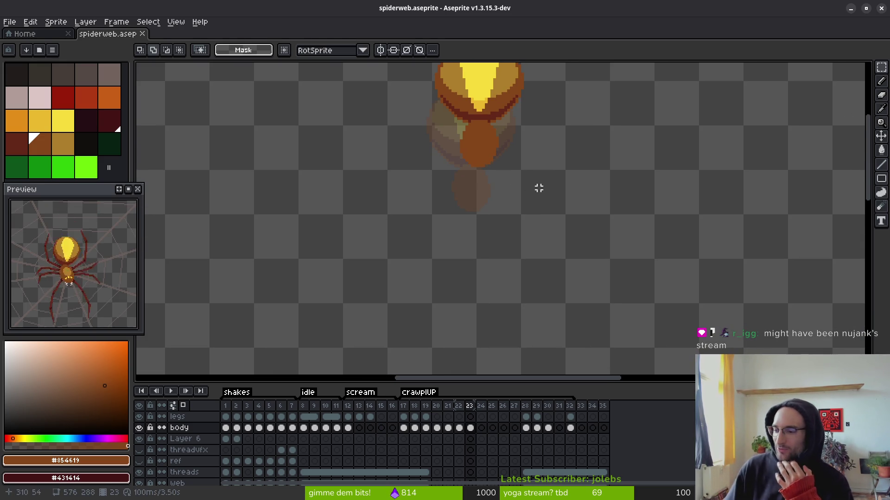
scroll(534, 197, "up", 1)
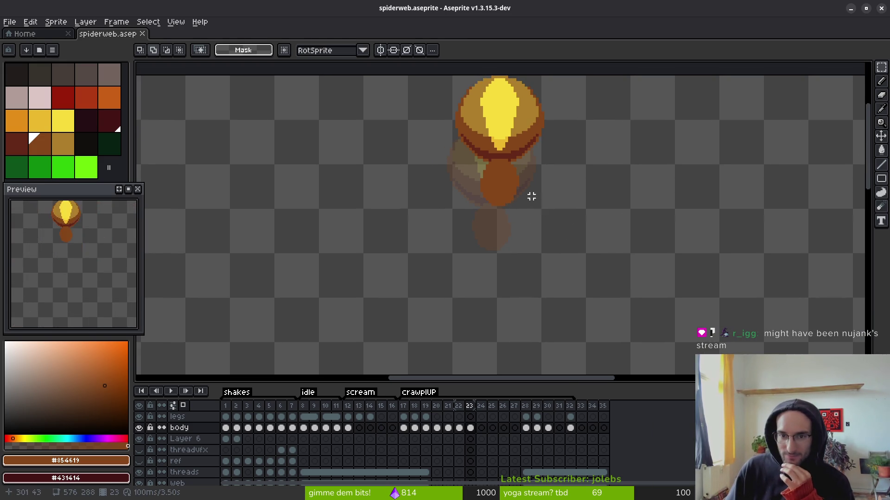
scroll(498, 129, "up", 1)
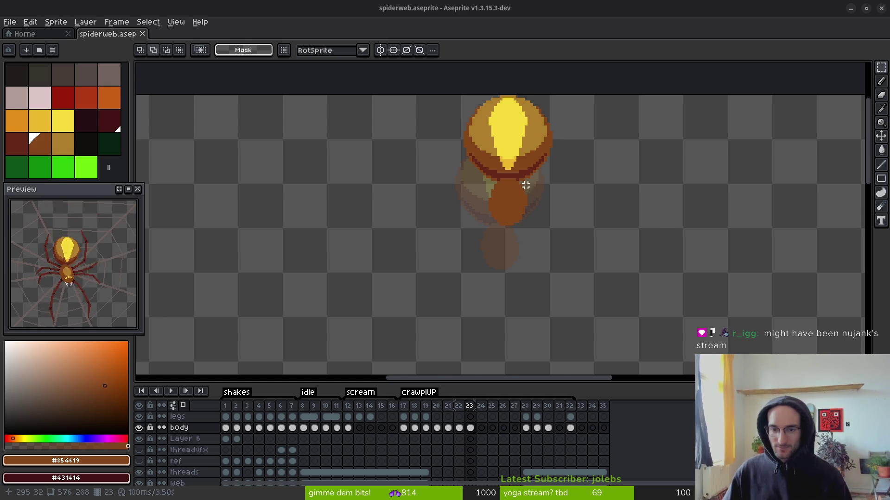
- Step back and forth through crawlUP frames 19–22 to compare the spider body's poses
scroll(525, 199, "down", 2)
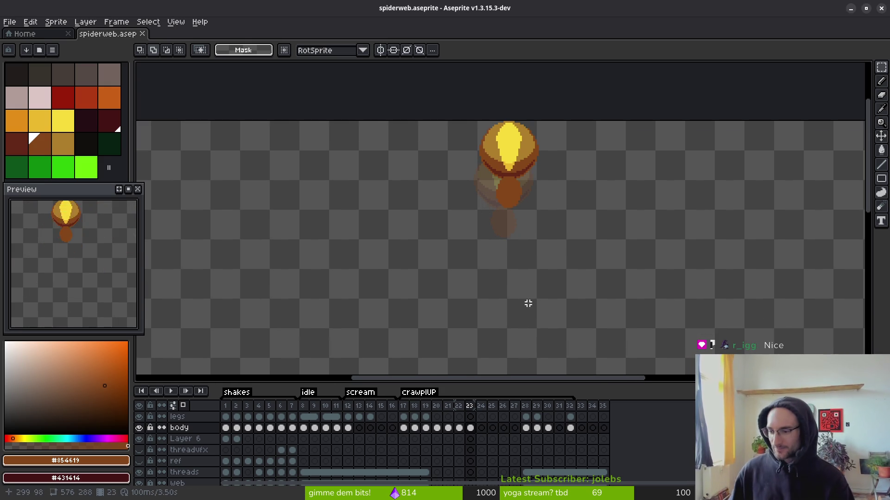
scroll(477, 189, "down", 2)
key("Left")
key("Left")
key("Left")
key("i")
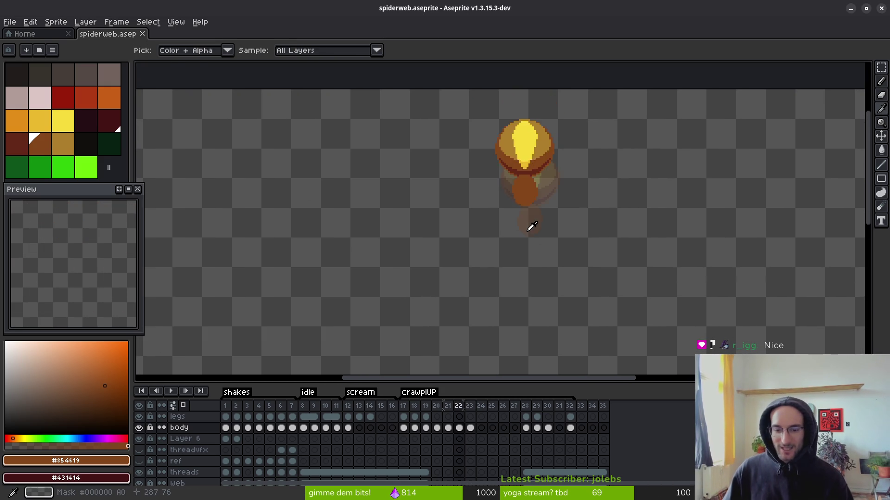
key("Right")
key("Right")
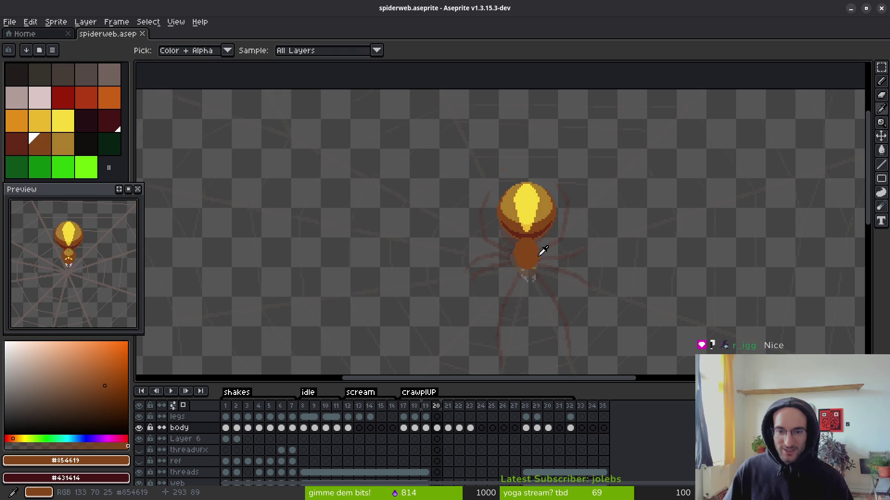
key("Right")
key("Left")
key("Left")
key("Right")
key("m")
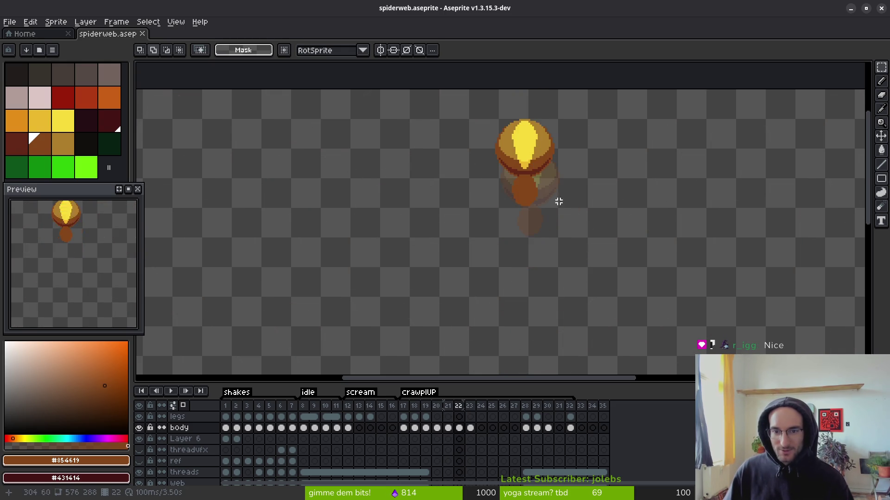
scroll(563, 205, "up", 2)
left_click_drag(564, 206, 574, 252)
key("i")
key("Left")
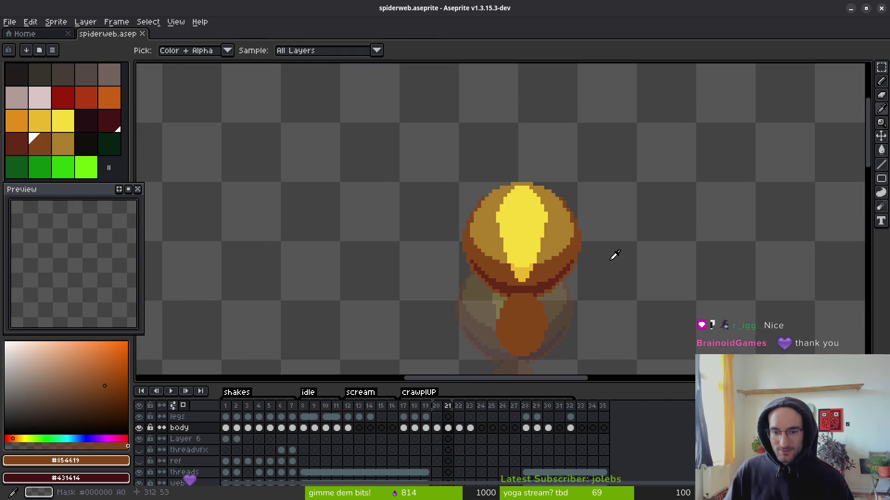
left_click_drag(600, 290, 597, 280)
key("Left")
key("Right")
key("Left")
key("Right")
key("m")
key("Left")
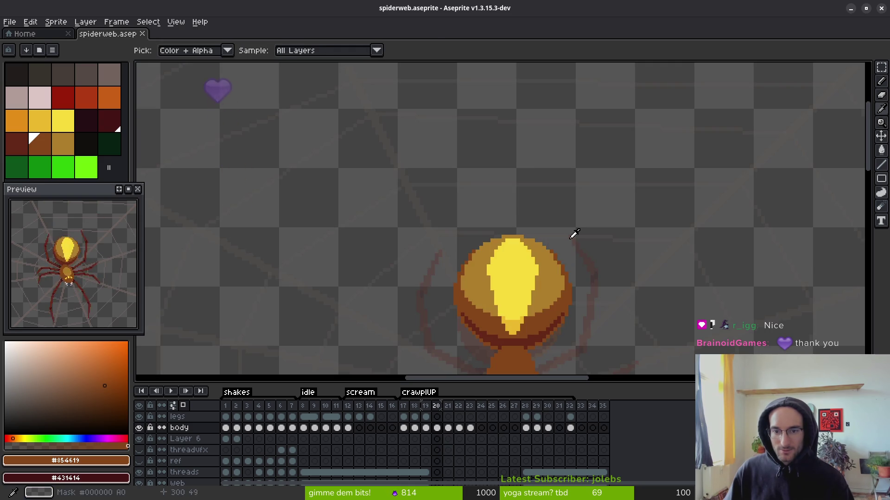
scroll(550, 222, "down", 2)
key("Left")
scroll(596, 193, "up", 1)
key("Right")
key("Left")
key("Right")
key("m")
- Marquee-select the spider body on frames 20 and 22 while checking the climb motion
left_click_drag(432, 108, 620, 304)
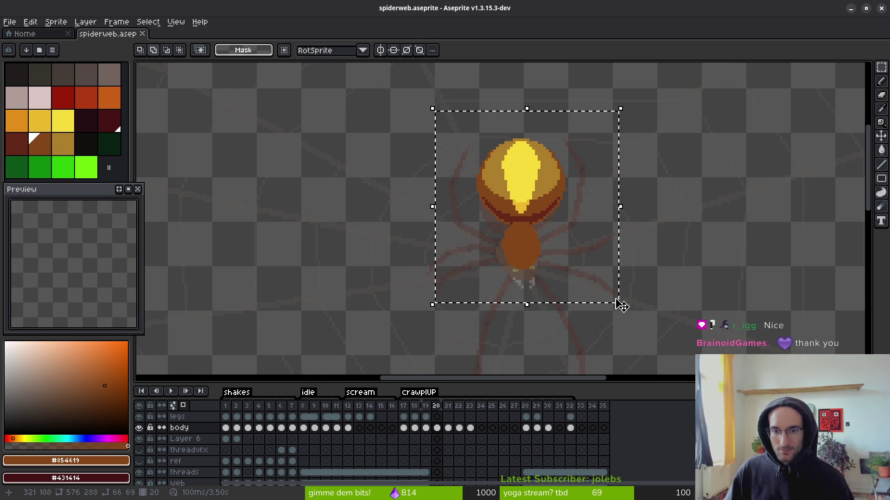
scroll(574, 193, "up", 1)
key("Left")
key("Right")
key("i")
key("Right")
key("Right")
key("m")
scroll(556, 204, "down", 1)
left_click_drag(379, 84, 605, 340)
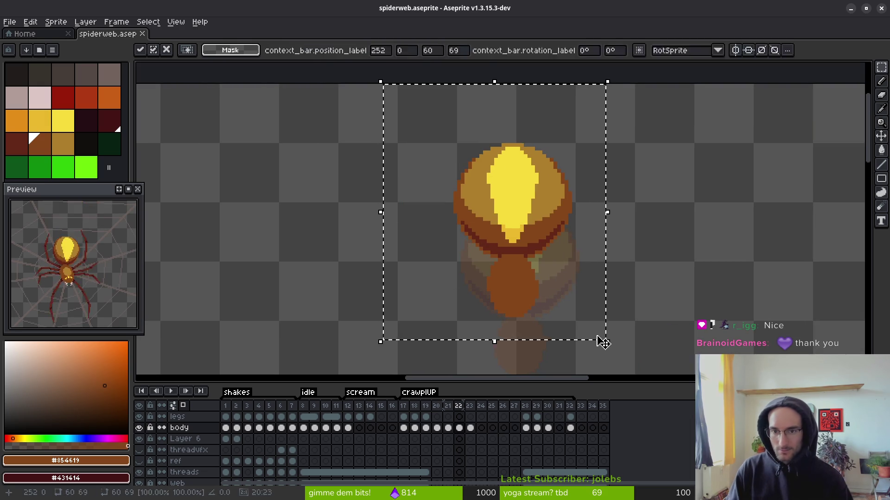
key("Right")
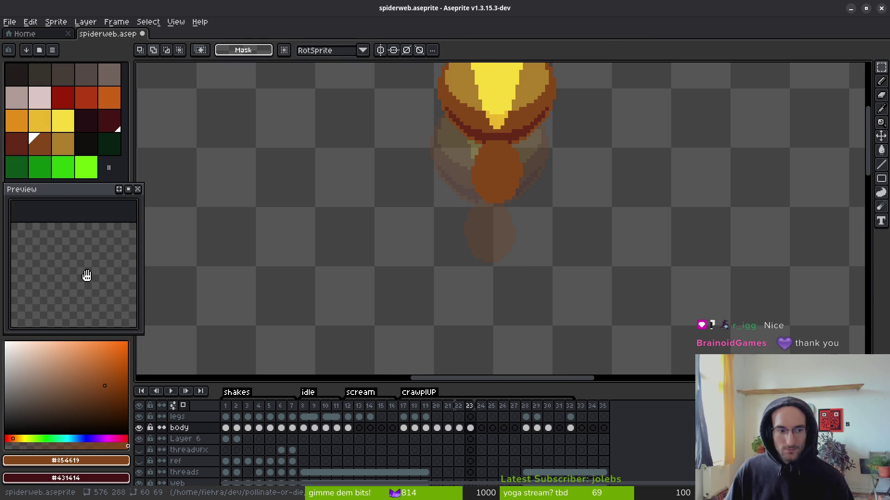
left_click_drag(86, 276, 87, 270)
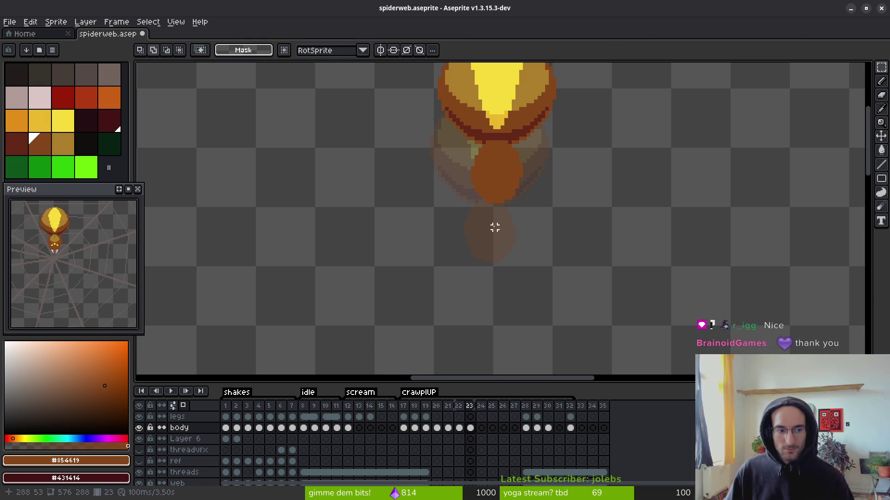
scroll(501, 239, "down", 1)
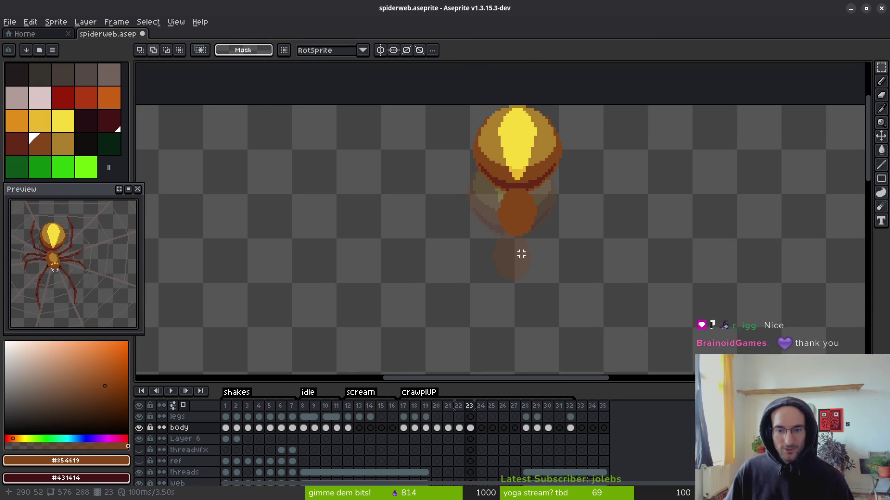
- Drag the frame 22 spider body lower and commit the move
left_click(437, 428)
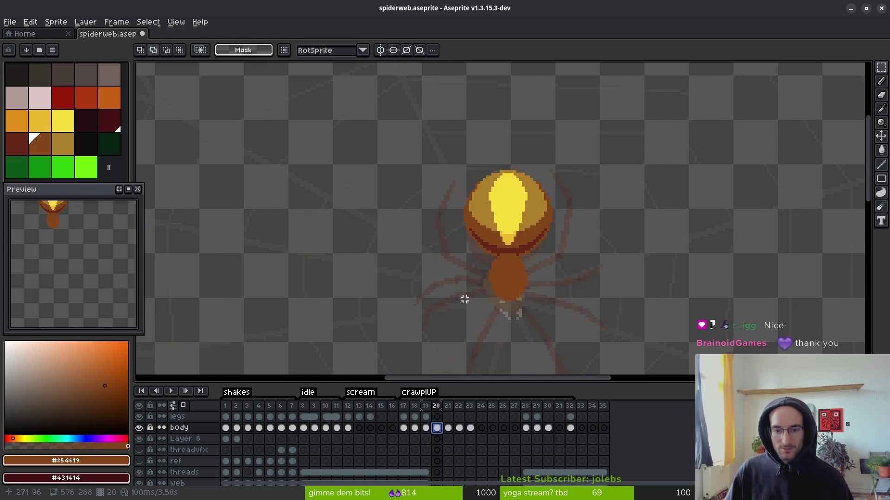
left_click(460, 429)
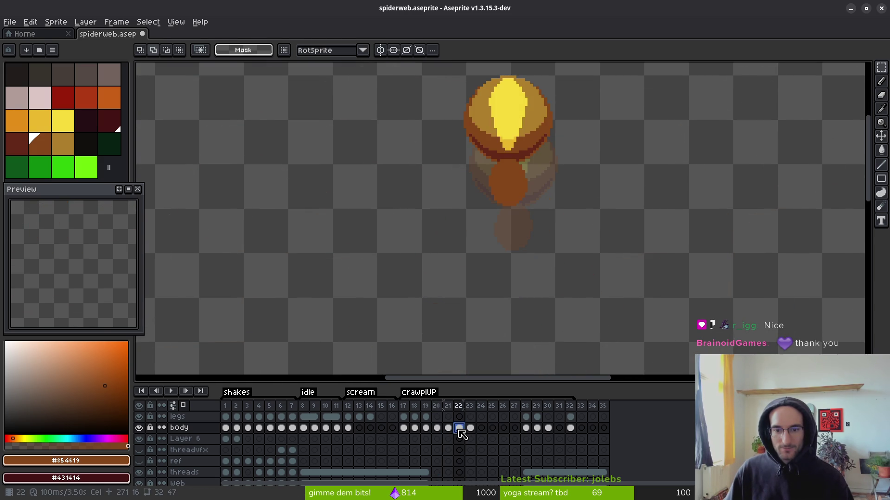
scroll(549, 223, "up", 1)
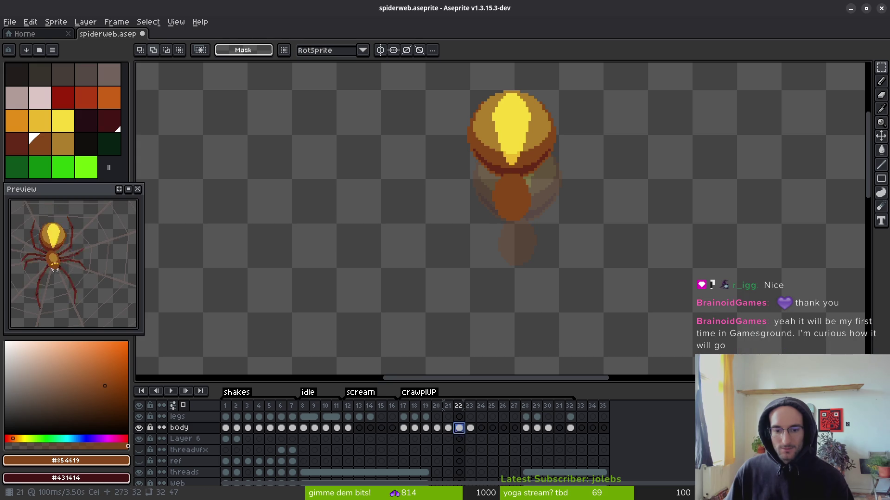
left_click_drag(460, 69, 605, 275)
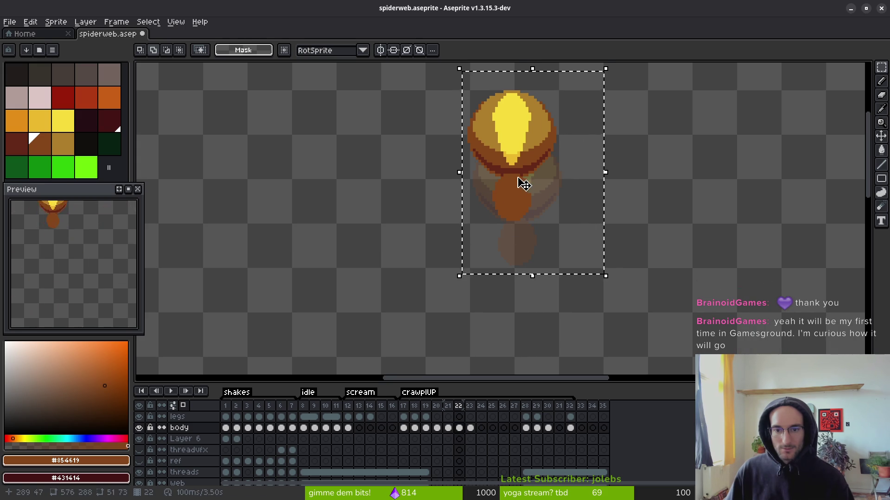
mouse_move(522, 157)
left_mouse_down()
mouse_move(521, 209)
mouse_move(525, 176)
left_mouse_up()
key("Return")
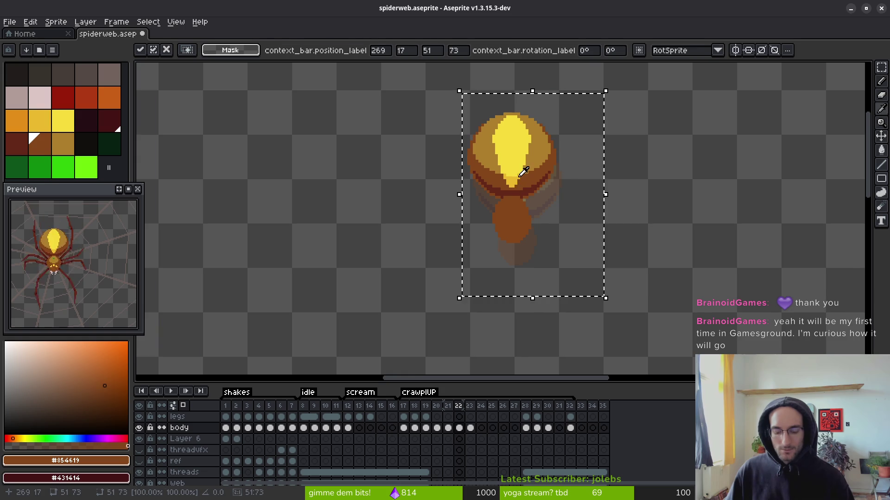
key("ctrl+apostrophe")
- Show the grid and set its height to 8 for a 16×8 grid
key("ctrl+d")
left_click(176, 22)
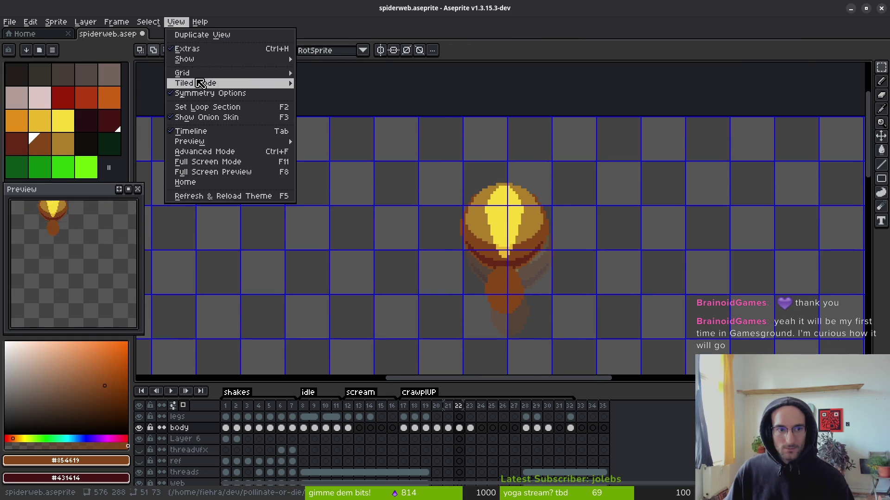
mouse_move(218, 74)
left_click(333, 73)
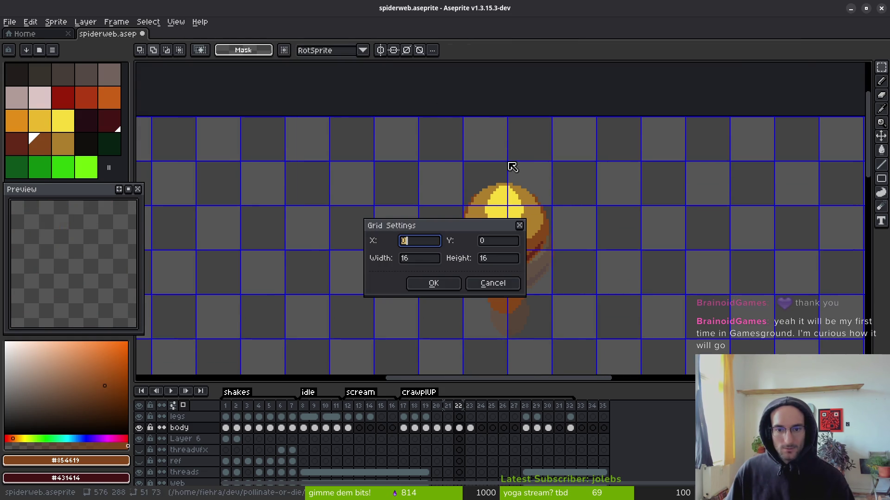
left_click(418, 258)
left_click(489, 258)
key("BackSpace")
key("BackSpace")
type("8")
key("Return")
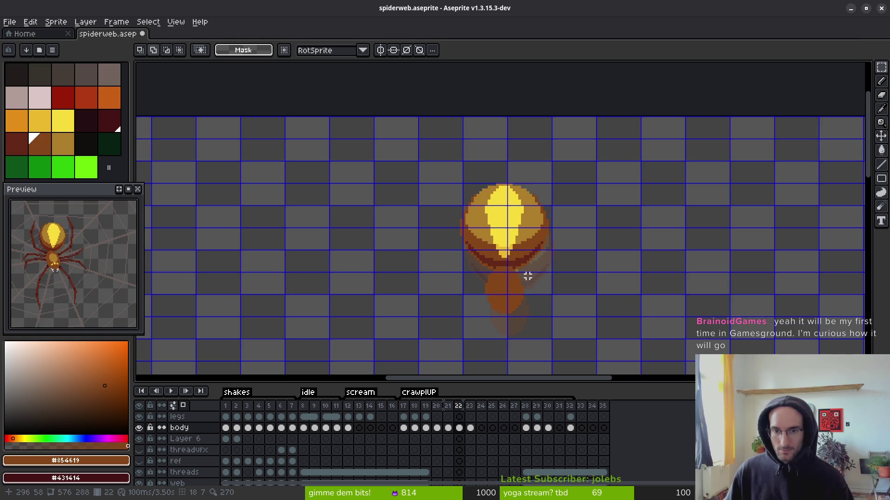
- Nudge the frame 21 body down two pixels and save spiderweb.aseprite
scroll(533, 273, "down", 2)
left_click(446, 428)
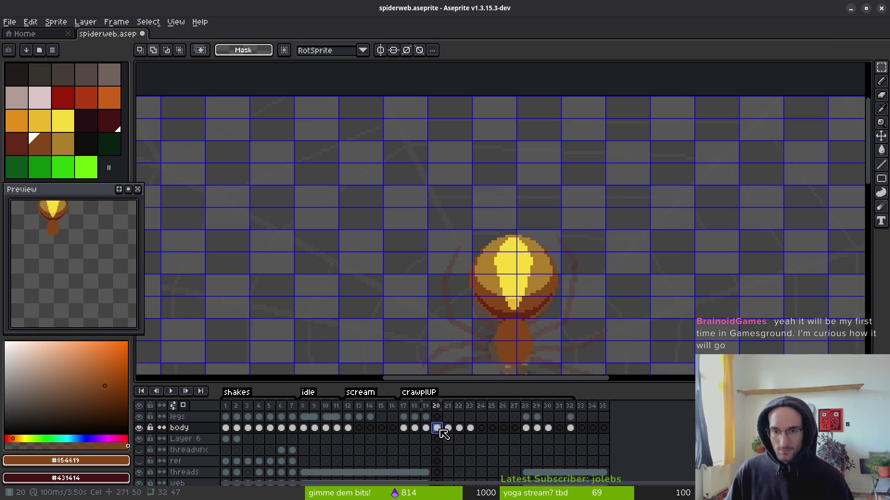
key("i")
scroll(561, 320, "down", 2)
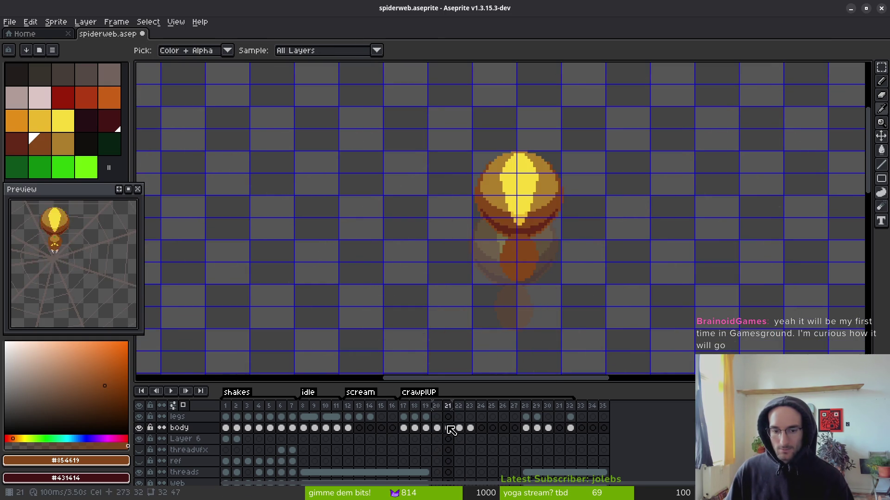
key("m")
left_click_drag(403, 89, 647, 329)
key("Down")
key("Down")
key("Down")
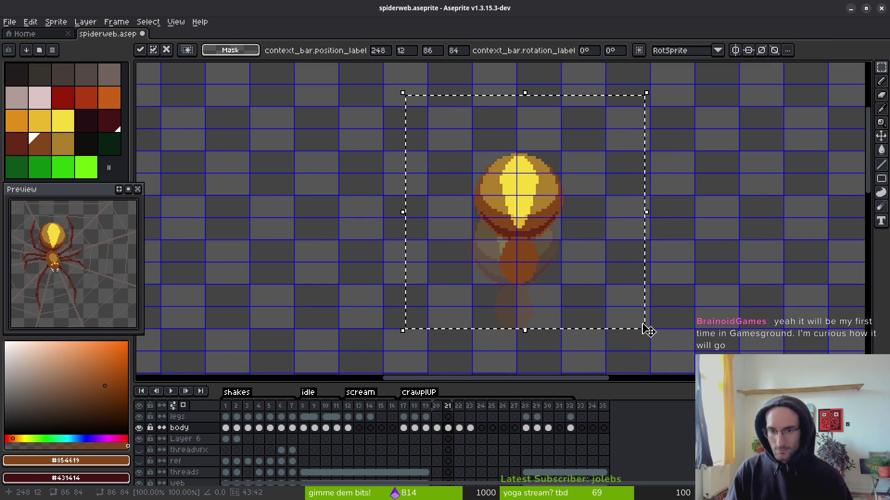
key("Down")
key("Down")
key("Down")
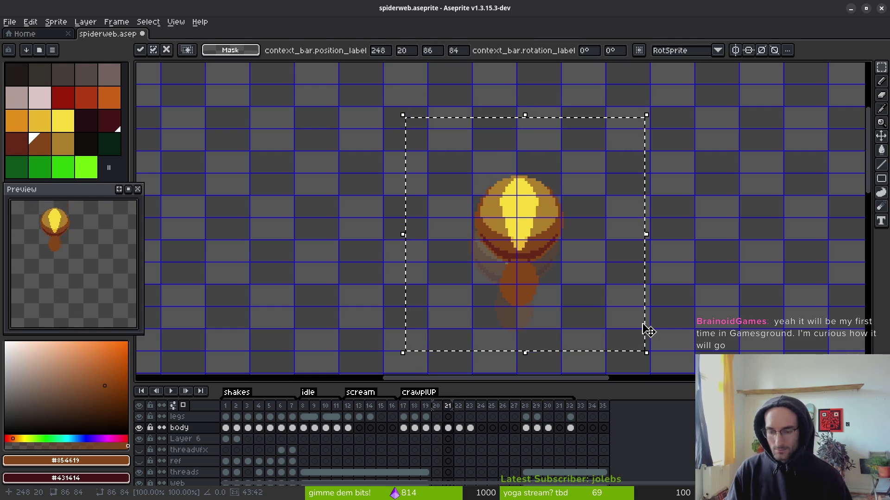
key("ctrl+d")
key("ctrl+s")
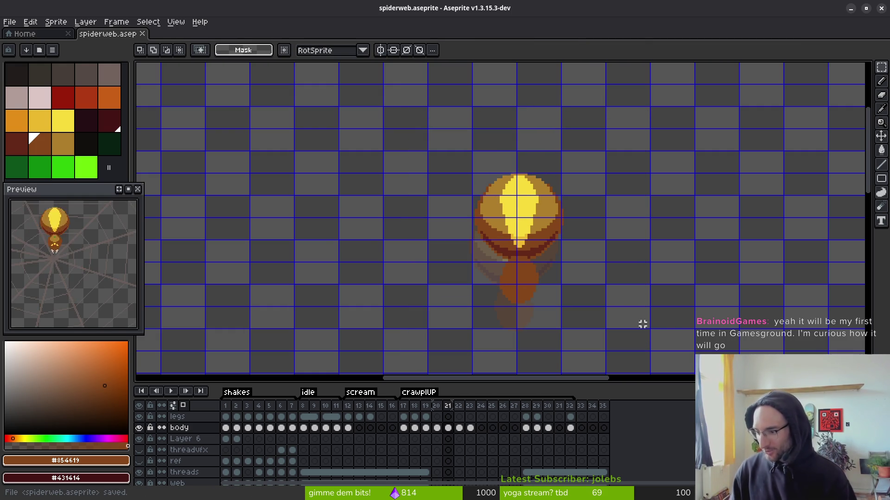
- Fine-tune the frame 22 body position with a down-then-up nudge
left_click_drag(534, 261, 523, 252)
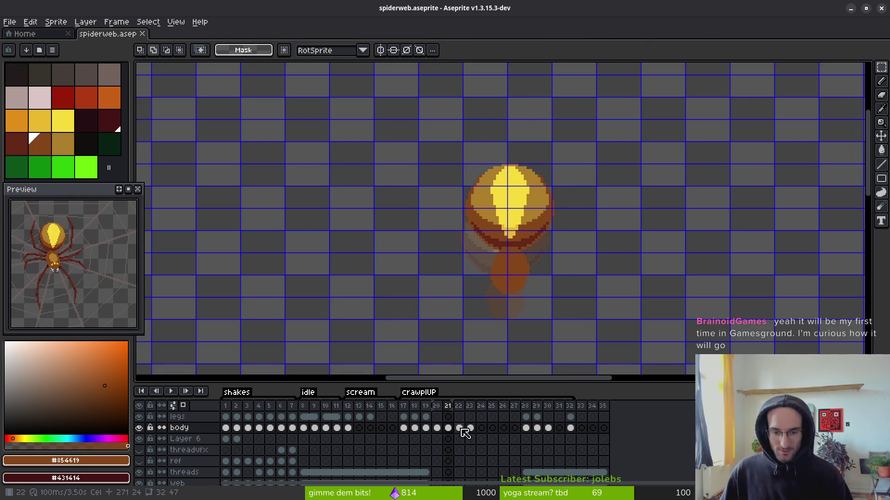
left_click(462, 429)
left_click_drag(447, 88, 644, 304)
key("ctrl+t")
key("Down")
key("Down")
key("Down")
key("Up")
key("Up")
key("Up")
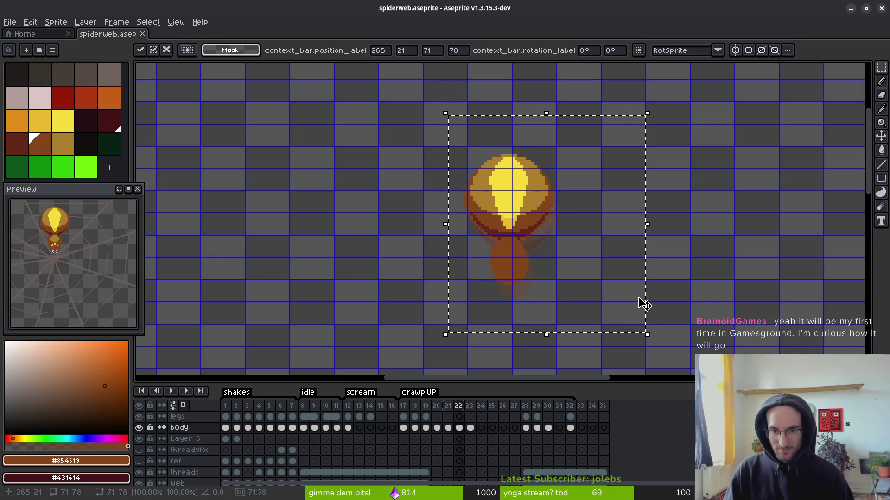
key("Return")
- Lower the frame 23 body one pixel and save the file
left_click(471, 428)
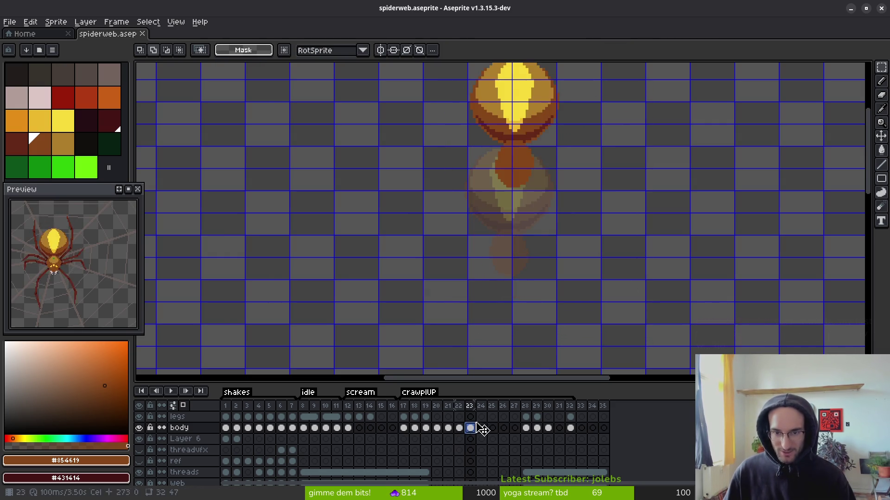
scroll(548, 238, "up", 2)
left_click_drag(462, 89, 652, 272)
key("Down")
key("Down")
key("Down")
key("Down")
key("Down")
key("Down")
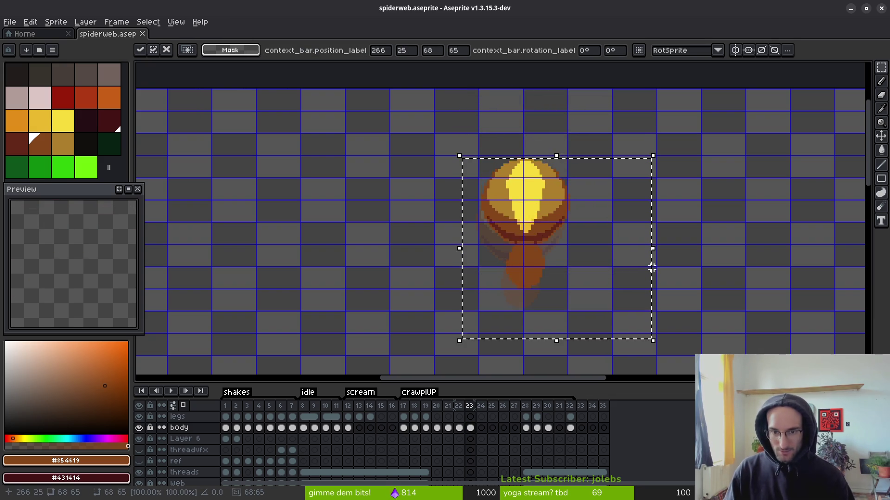
left_click(656, 273)
key("ctrl+s")
scroll(492, 370, "up", 1)
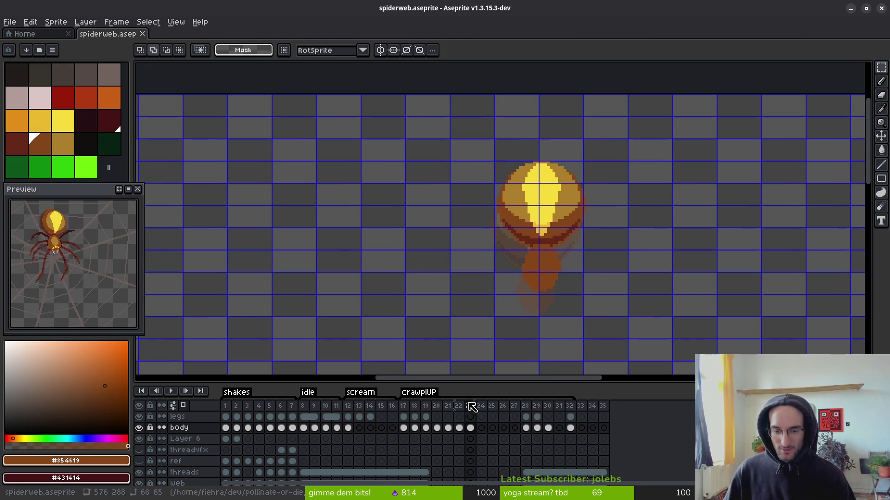
left_click(470, 429)
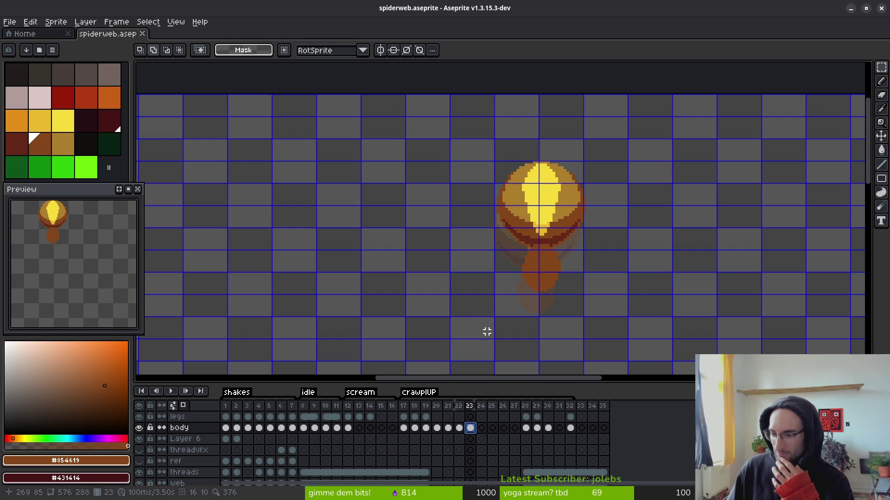
- Nudge the frame 22 body down and paste a raised copy into frame 24
key("Left")
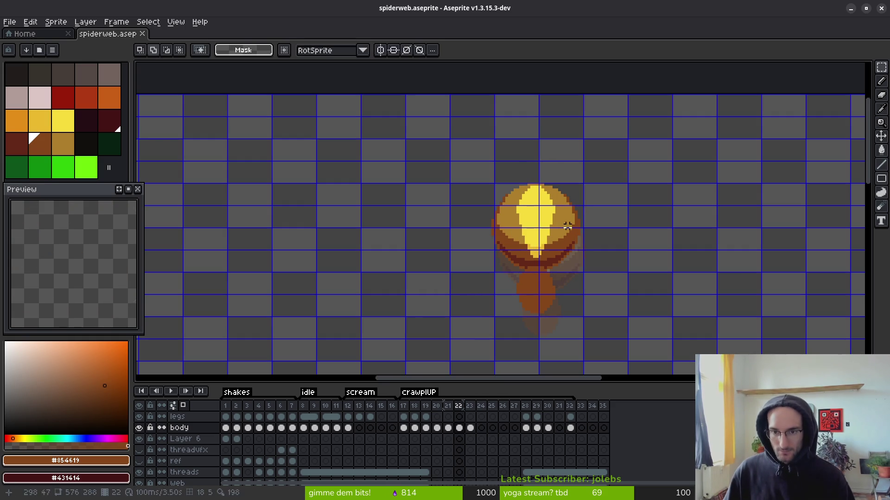
left_click_drag(459, 137, 621, 336)
key("ctrl+t")
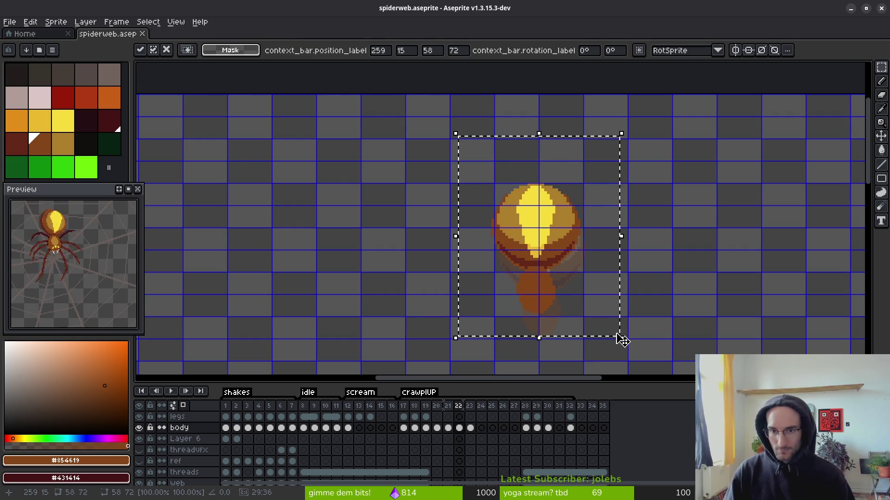
key("Down")
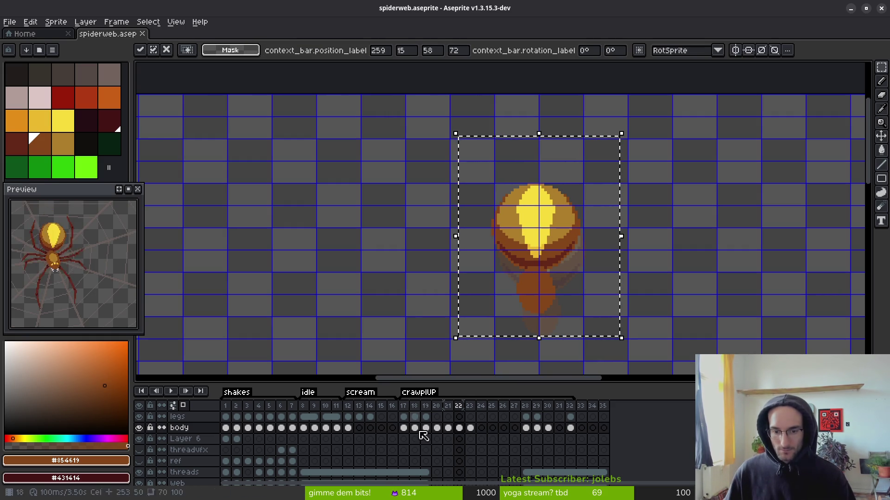
left_click(482, 428)
key("ctrl+v")
key("Up")
key("Up")
key("Up")
key("Up")
key("Return")
key("ctrl+s")
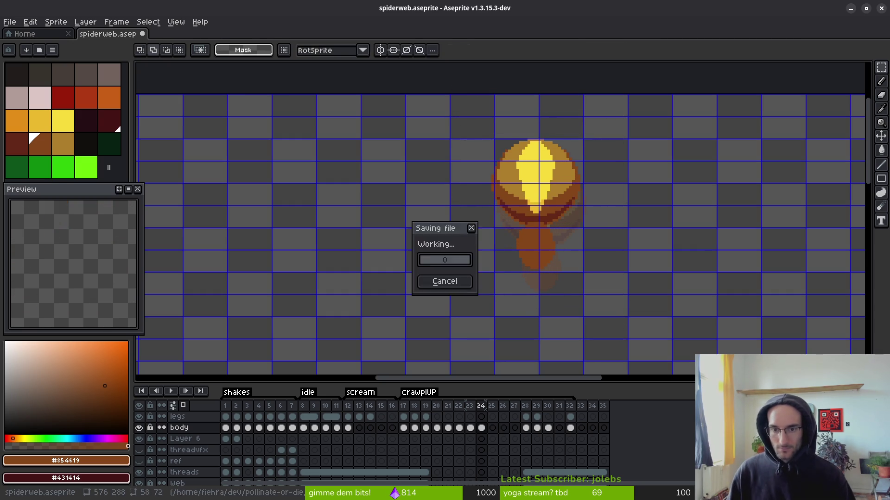
- Paste the spider body into frame 25 and nudge it higher up the web
key("comma")
key("ctrl+v")
left_click(492, 427)
key("ctrl+v")
key("Return")
key("ctrl+v")
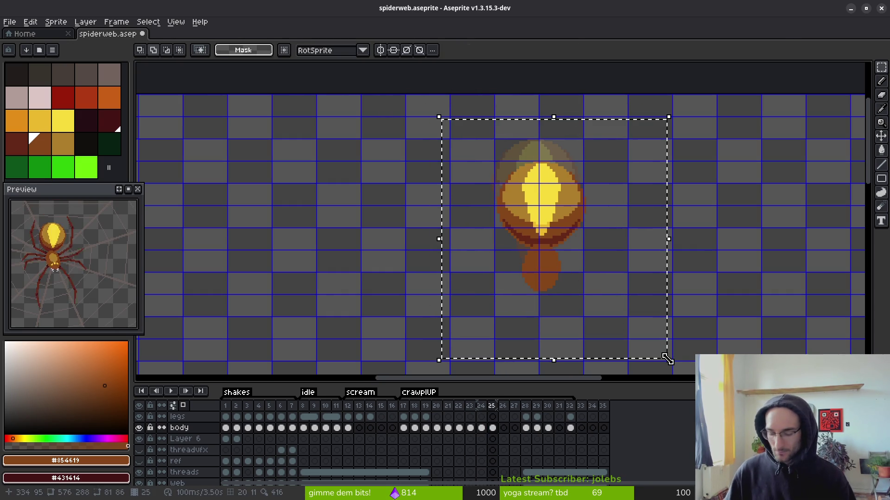
key("Up")
key("Up")
key("Up")
key("Return")
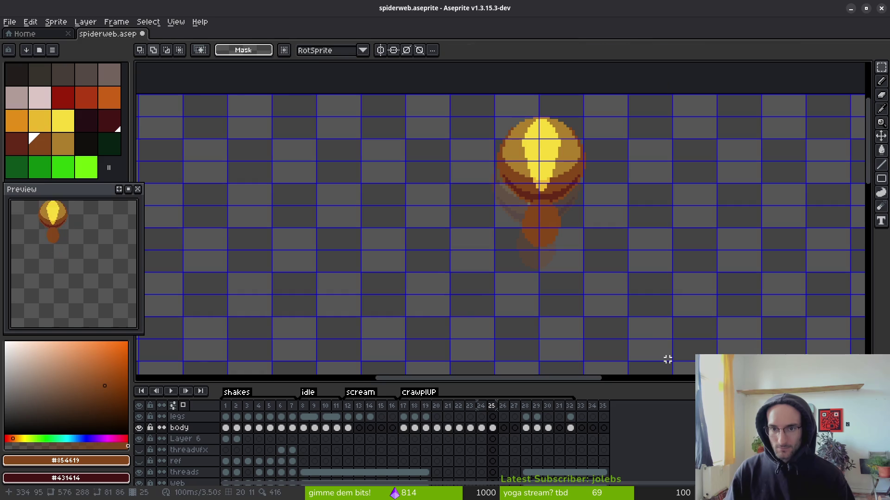
- Copy the frame 24 body into frame 26, raise it, and save
left_click(481, 427)
left_click_drag(444, 116, 536, 373)
key("ctrl+c")
left_click(502, 428)
key("ctrl+v")
key("Up")
key("Up")
key("Up")
key("Up")
key("Up")
key("Up")
key("Return")
key("ctrl+d")
key("ctrl+s")
scroll(346, 255, "down", 1)
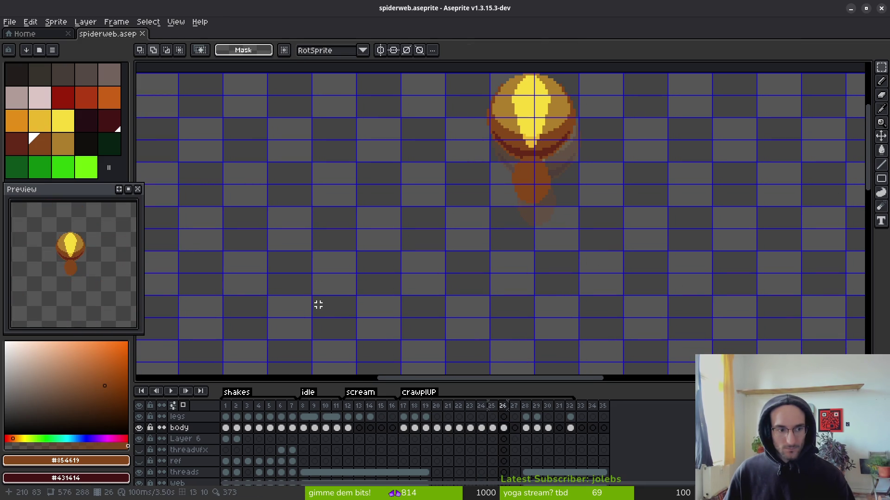
scroll(497, 276, "down", 1)
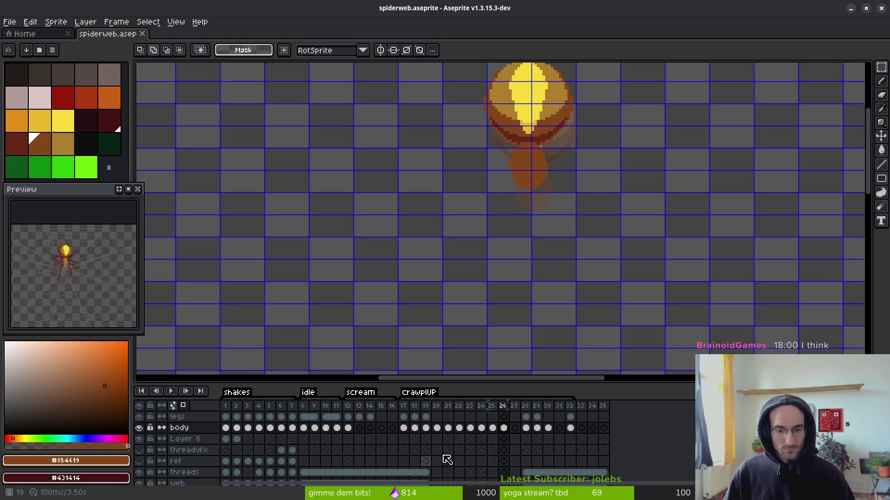
scroll(431, 459, "down", 2)
- Select the threads and web cels for frames 18–33, apply Link Cels, and save
left_click_drag(421, 446, 510, 446)
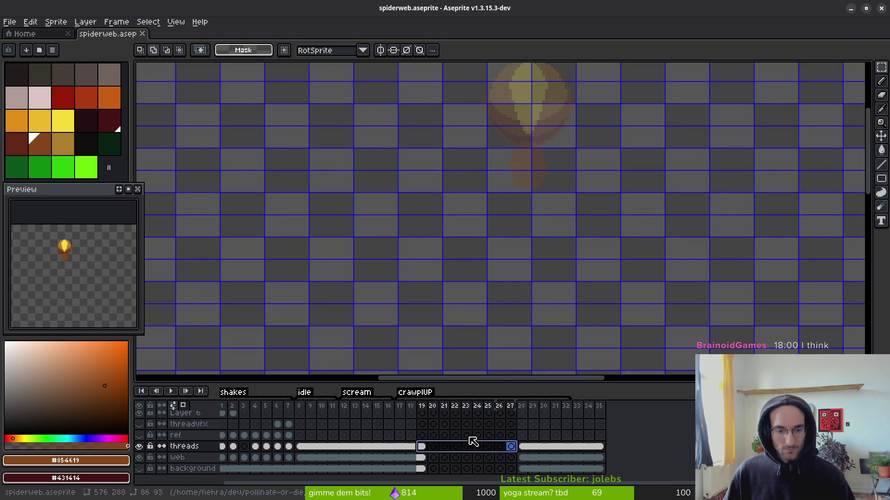
left_click(425, 463)
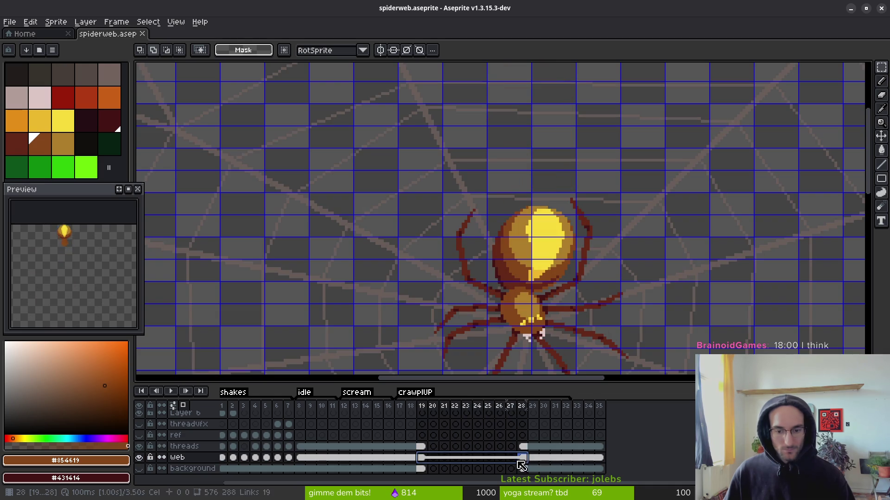
left_click_drag(422, 447, 511, 448)
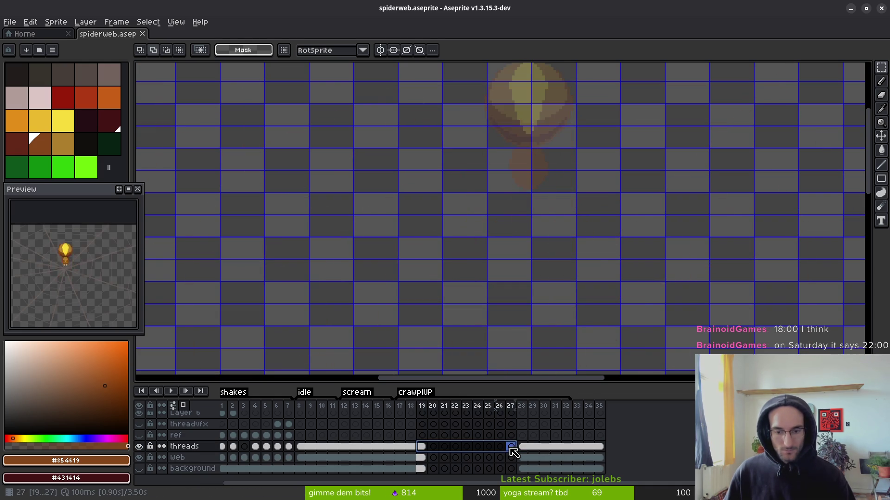
mouse_move(422, 464)
left_mouse_down()
mouse_move(487, 458)
mouse_move(480, 464)
left_mouse_up()
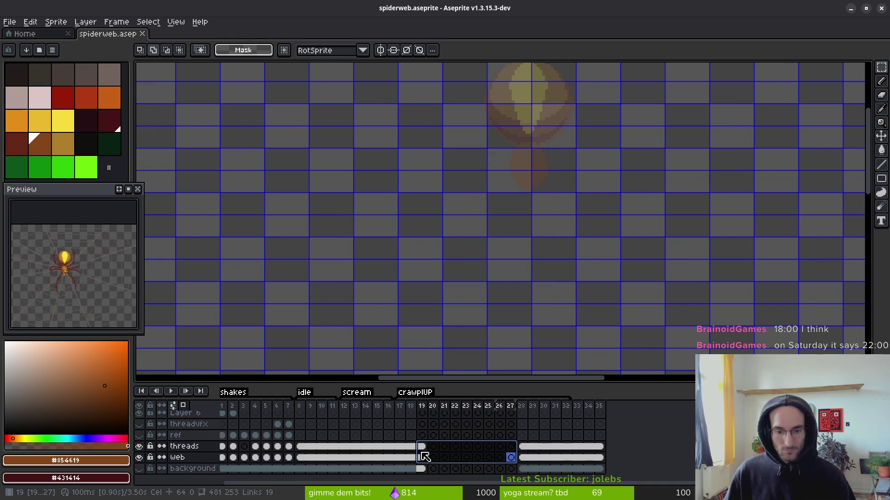
left_click_drag(417, 446, 584, 459)
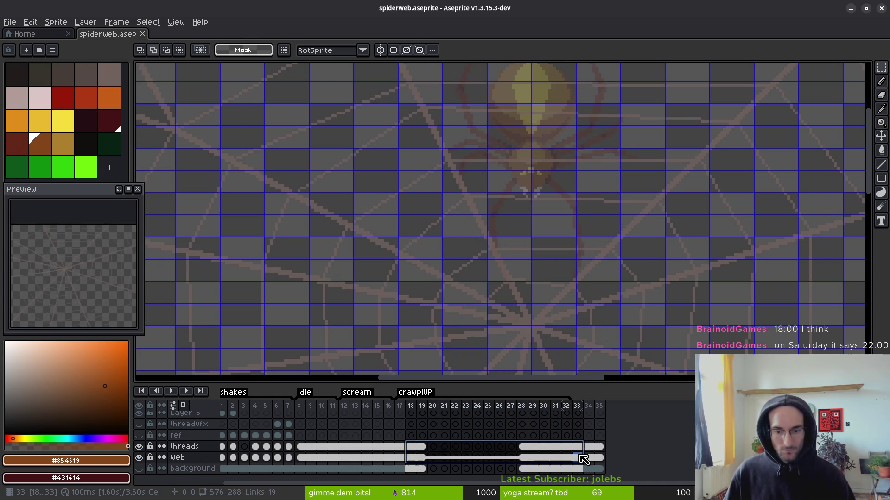
right_click(426, 450)
left_click(472, 468)
key("ctrl+s")
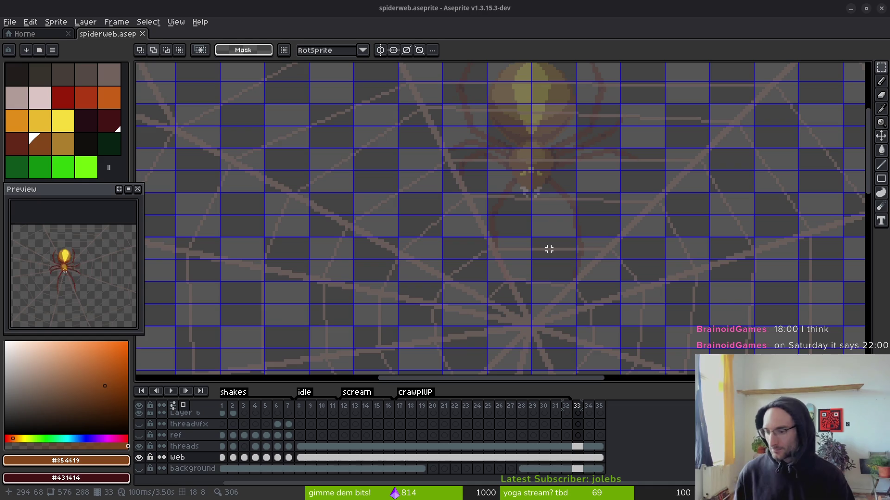
scroll(548, 249, "down", 3)
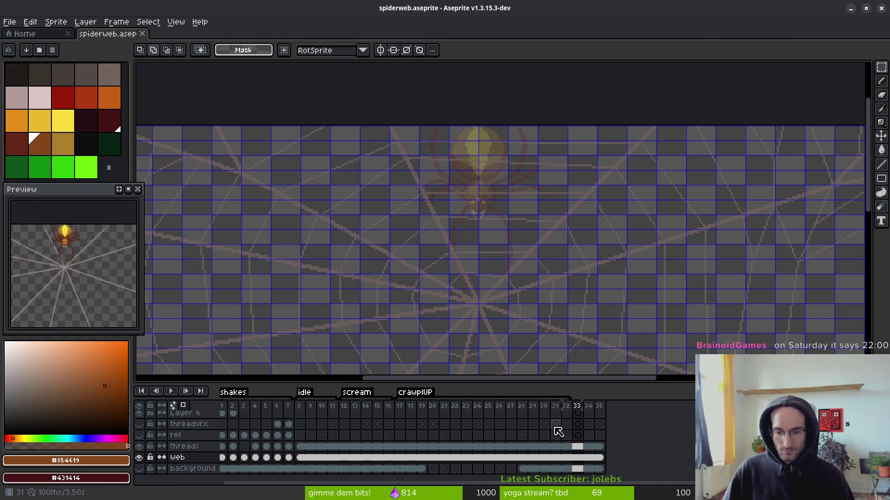
- Select the cels across frames 19–29 and apply a cel action to them
left_click(544, 446)
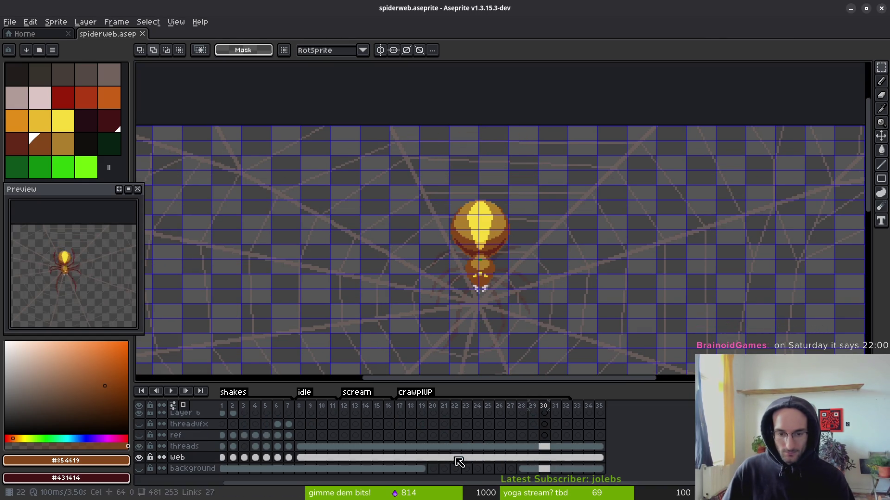
left_click_drag(423, 468, 534, 468)
right_click(422, 469)
left_click(548, 480)
- Hide Layer 6 after selecting its cel at frame 19
scroll(423, 417, "up", 2)
left_click(421, 439)
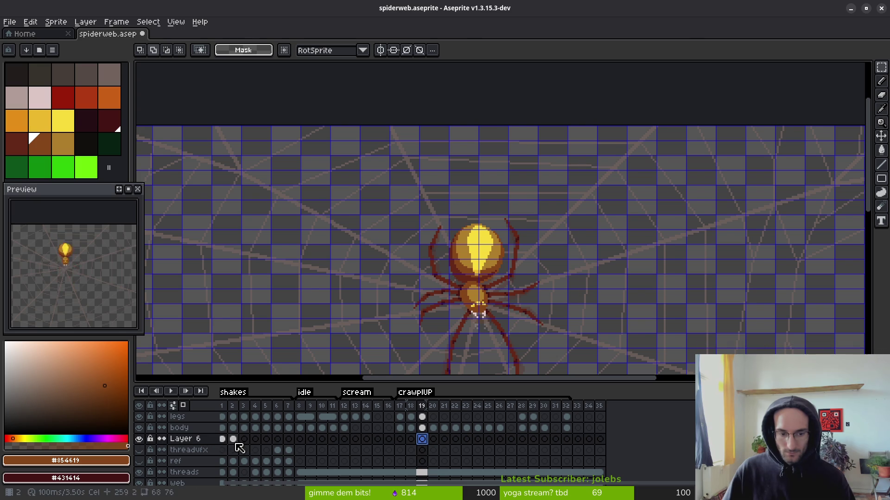
left_click(233, 438)
left_click(143, 439)
left_click(143, 439)
left_click(143, 439)
- Step through the crawl frames from frame 17 to check the spider's motion
left_click(399, 439)
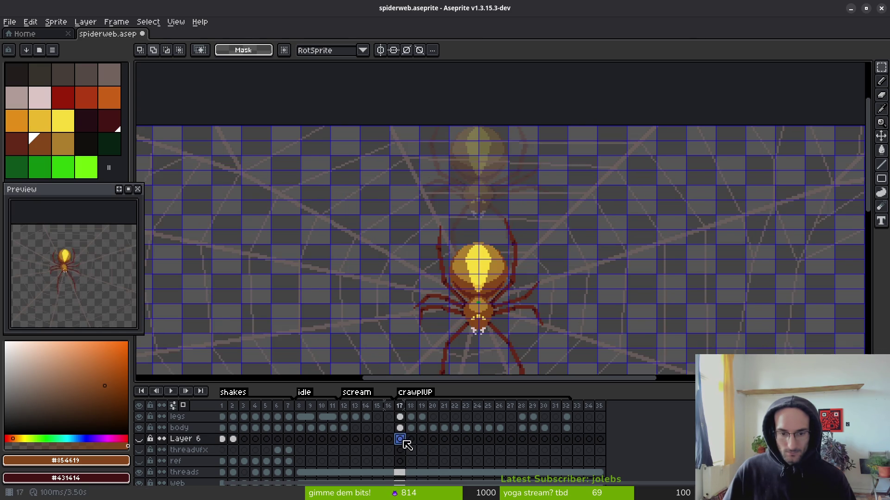
scroll(513, 234, "down", 2)
scroll(461, 207, "up", 3)
key("i")
key("Right")
key("Right")
key("Right")
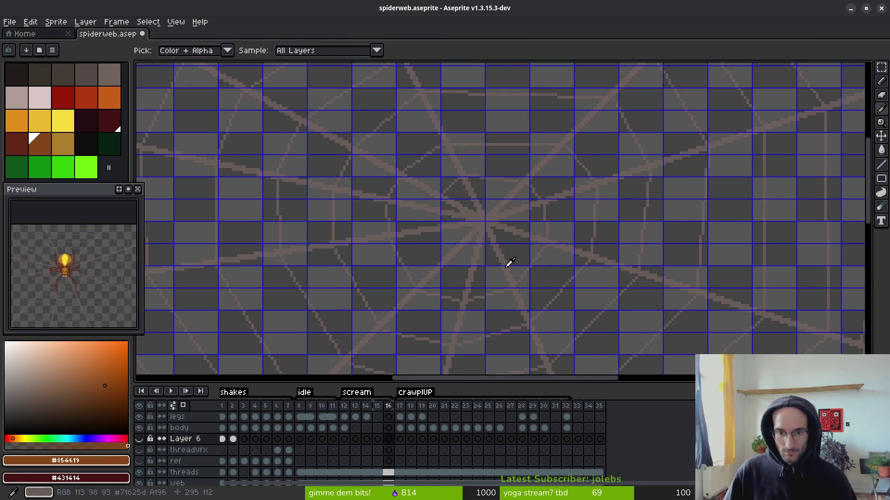
scroll(492, 239, "down", 3)
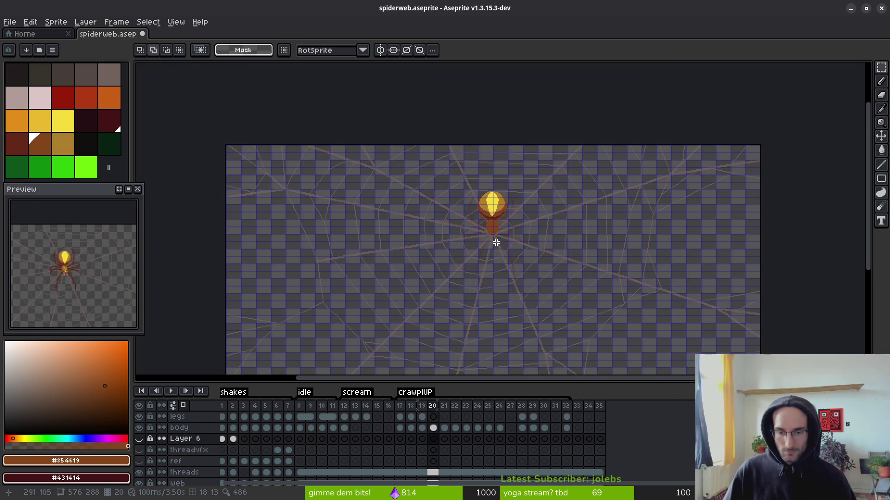
key("Right")
key("Right")
key("Right")
key("Right")
key("Right")
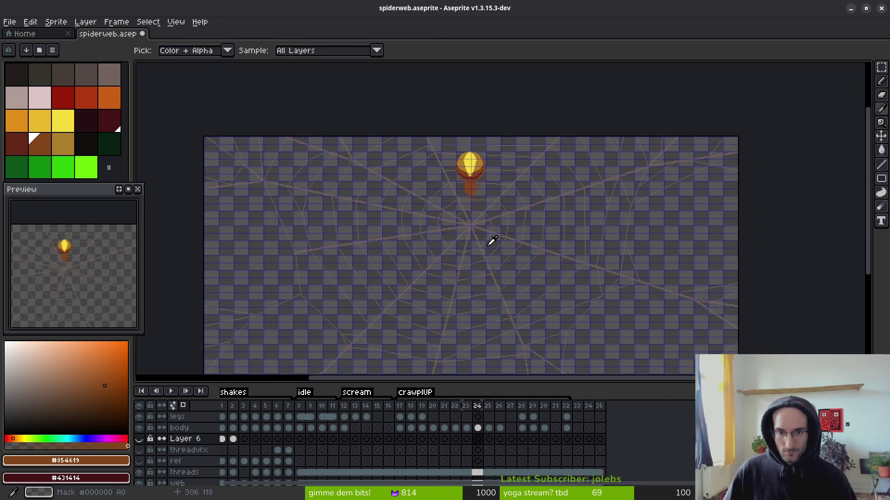
key("Left")
key("Left")
- Move the ref layer above threadvfx in the layer stack
key("m")
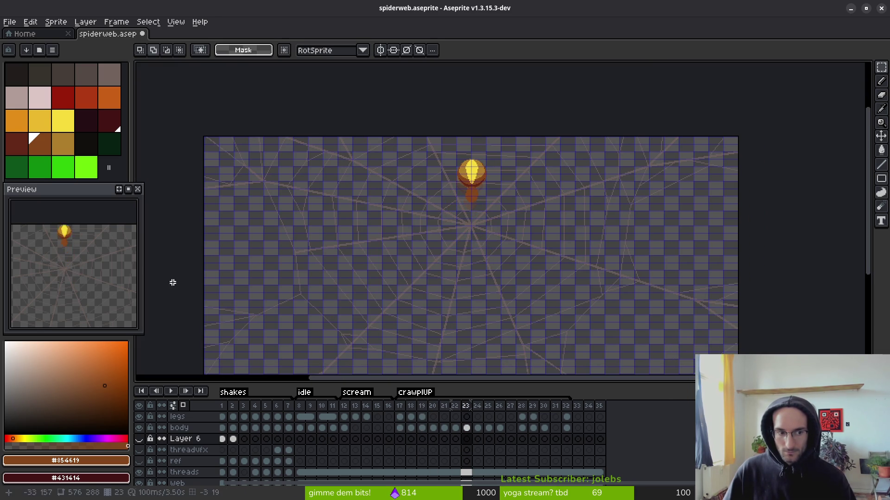
scroll(85, 289, "up", 2)
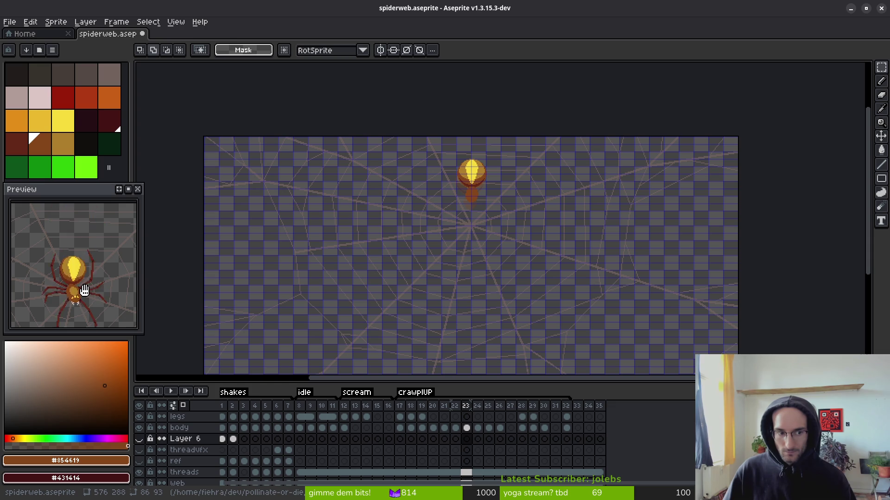
scroll(538, 237, "up", 4)
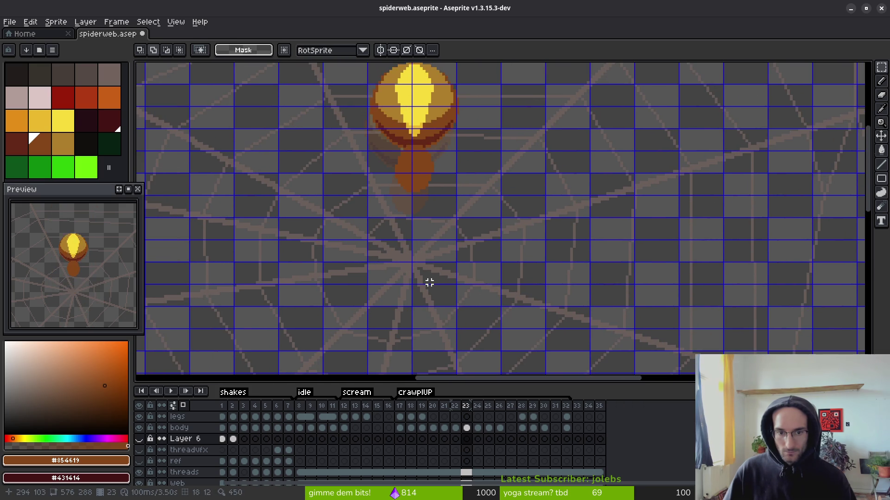
key("i")
key("Left")
key("Left")
key("Left")
left_click_drag(437, 278, 462, 301)
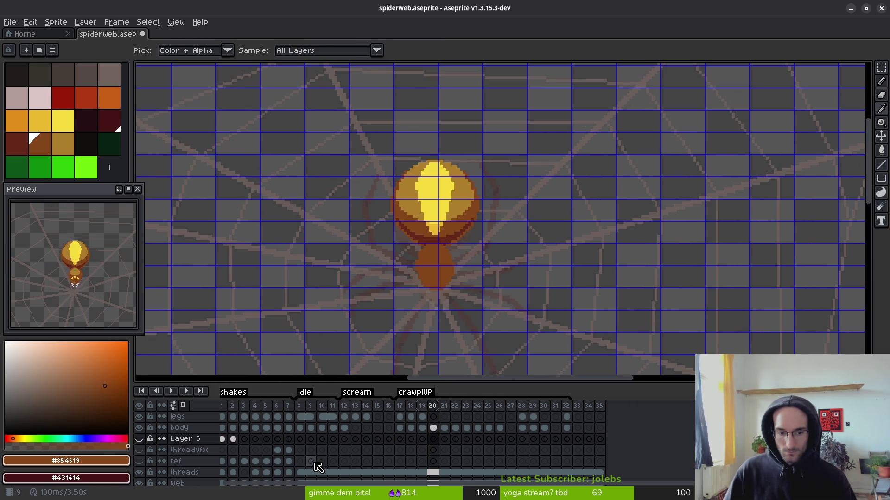
left_click(191, 461)
left_click_drag(192, 461, 191, 449)
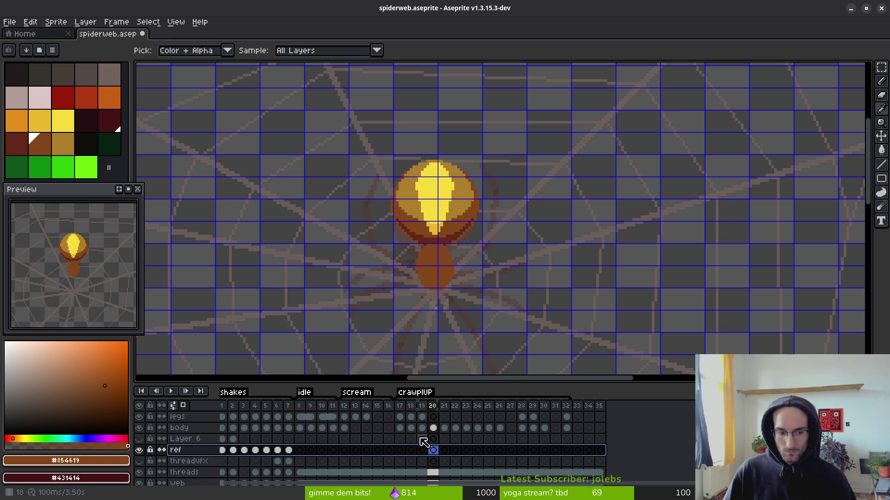
- Draw a bright green crawl path above the spider with the Pencil
key("b")
left_click_drag(431, 295, 453, 317)
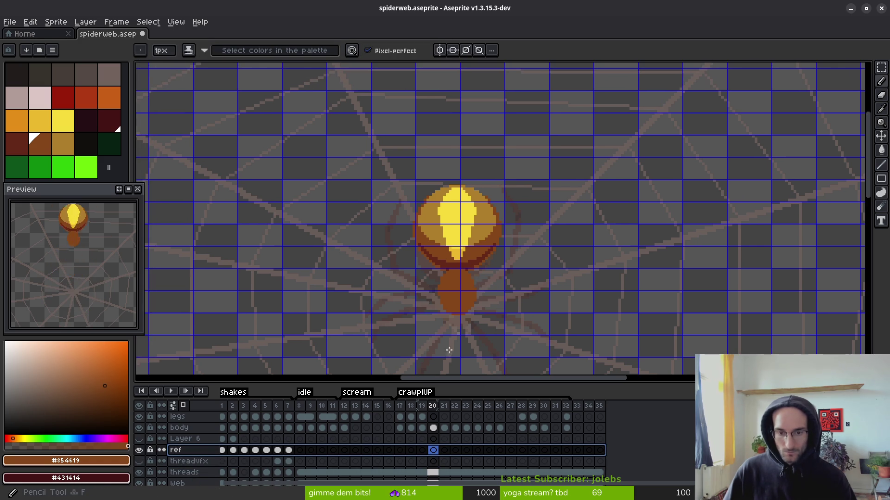
left_click(85, 167)
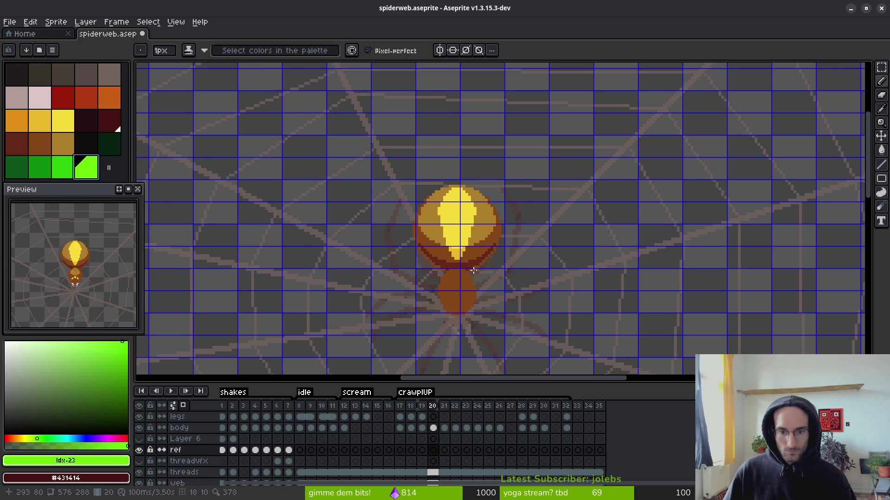
left_click_drag(473, 270, 465, 341)
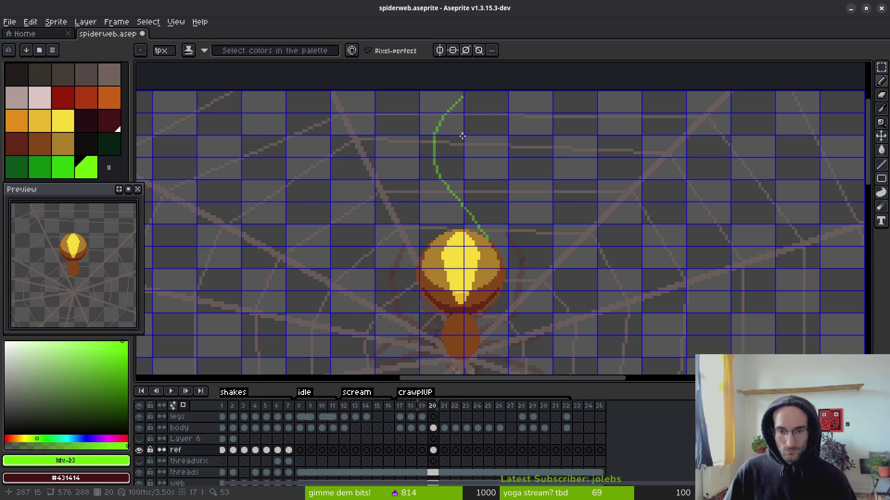
- Hide the body layer and move to frame 20
scroll(462, 123, "down", 2)
key("i")
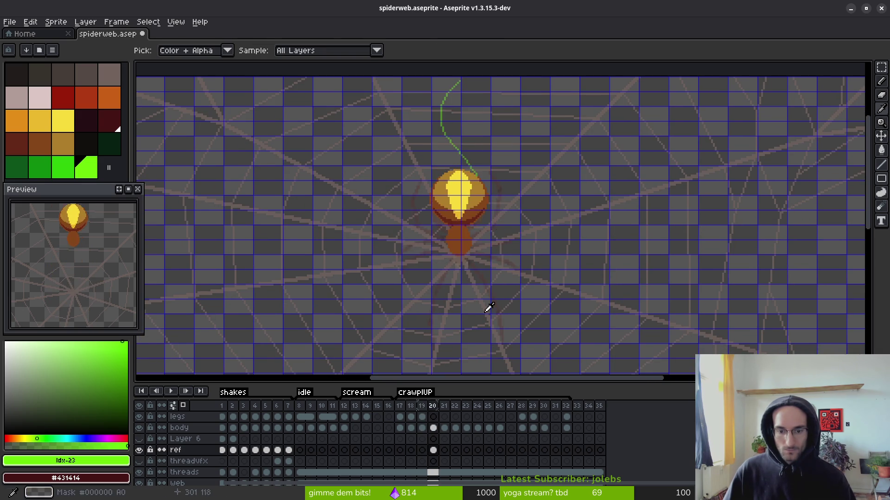
key("Left")
left_click(139, 428)
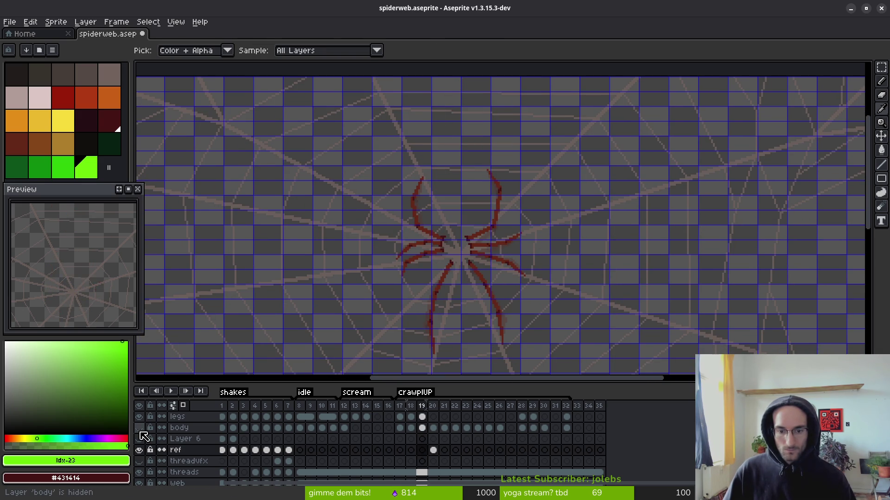
key("Right")
key("b")
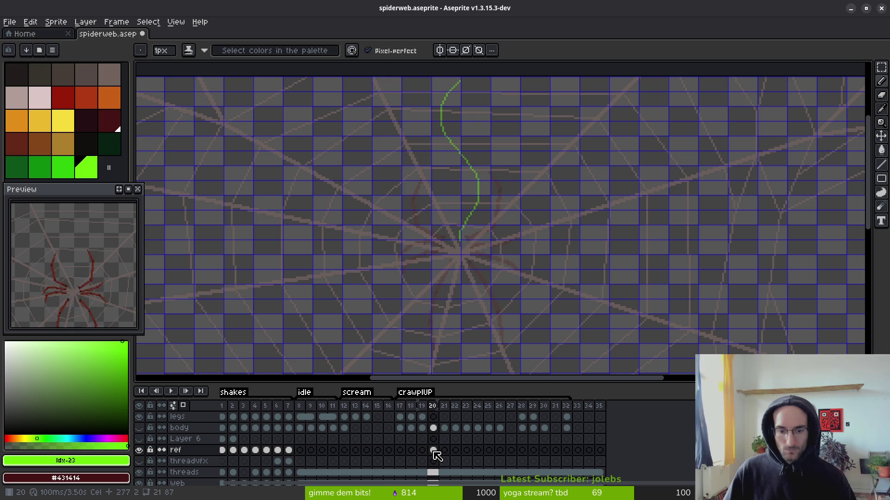
- Link the ref layer's cels across frames 20–35 into one shared cel
left_click(401, 454)
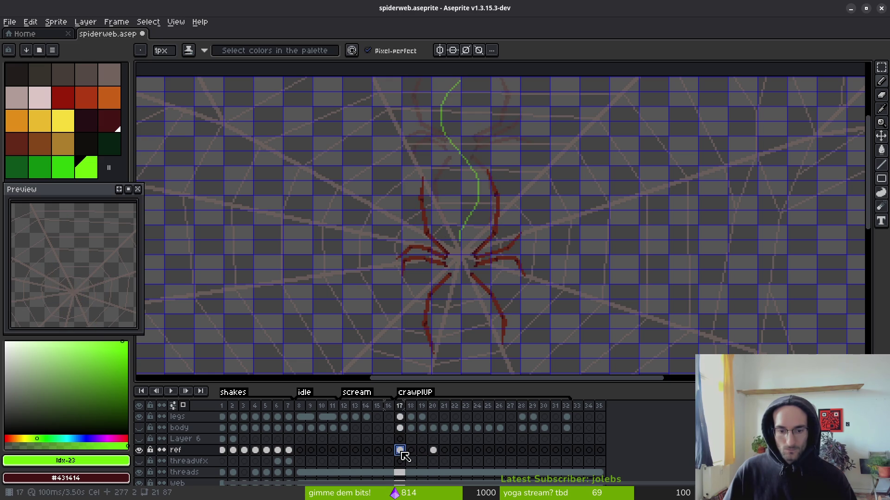
left_click(401, 451)
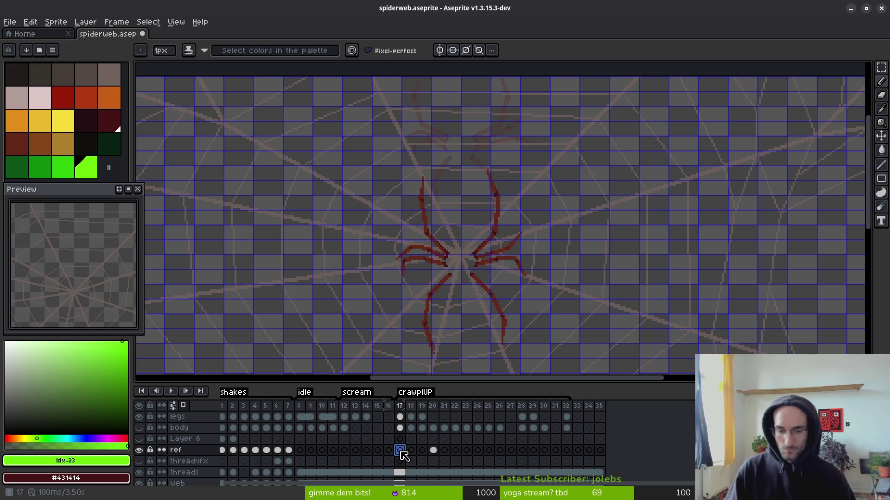
left_click_drag(433, 451, 600, 451)
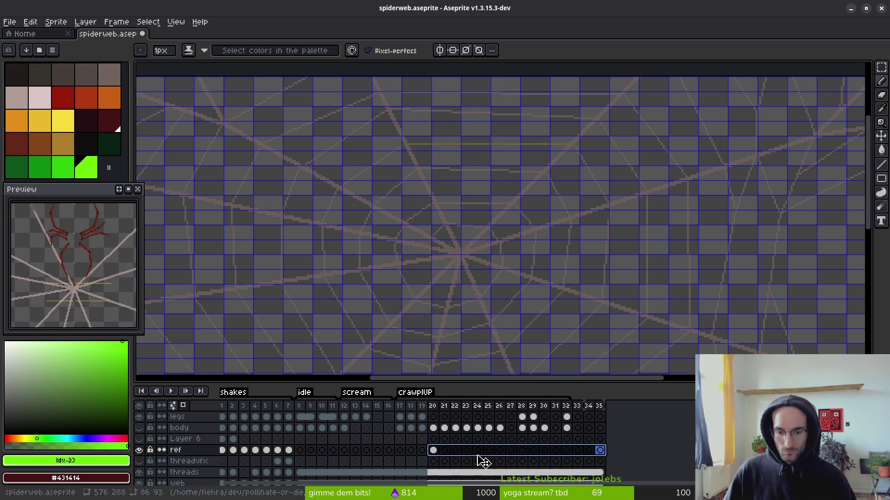
right_click(433, 454)
left_click(457, 468)
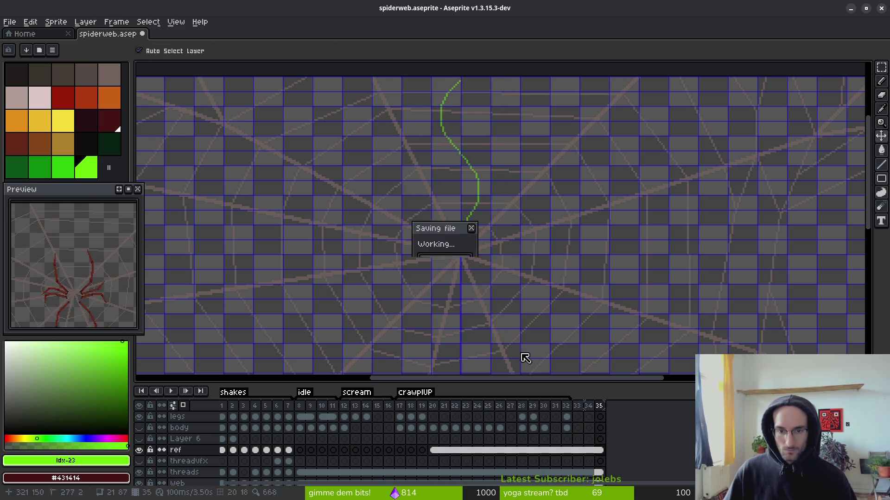
left_click(423, 433)
scroll(498, 250, "down", 2)
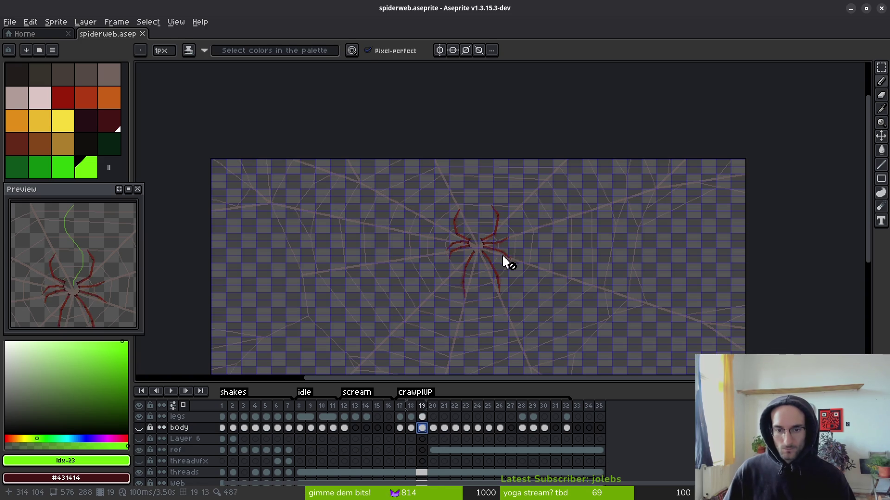
- Move the ref layer above the body layer
key("i")
key("Right")
key("Right")
key("Right")
key("Left")
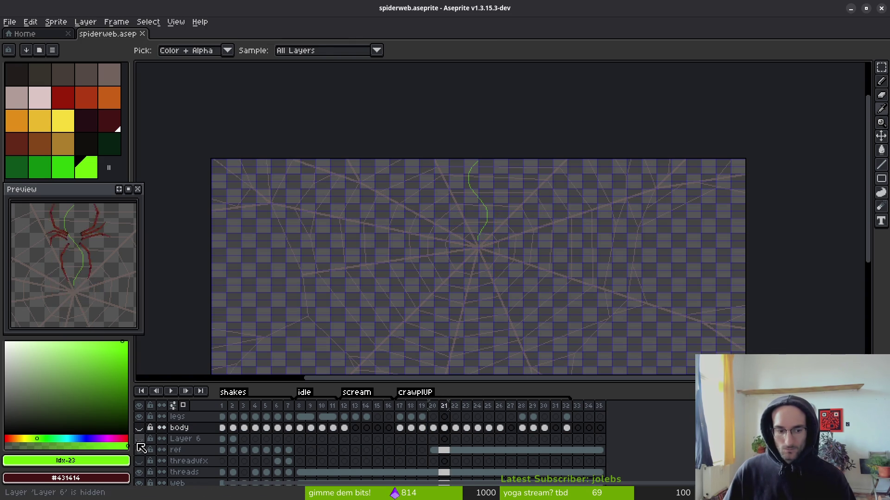
key("b")
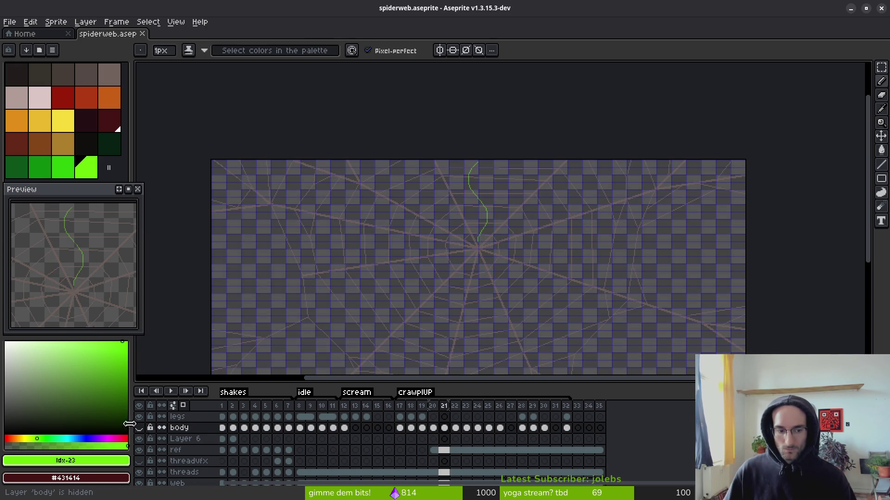
scroll(498, 341, "up", 2)
left_click_drag(194, 451, 200, 429)
- Check the spider's climb across frames 20–26 against the reference thread
scroll(452, 248, "up", 3)
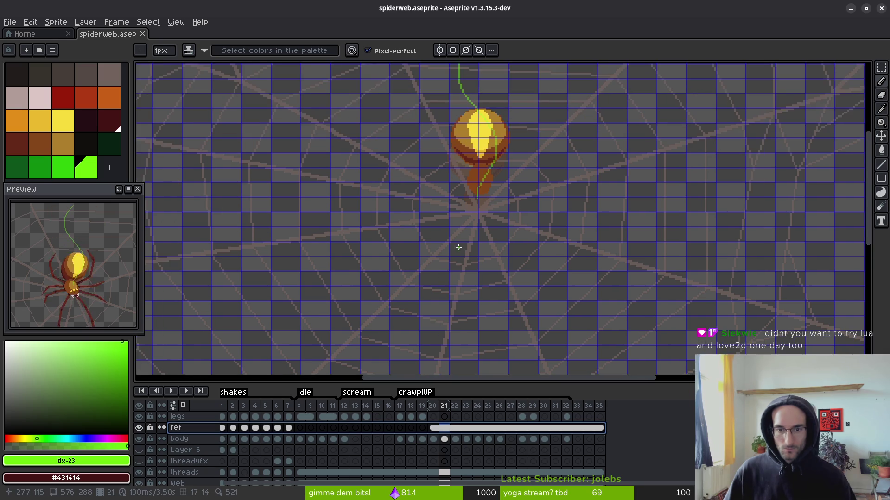
key("Left")
key("Right")
key("Right")
key("Right")
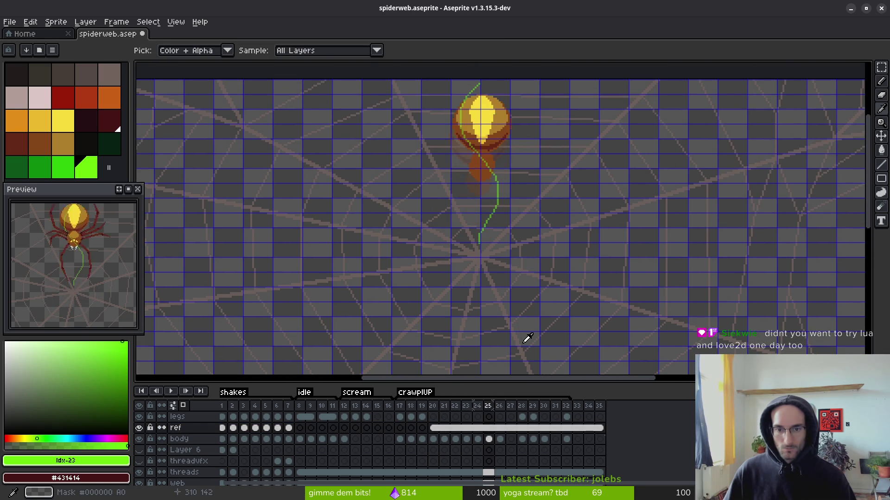
key("b")
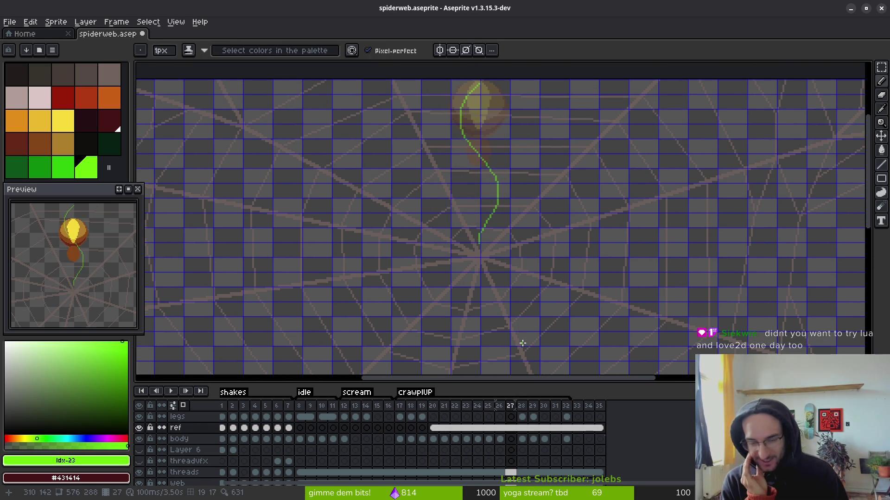
key("i")
key("Left")
key("Left")
key("Left")
key("Left")
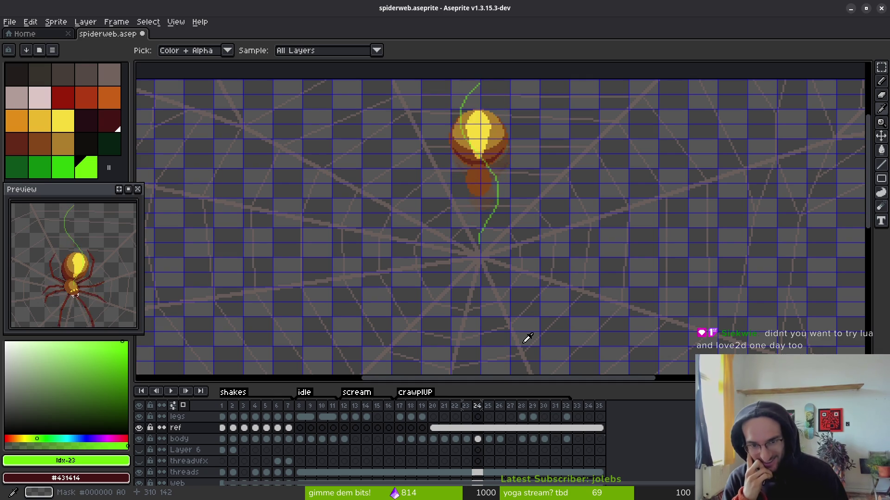
key("Right")
key("Right")
key("Right")
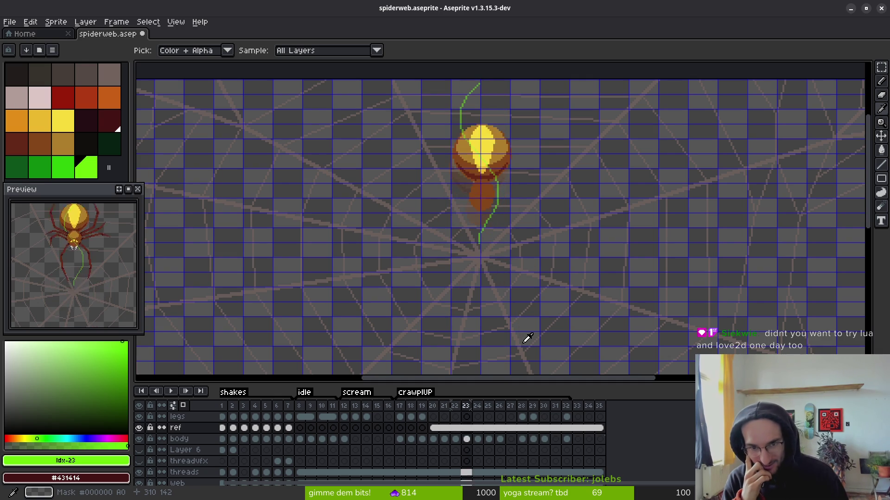
- Recheck frames 20–26, then move the ref layer back below the body layer
key("Left")
key("Left")
key("Left")
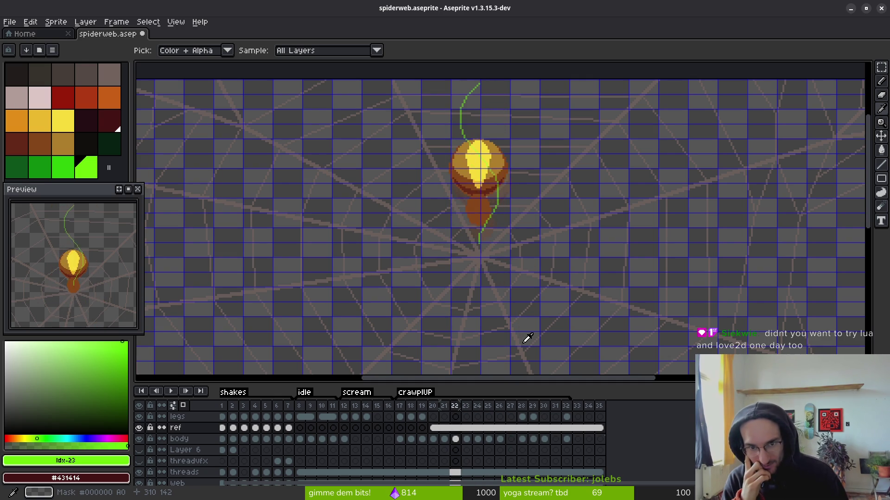
key("Right")
key("Right")
key("Right")
key("Right")
key("Right")
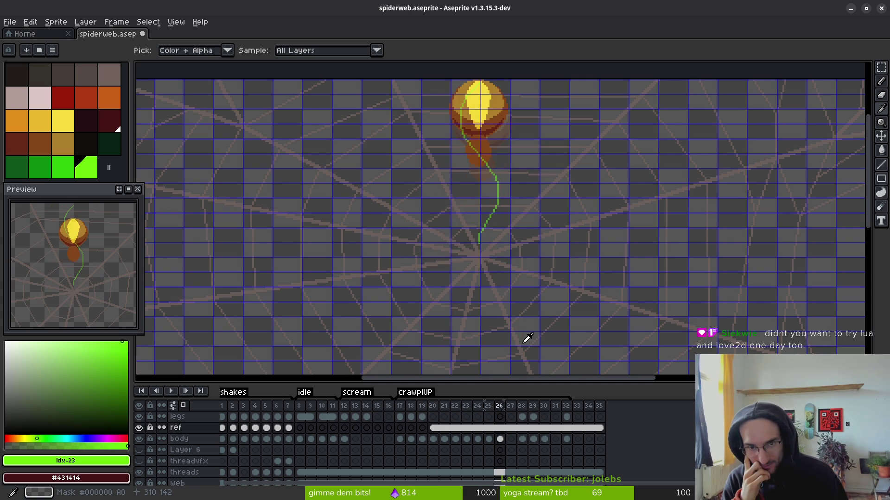
key("Left")
key("Left")
key("Left")
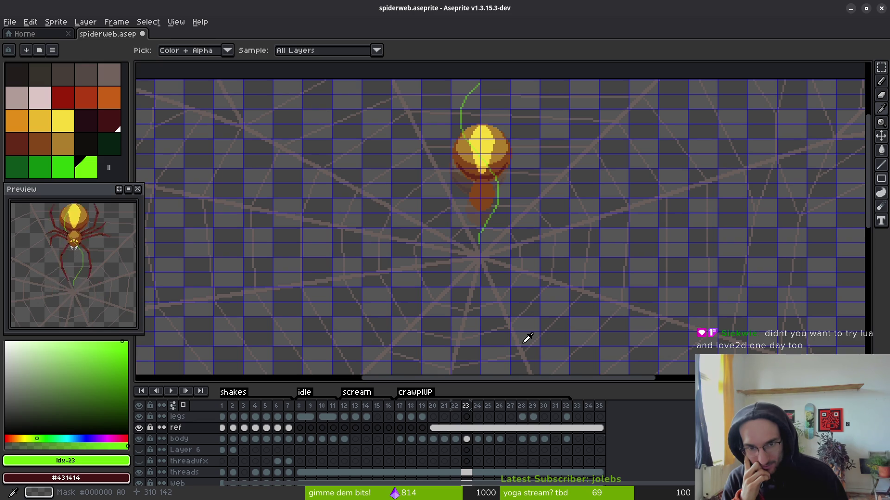
key("Left")
key("Left")
key("Left")
key("Right")
key("Right")
key("Right")
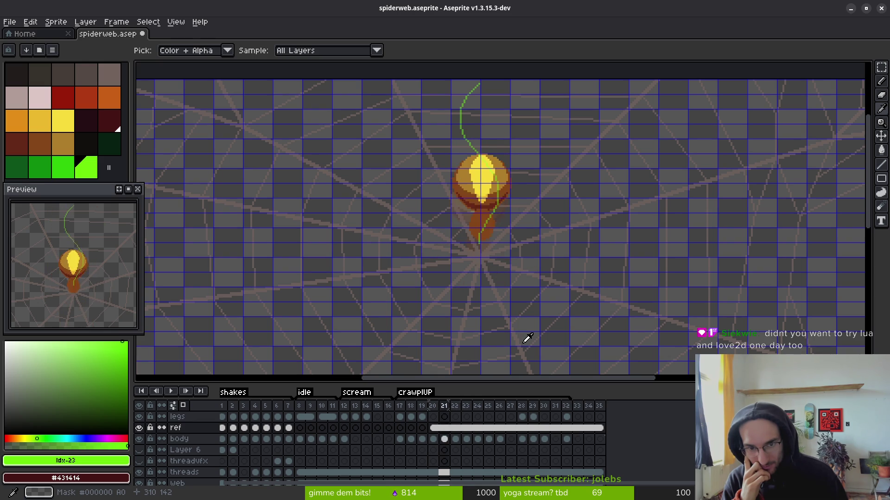
key("b")
mouse_move(176, 429)
left_mouse_down()
mouse_move(213, 453)
mouse_move(152, 452)
left_mouse_up()
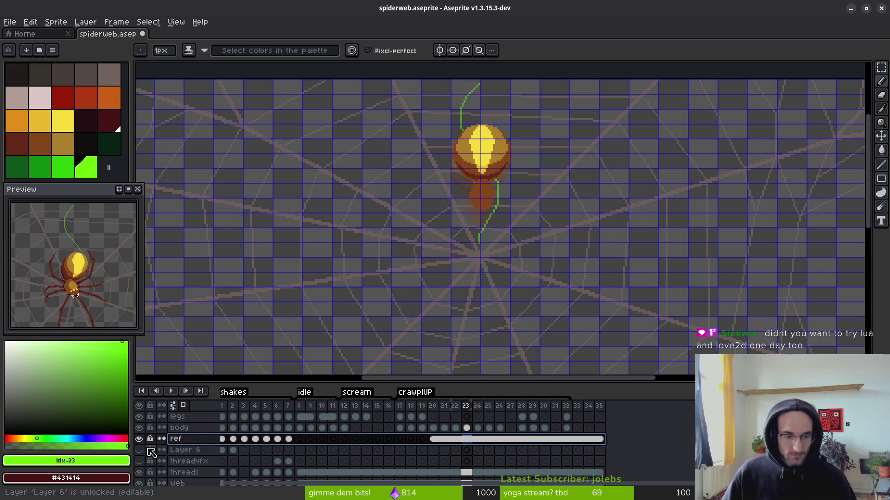
- Hide the ref layer, save spiderweb.aseprite, and select the body cel at frame 20
left_click(140, 439)
key("ctrl+s")
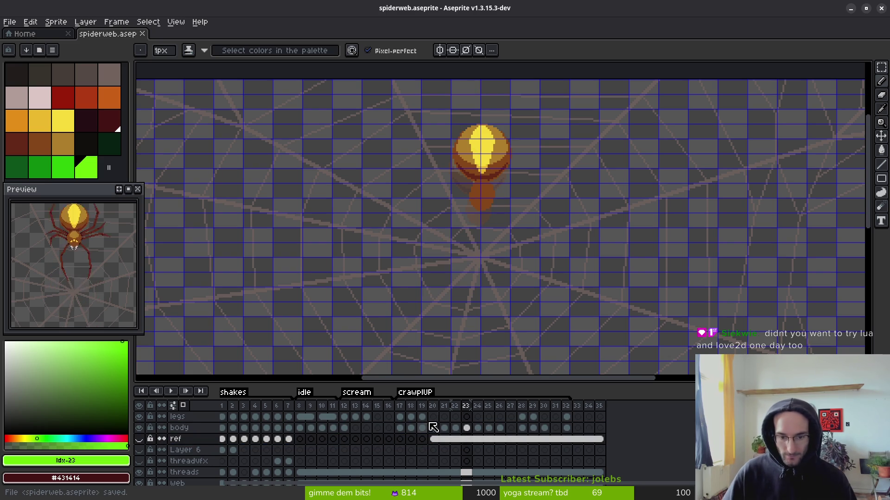
left_click(453, 428)
left_click(434, 428)
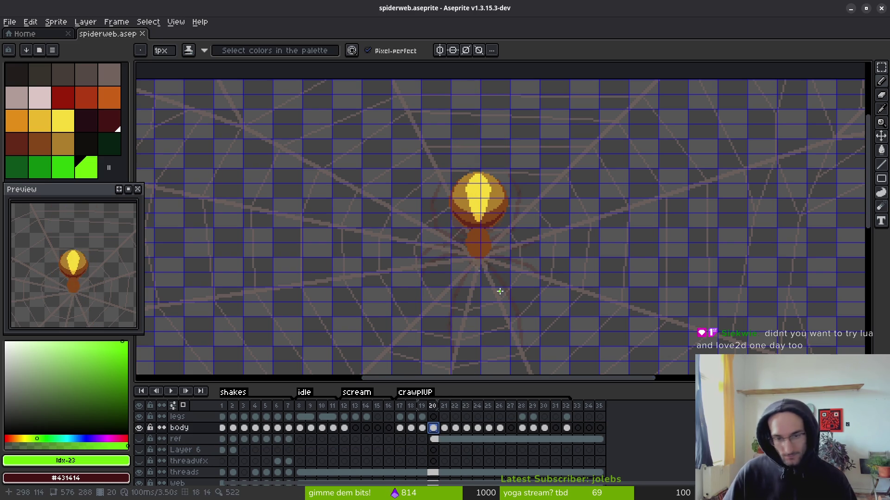
key("Right")
- Pick the spider's tan #ae7e2c as the drawing colour
scroll(505, 264, "up", 4)
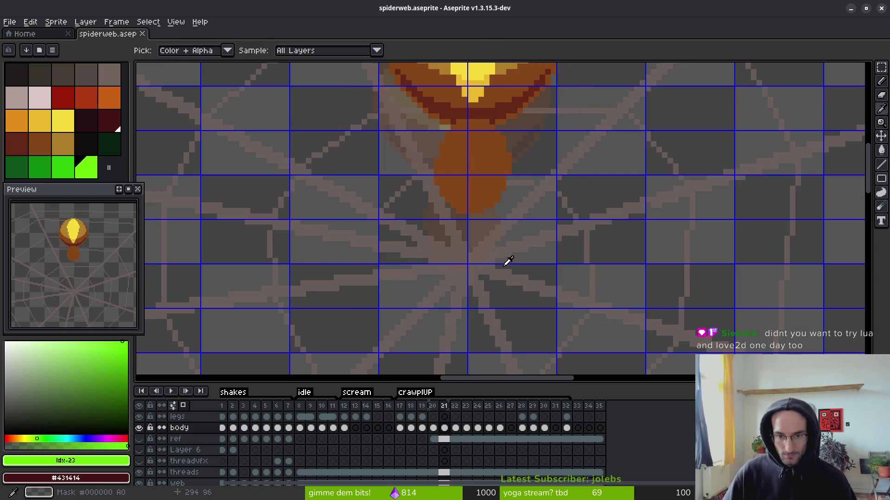
key("Left")
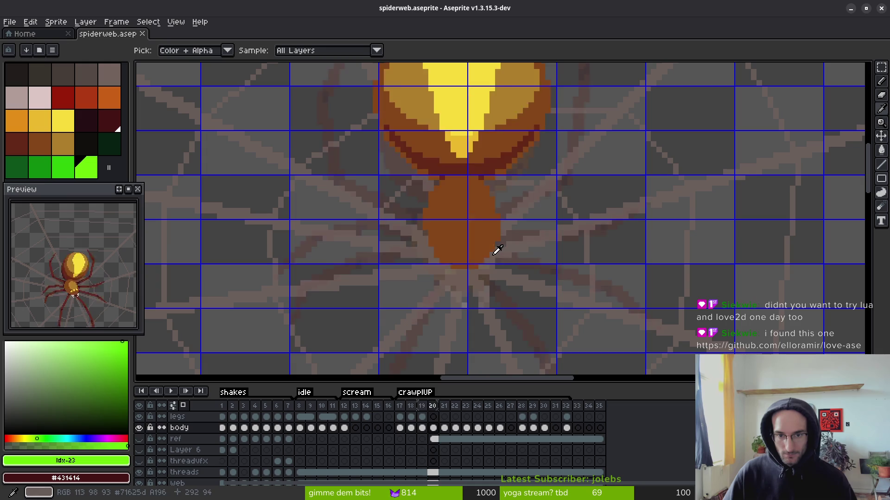
key("Left")
left_click(464, 253, "alt")
- Compare frame 20's body against neighbouring frame 19
scroll(464, 253, "up", 3)
left_click(443, 412)
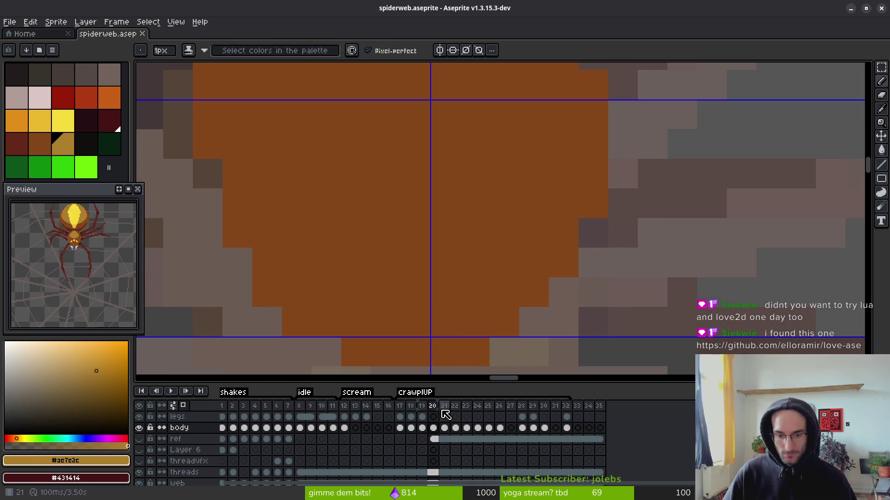
scroll(462, 288, "down", 2)
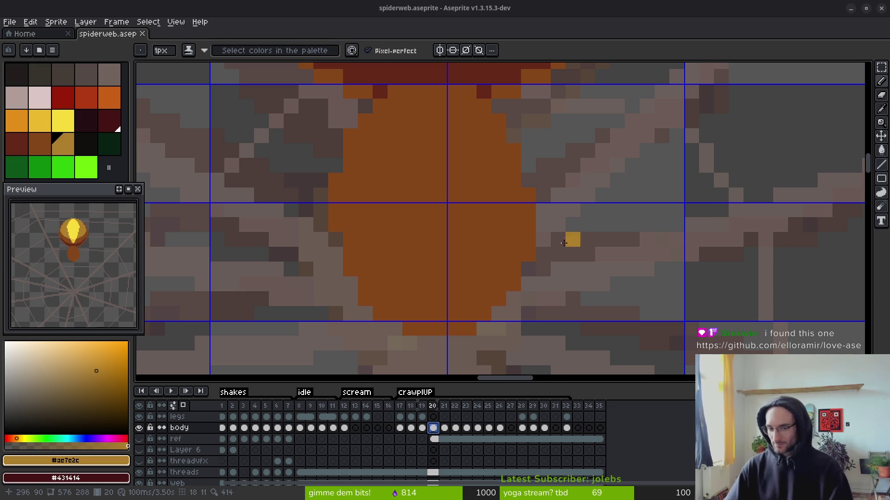
scroll(572, 238, "left", 3)
scroll(572, 238, "up", 1)
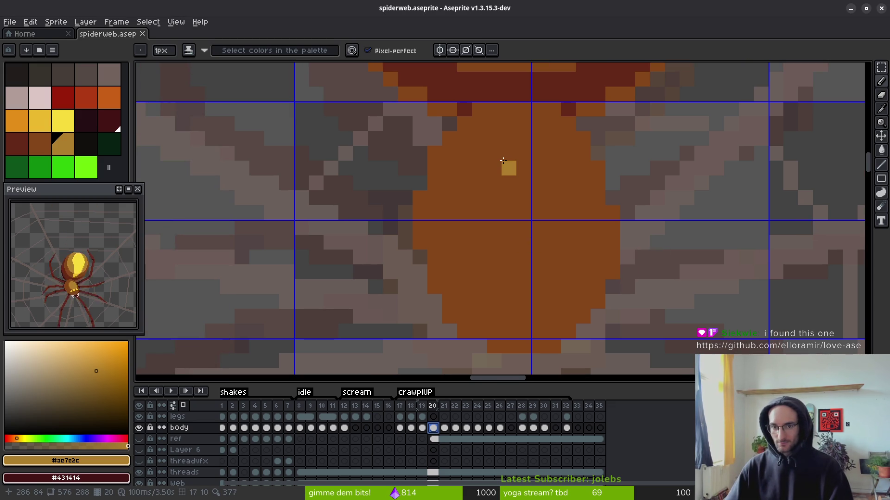
key("Left")
key("Right")
- Draw a tan oval outline on the abdomen and fill its interior with tan
mouse_move(494, 139)
left_mouse_down()
mouse_move(543, 152)
mouse_move(568, 204)
mouse_move(516, 289)
mouse_move(477, 200)
mouse_move(486, 147)
left_mouse_up()
right_click(488, 135, "alt")
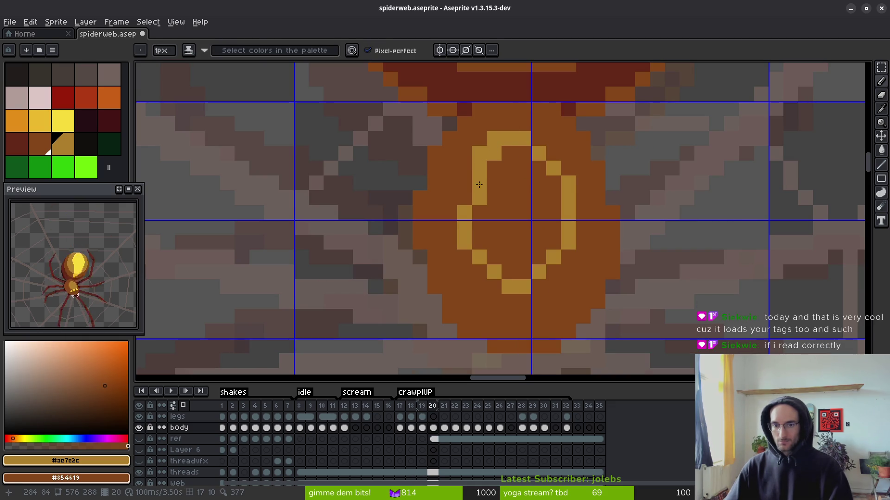
mouse_move(461, 244)
left_mouse_down()
mouse_move(542, 273)
mouse_move(505, 287)
mouse_move(475, 216)
left_mouse_up()
key("g")
left_click(500, 204)
- Add tan pixels along the oval's left, lower-left and upper-right edges
key("b")
left_click(468, 182)
left_click(494, 271)
left_click(478, 257)
left_click(538, 139)
left_click(553, 154)
- Add a tan pixel at the lower-right edge and magic-wand select the oval marking
scroll(539, 229, "down", 3)
scroll(556, 194, "up", 3)
left_click(572, 169)
scroll(579, 250, "down", 1)
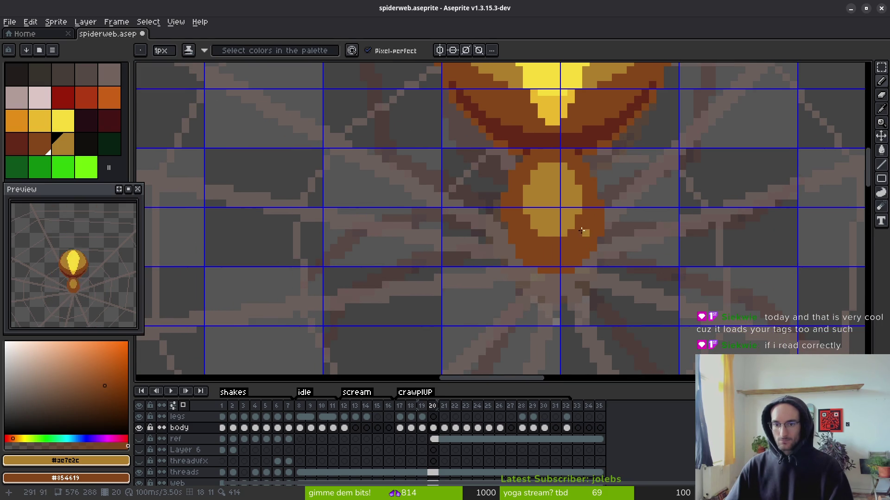
scroll(582, 237, "up", 2)
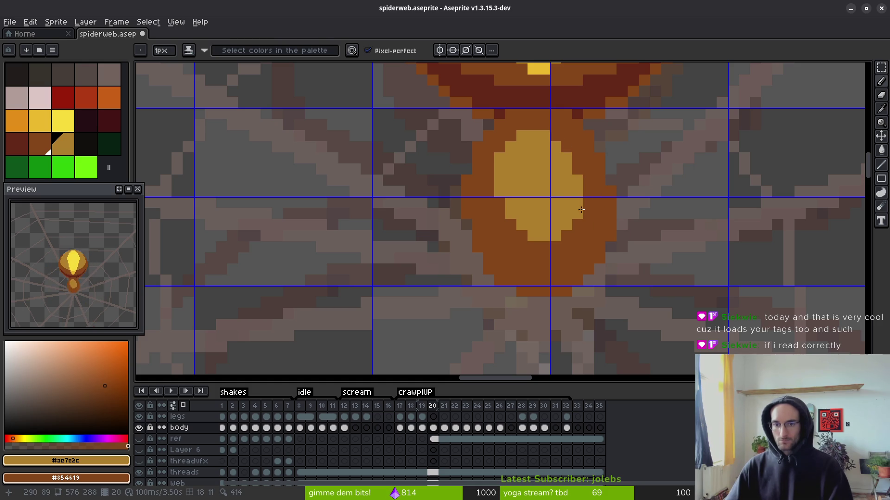
key("w")
left_click(543, 184)
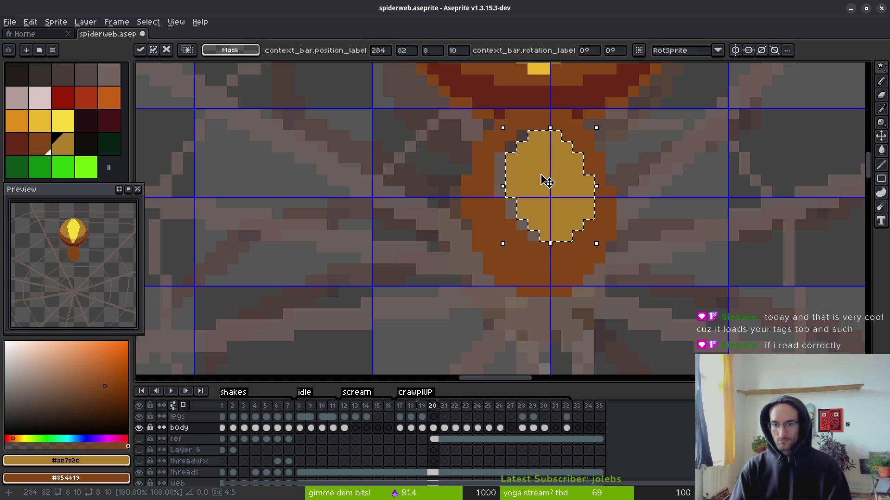
- Nudge the abdomen oval one pixel left and tidy its gold edge pixels against the orange
key("Left")
key("ctrl+d")
key("b")
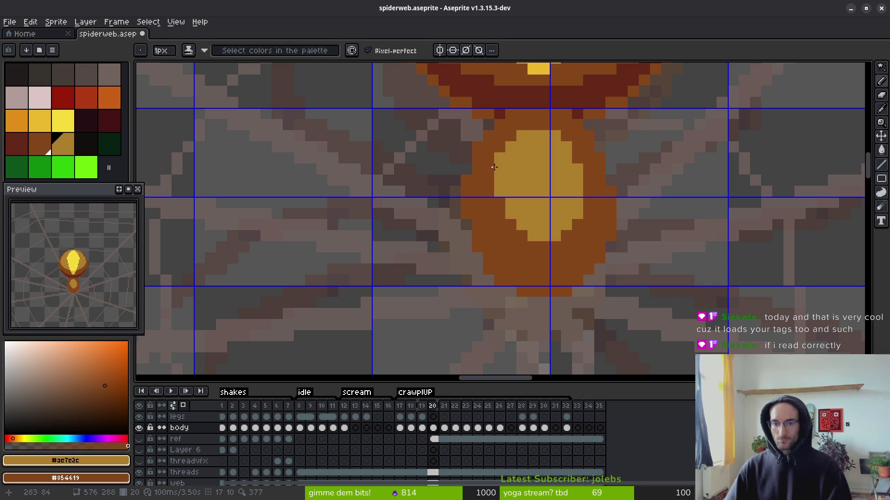
key("ctrl+z")
key("ctrl+z")
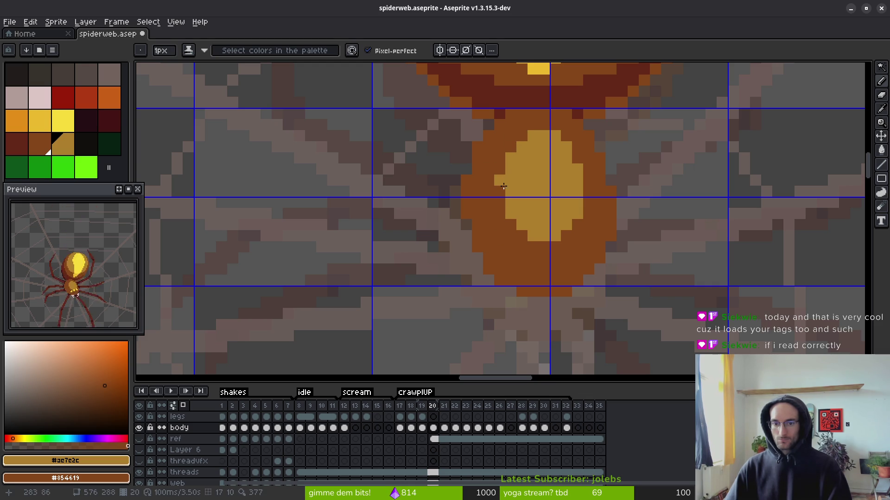
left_click(501, 204)
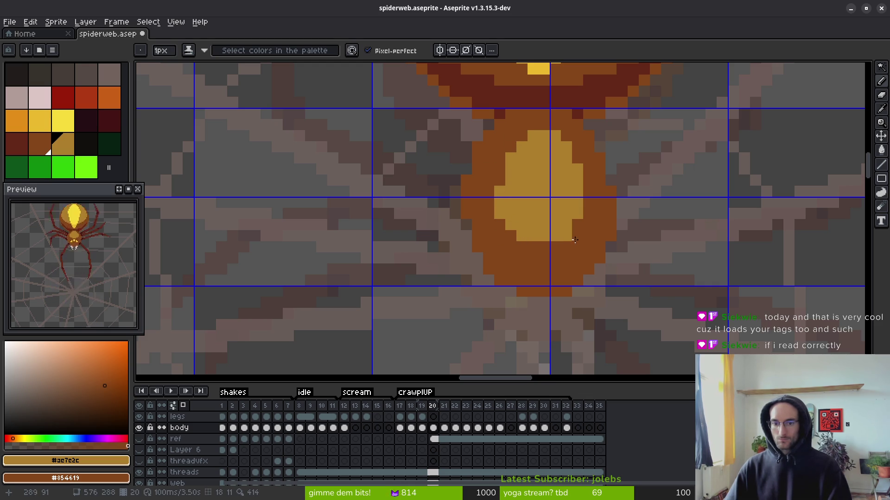
scroll(544, 235, "down", 4)
scroll(489, 206, "up", 4)
right_click(533, 230)
right_click(511, 198)
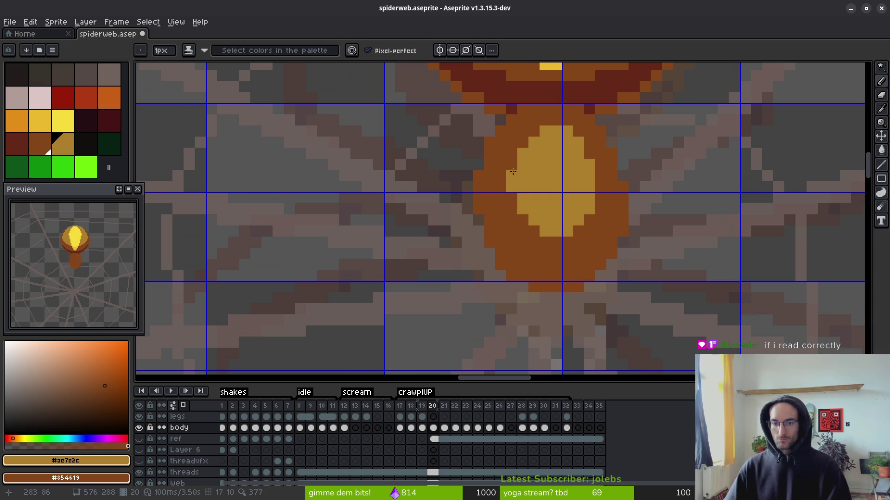
scroll(569, 211, "down", 2)
scroll(570, 211, "up", 2)
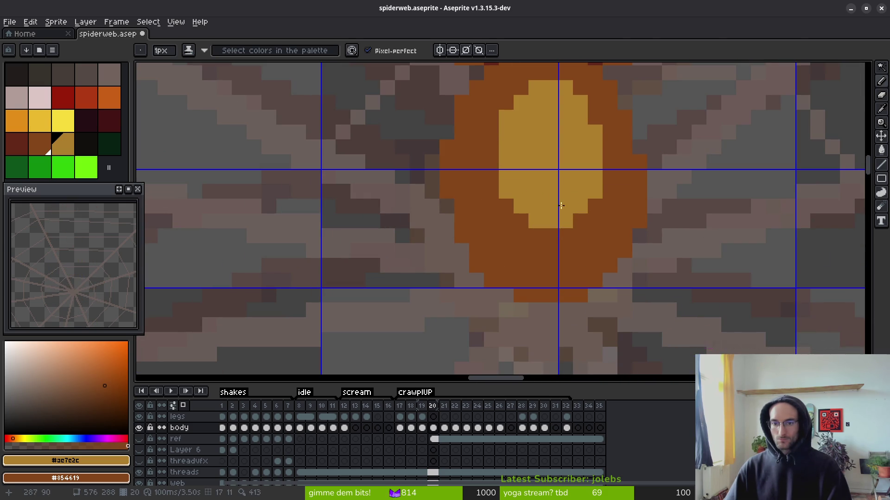
scroll(621, 256, "down", 3)
scroll(621, 256, "down", 2)
scroll(556, 190, "up", 4)
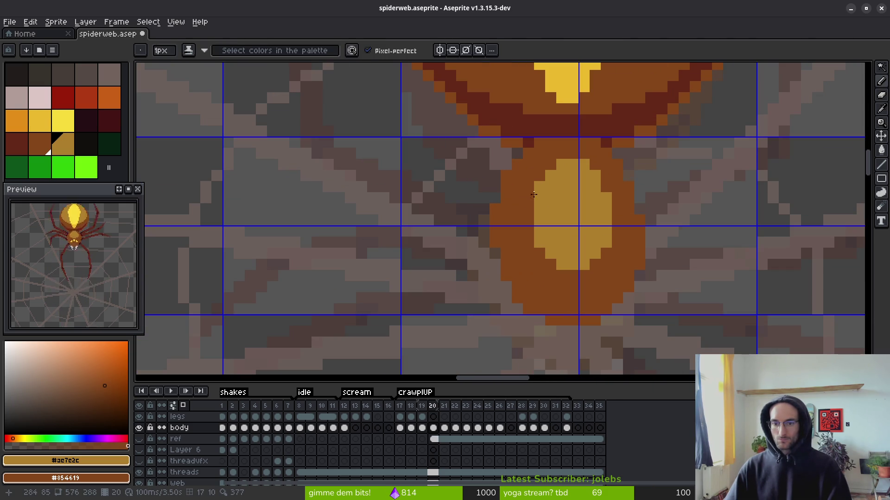
scroll(632, 252, "down", 2)
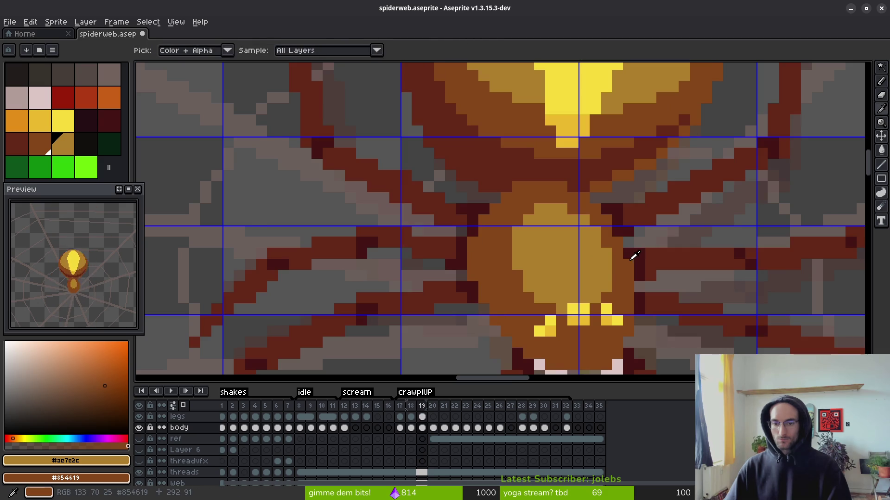
scroll(639, 278, "up", 1)
scroll(647, 277, "down", 2)
- Recentre the view on the spider's body and glance back at frame 19's legs
key("alt")
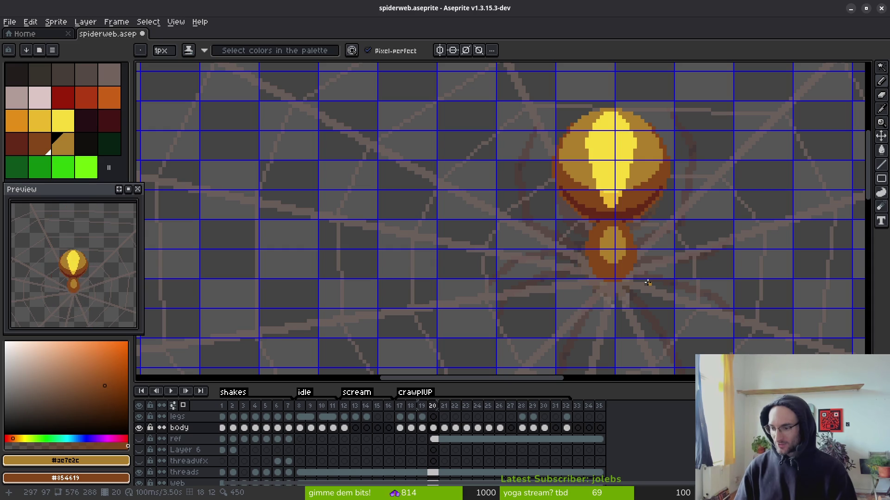
left_click_drag(545, 325, 466, 246)
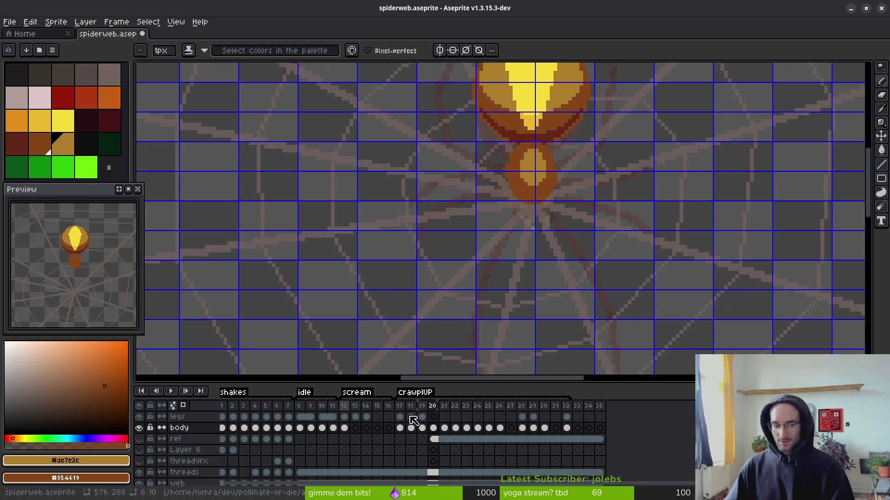
scroll(576, 214, "down", 2)
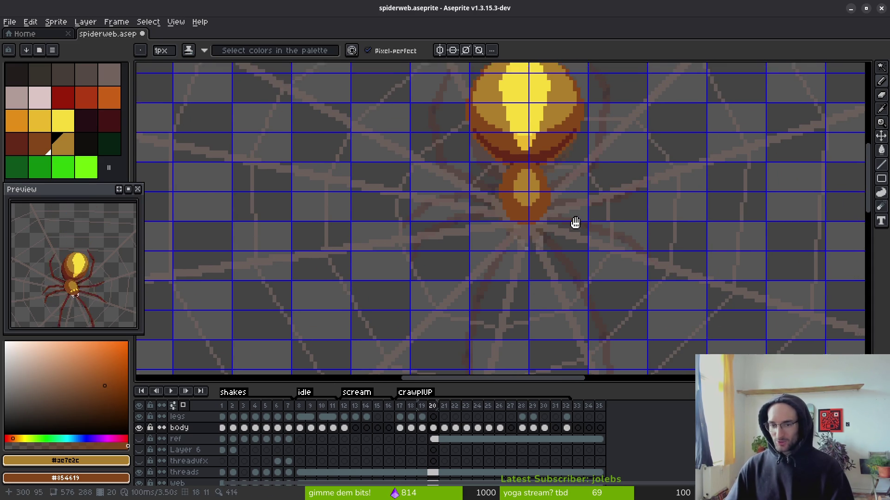
key("comma")
key("i")
key("period")
key("b")
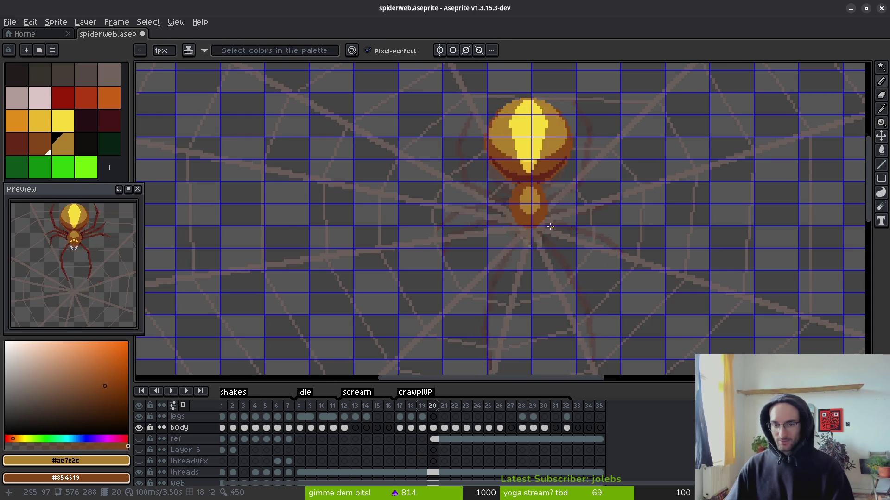
scroll(507, 217, "up", 4)
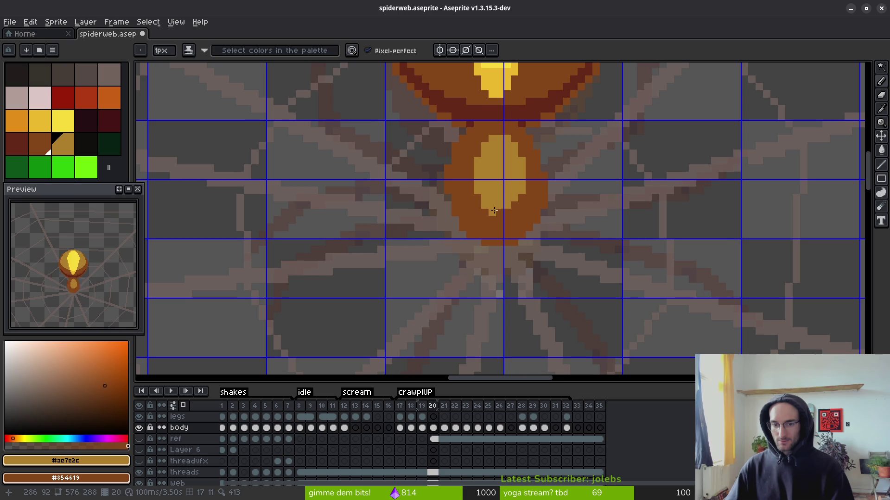
scroll(551, 232, "down", 3)
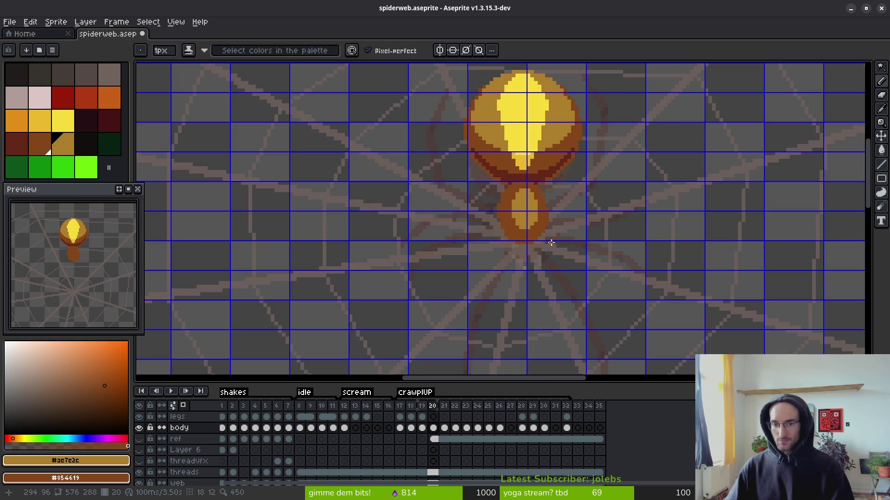
scroll(541, 226, "up", 5)
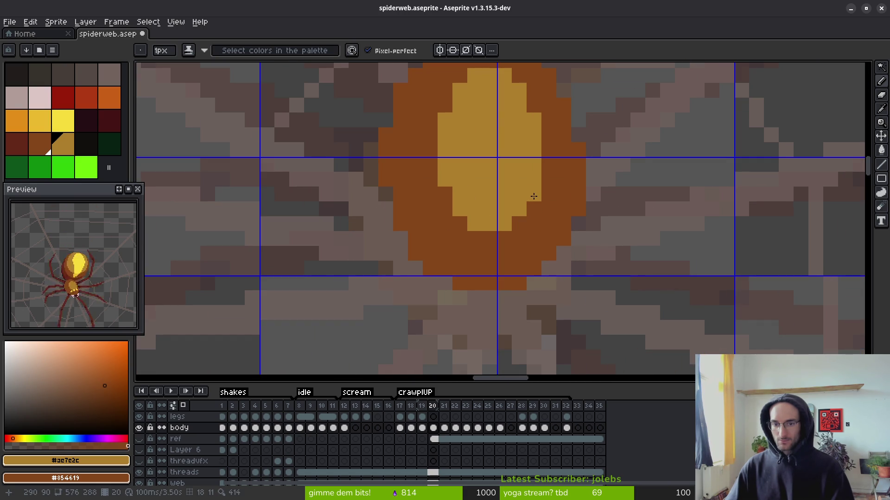
- Flip repeatedly between frames 19 and 20 to compare the spider's poses
left_click_drag(532, 197, 511, 177)
scroll(511, 178, "down", 5)
scroll(540, 166, "up", 7)
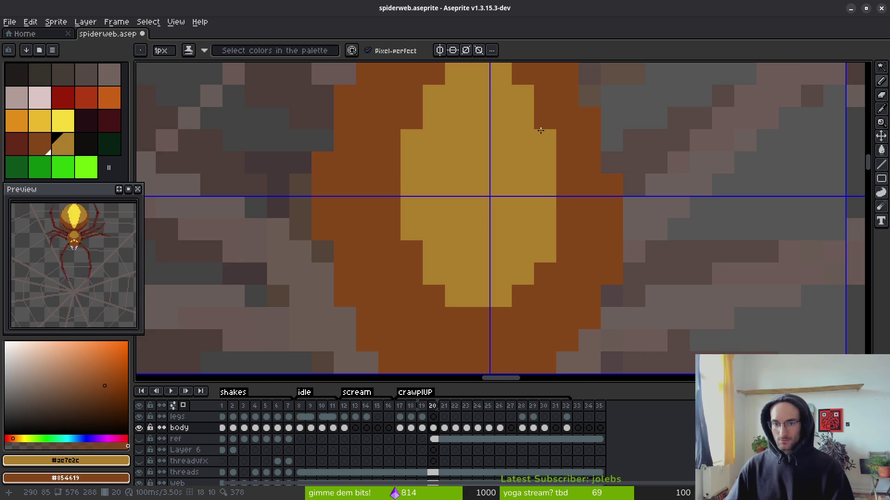
scroll(538, 176, "down", 3)
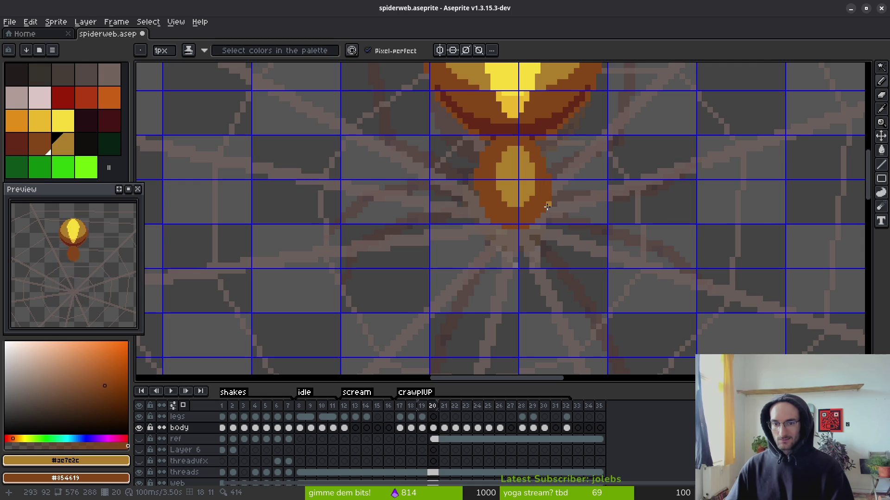
scroll(542, 223, "down", 3)
scroll(540, 224, "up", 2)
key("i")
key("Left")
key("Right")
key("Left")
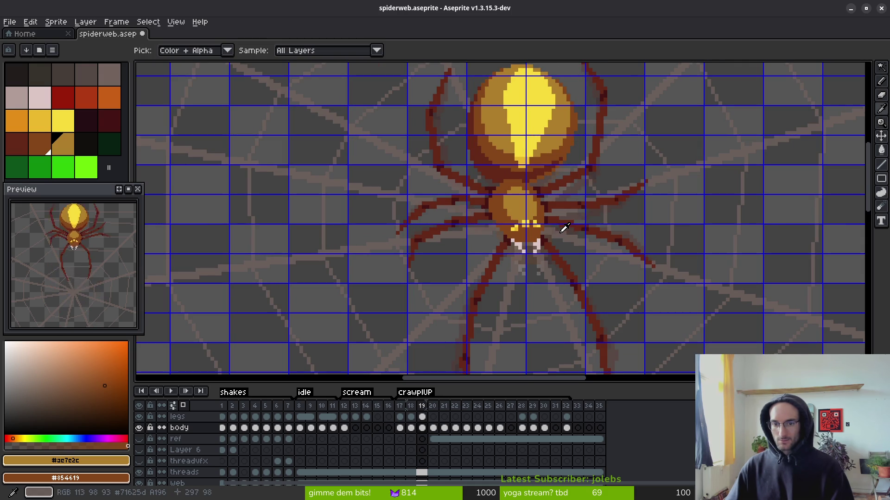
key("Right")
key("Left")
key("Right")
key("b")
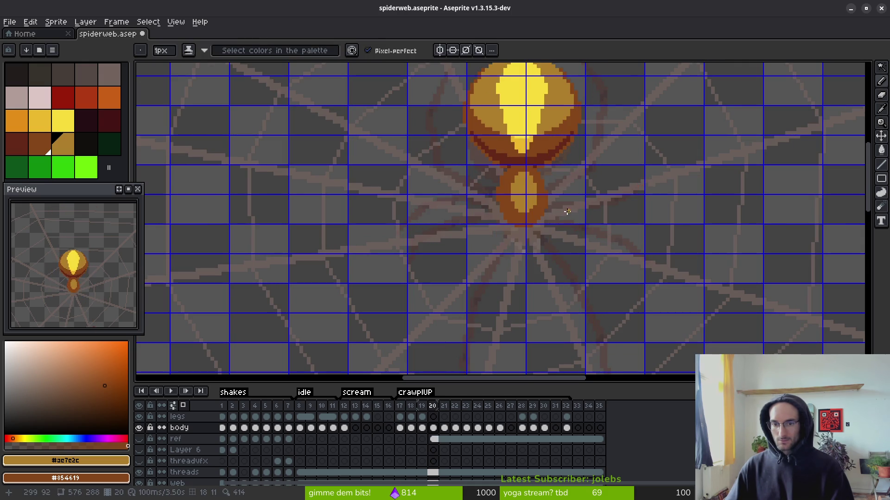
scroll(533, 213, "up", 3)
left_click_drag(534, 200, 541, 202)
- Select the yellow abdomen oval with the Magic Wand, then drop the selection on frame 20
key("w")
left_click(505, 176)
left_click(444, 428)
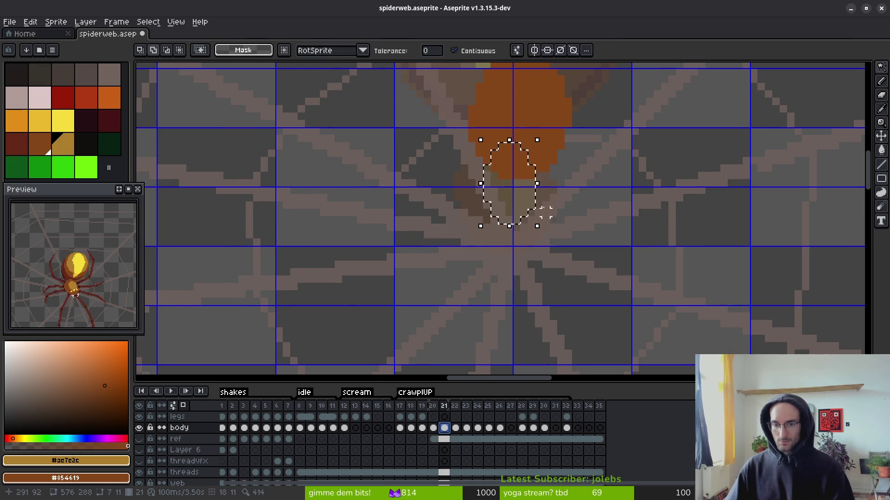
scroll(545, 295, "up", 3)
key("Left")
key("ctrl+d")
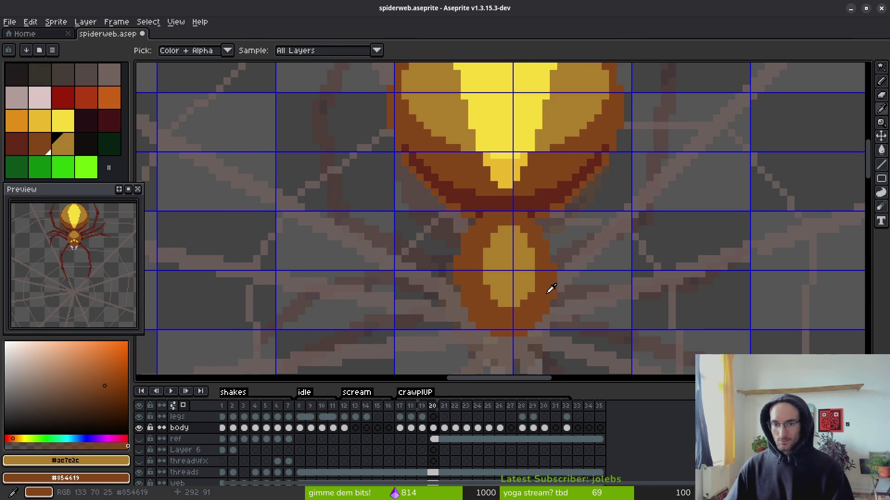
scroll(564, 269, "down", 2)
- Step through frames 19 to 21 to check the body's motion against the onion skin
key("i")
key("Left")
key("Right")
key("Right")
key("Left")
key("Right")
key("Left")
key("Left")
key("Right")
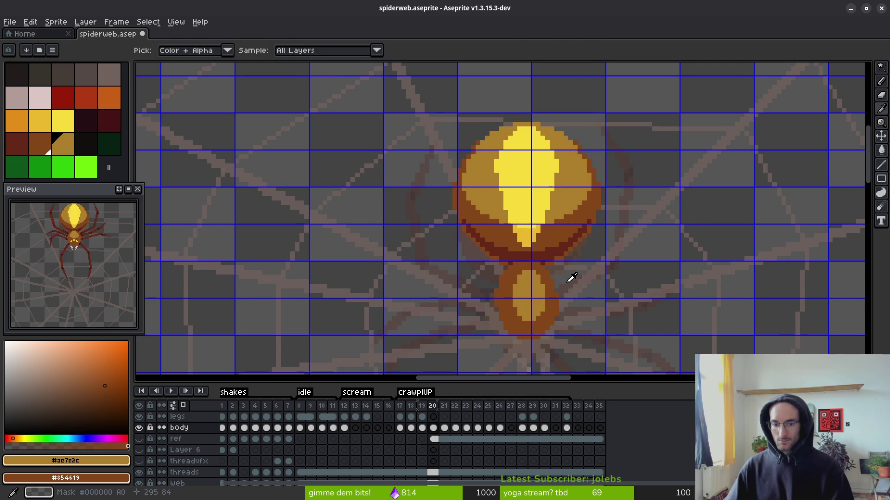
key("Left")
key("Left")
key("Right")
key("Right")
key("Right")
key("Left")
key("Right")
scroll(572, 275, "down", 1)
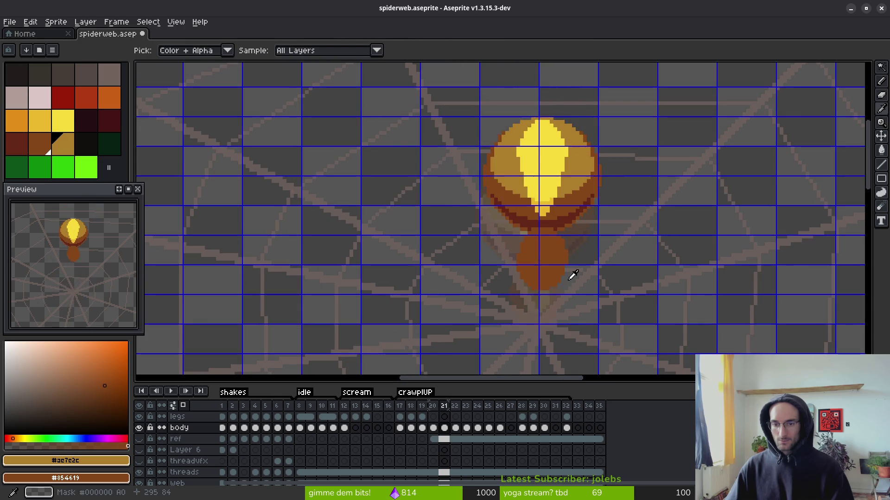
key("Left")
key("Left")
key("Right")
key("Left")
key("Right")
- Flip between frames 20, 21 and 22 to compare the repositioned body
key("Left")
- Box-select the whole spider body and nudge it one pixel up and right
key("Right")
key("w")
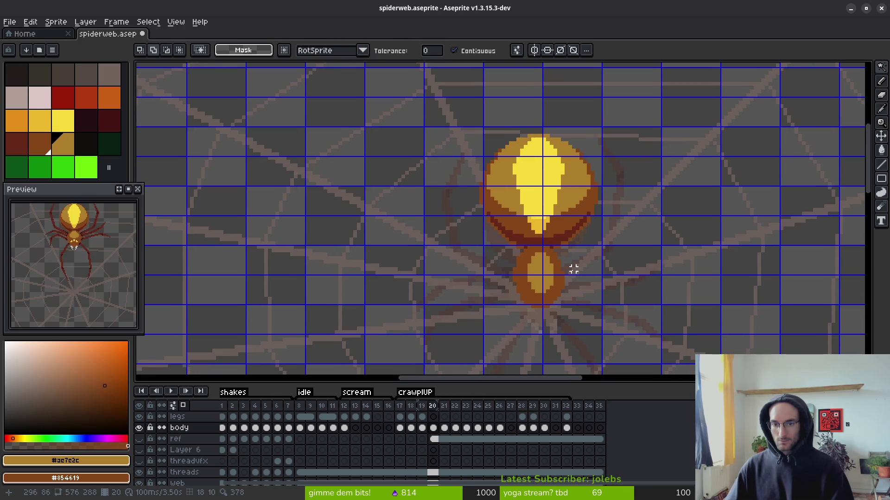
key("m")
left_click_drag(464, 129, 613, 343)
key("Up")
key("Right")
key("ctrl+d")
key("i")
key("Right")
key("Left")
key("Right")
key("Right")
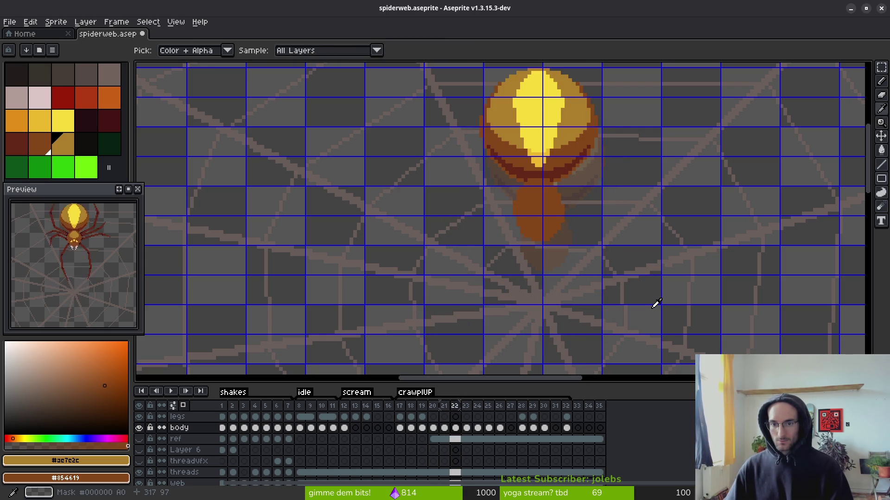
key("Left")
key("Right")
key("Left")
key("Left")
key("Right")
key("Left")
- Copy the yellow abdomen oval from frame 20 onto frame 21 and compare both frames
key("w")
left_click(548, 262)
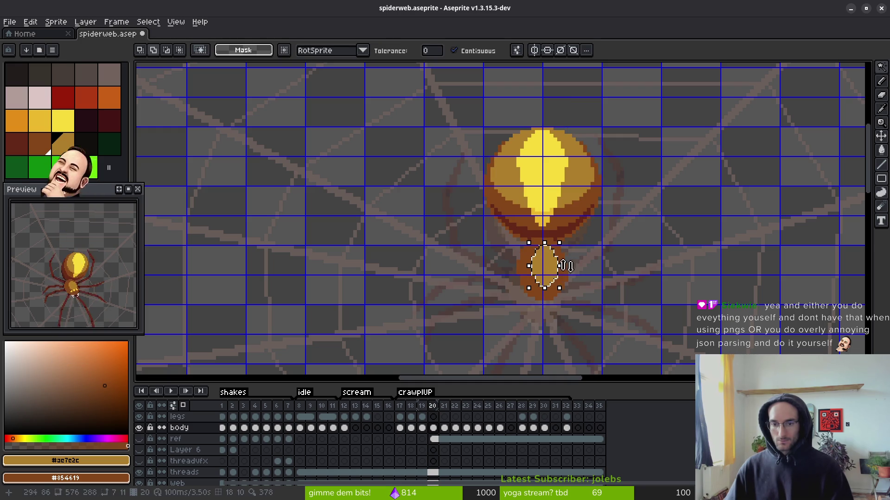
key("Right")
key("ctrl+z")
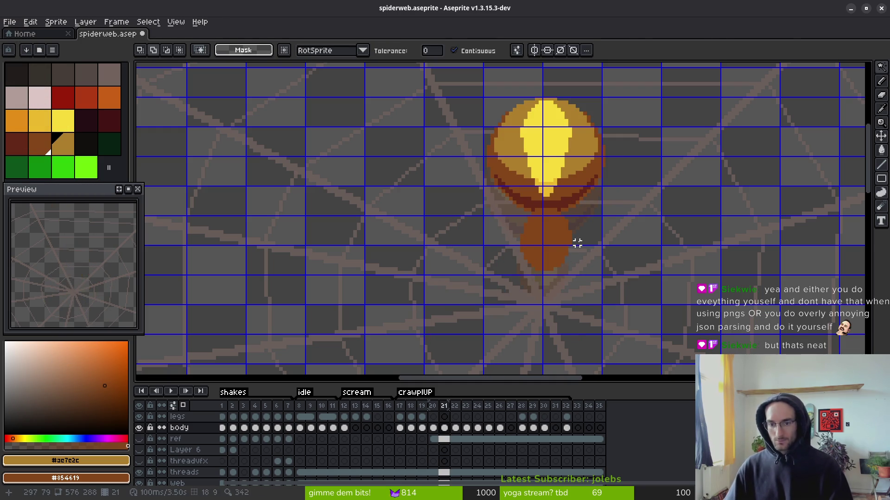
key("ctrl+y")
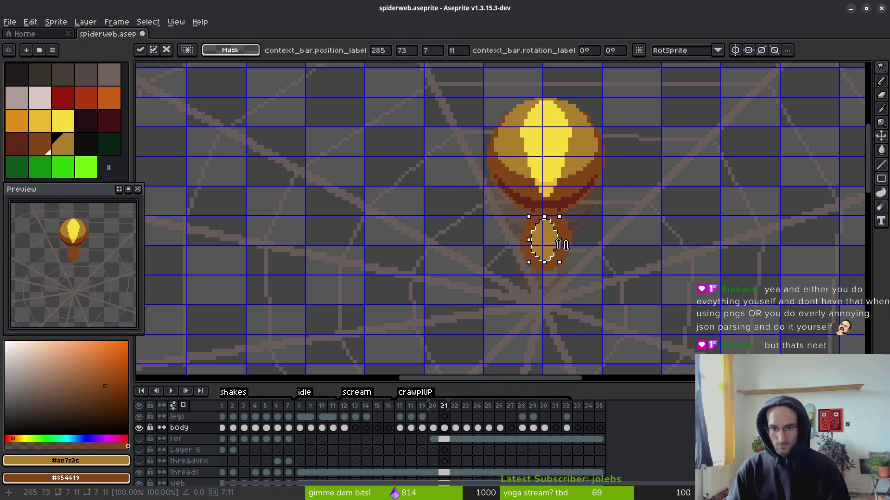
scroll(561, 246, "up", 1)
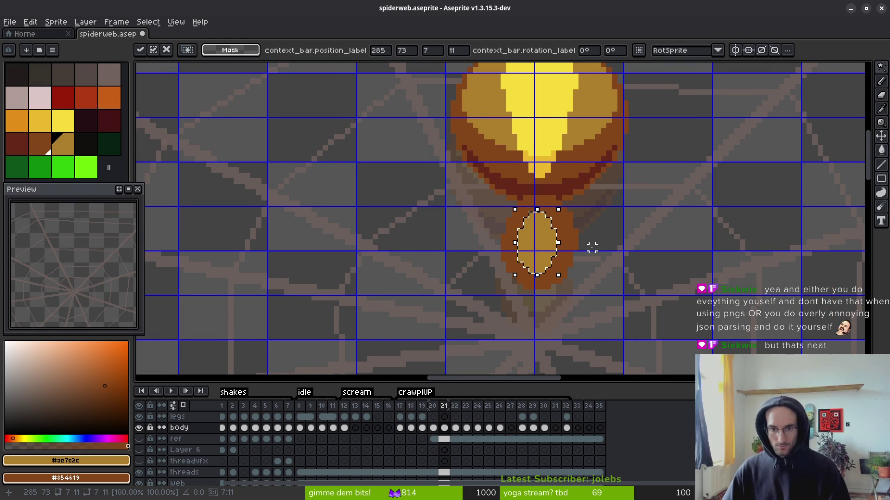
key("g")
key("Left")
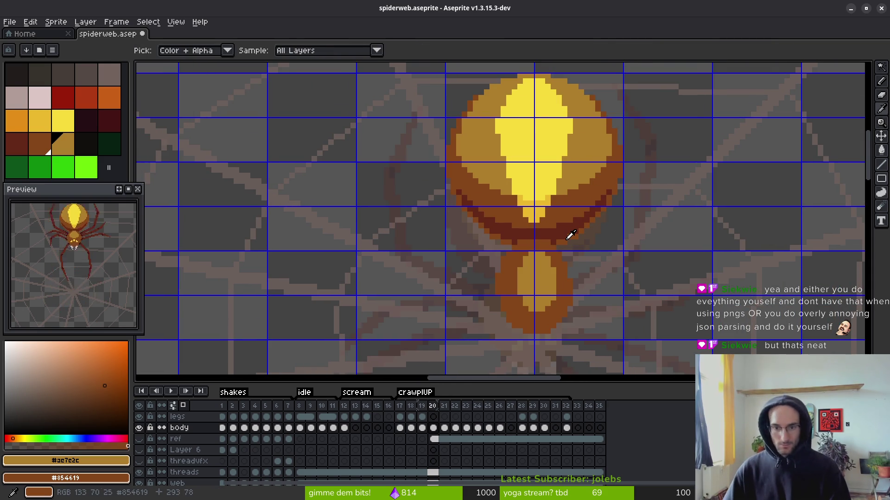
key("Right")
key("Left")
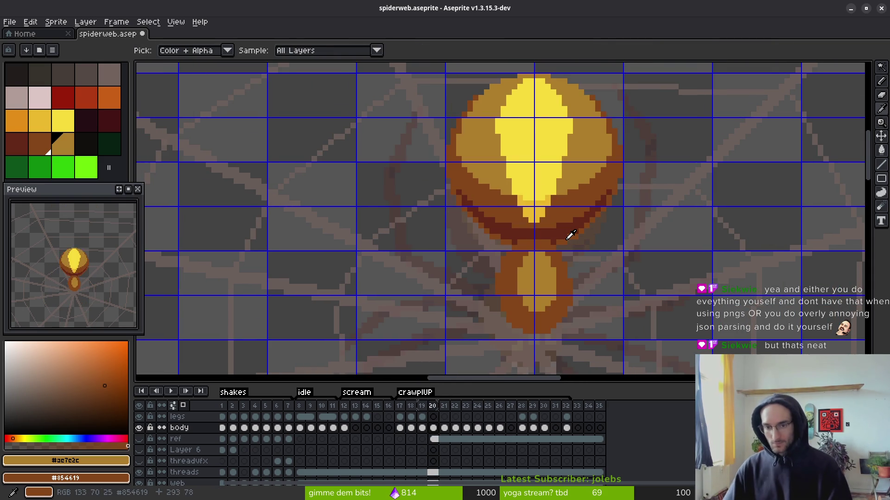
key("Right")
- Paste frame 21's abdomen oval into frame 23, move it up onto the abdomen, and commit
key("w")
left_click(538, 236)
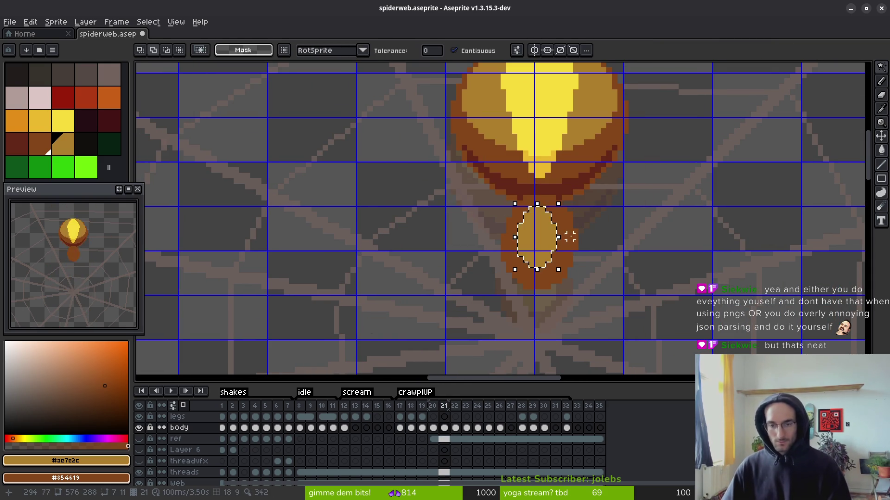
scroll(570, 237, "down", 2)
scroll(589, 252, "up", 1)
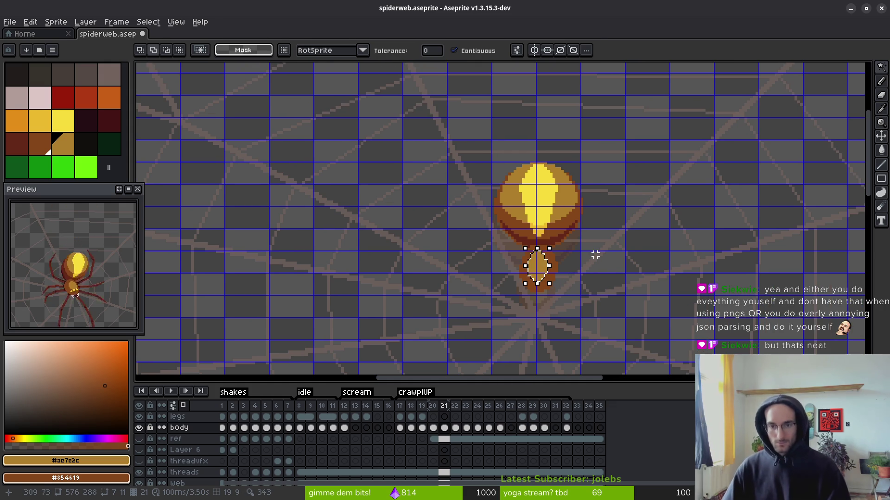
key("i")
key("Right")
key("Right")
key("ctrl+v")
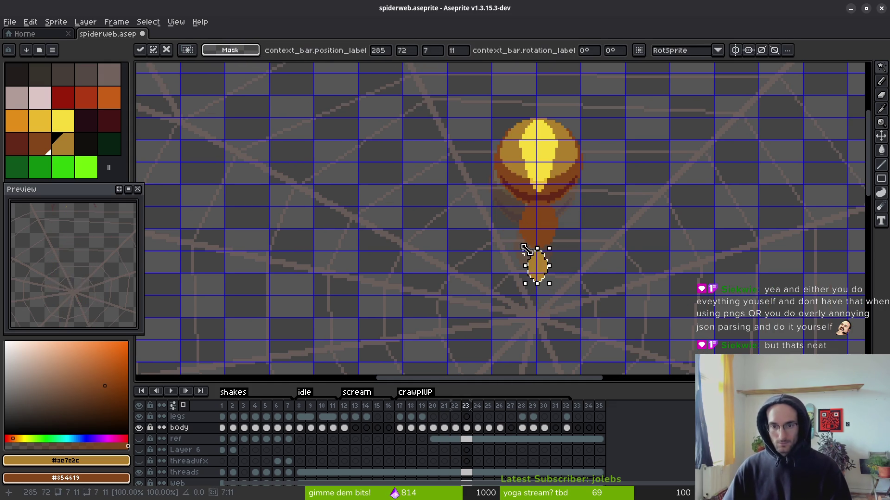
mouse_move(543, 268)
left_mouse_down()
mouse_move(540, 226)
mouse_move(546, 231)
left_mouse_up()
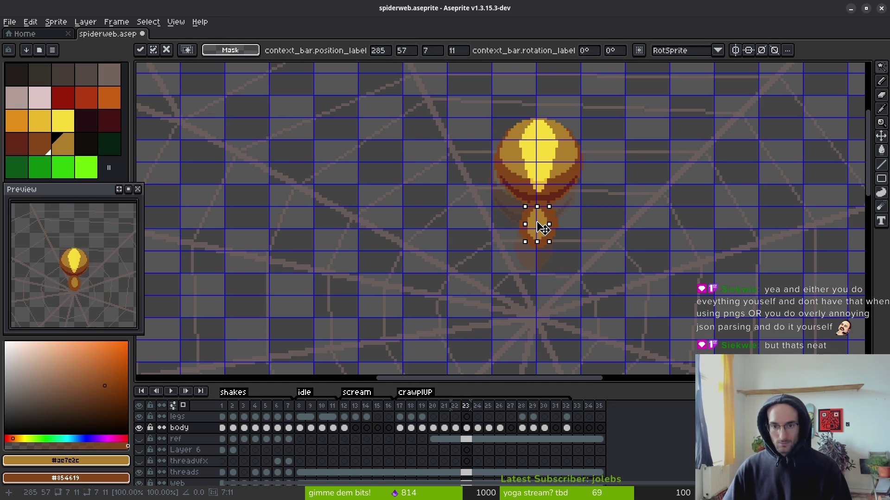
scroll(548, 233, "up", 4)
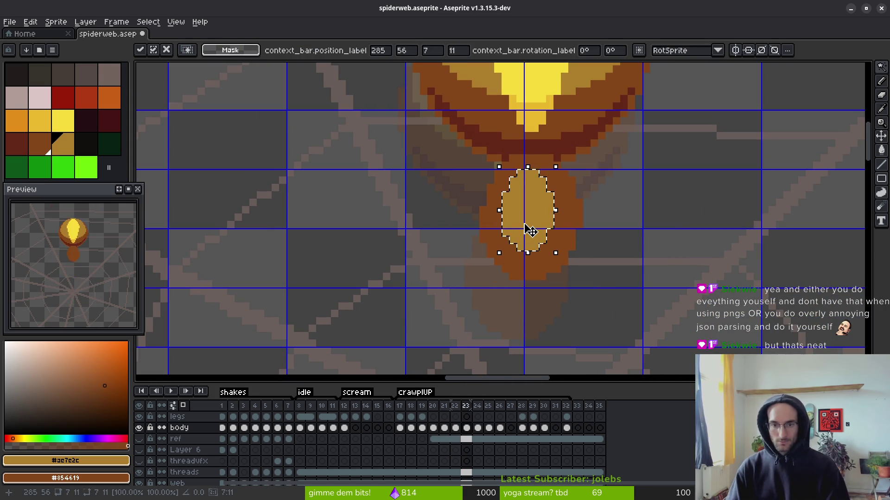
key("Return")
scroll(572, 238, "down", 3)
key("Left")
key("i")
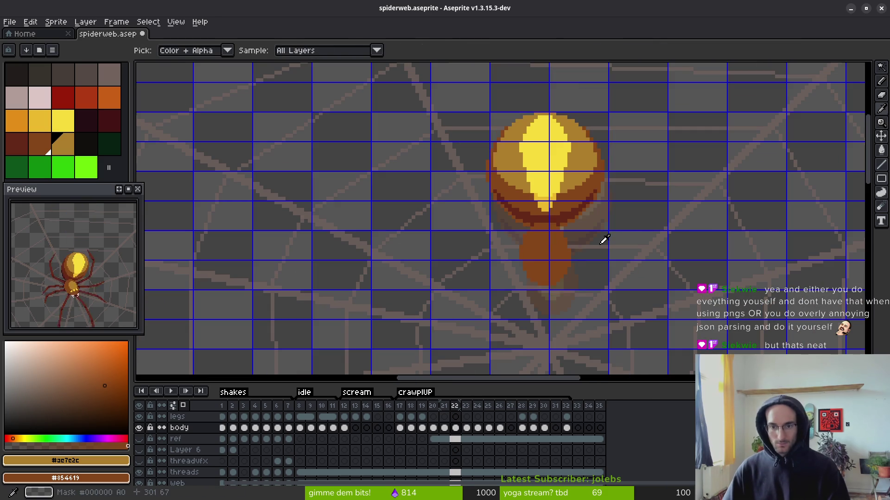
key("Left")
key("Right")
key("Right")
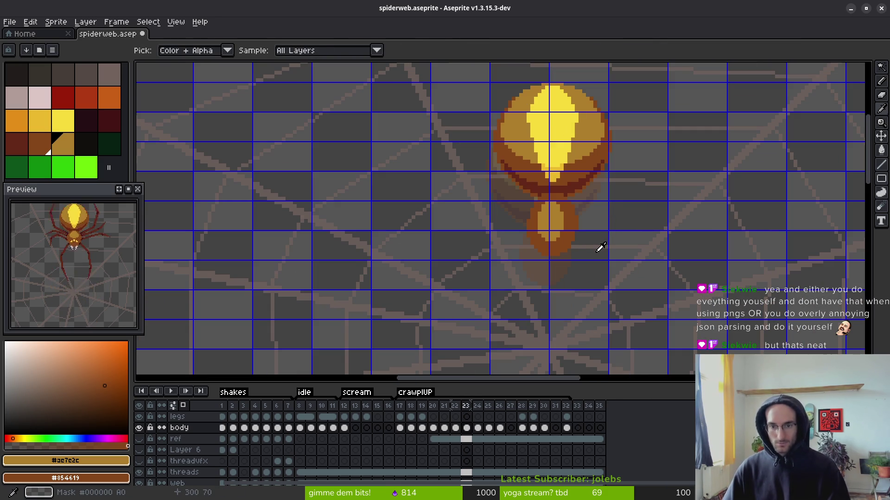
- Marquee-select the spider body and move it upward in crawlUP frame 25
key("m")
left_click_drag(595, 255, 594, 265)
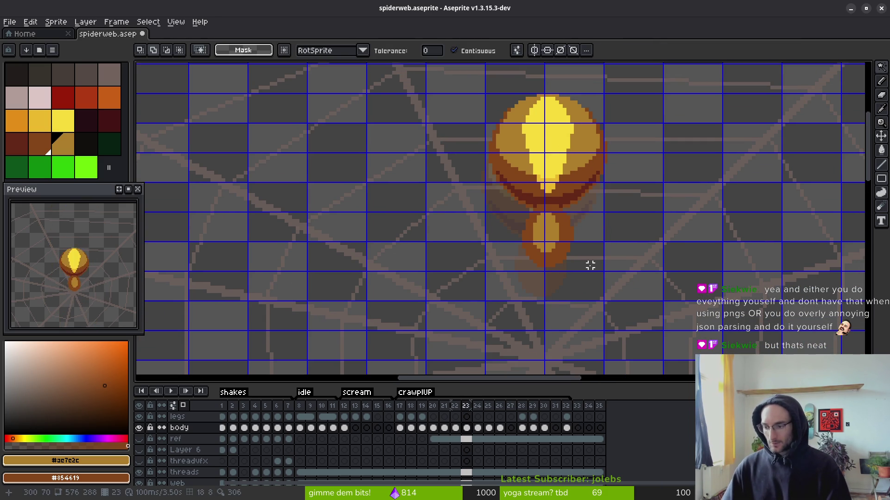
scroll(589, 260, "down", 2)
scroll(602, 296, "up", 1)
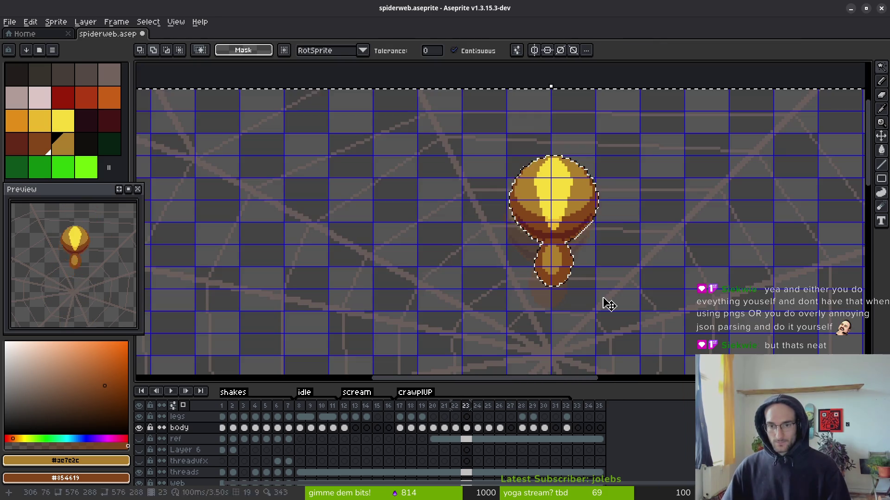
key("m")
left_click_drag(467, 125, 653, 335)
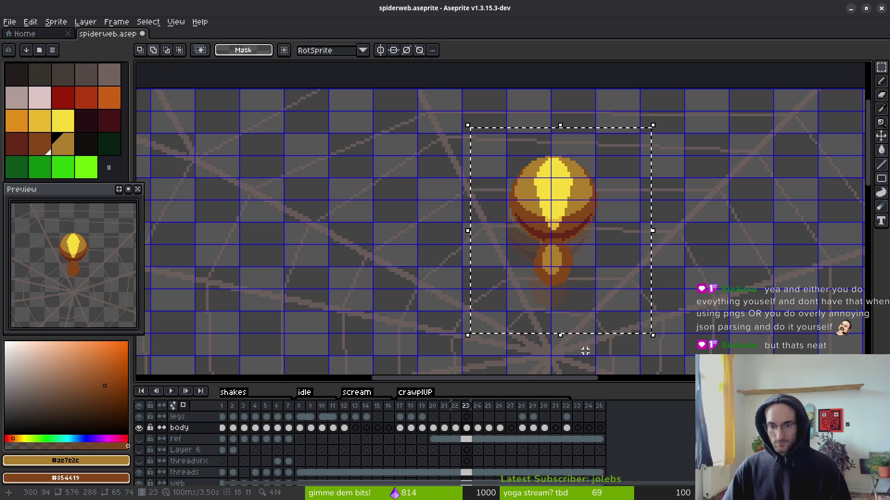
left_click(488, 427)
scroll(558, 222, "up", 3)
mouse_move(571, 255)
left_mouse_down()
mouse_move(554, 268)
mouse_move(557, 199)
left_mouse_up()
key("Return")
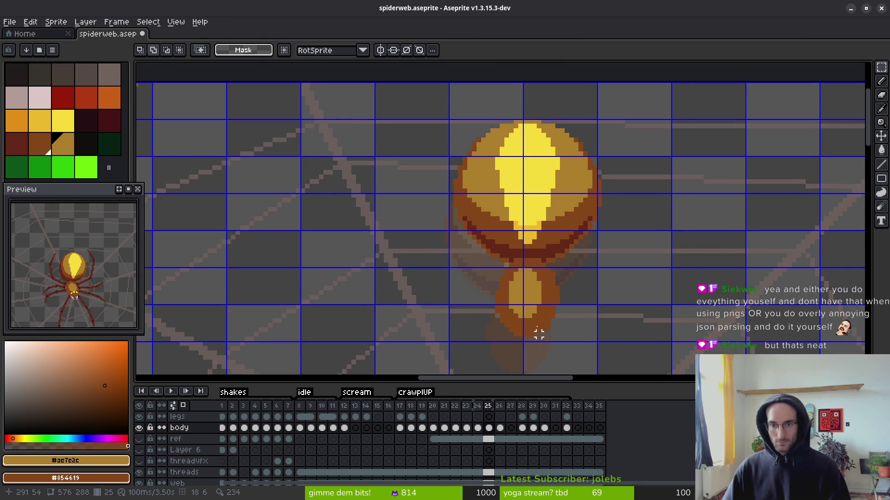
- Compare the poses in frames 20 and 21, then select the area around the spider
left_click(466, 428)
left_click(443, 427)
scroll(519, 302, "down", 2)
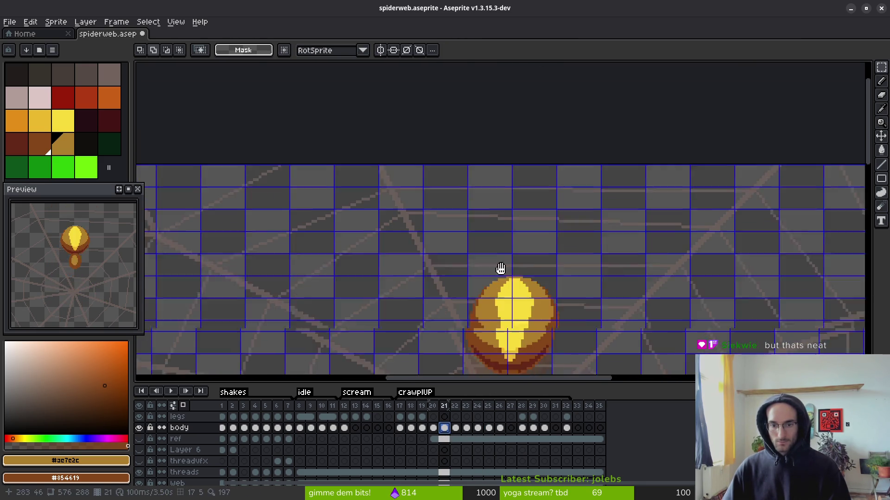
left_click(432, 428)
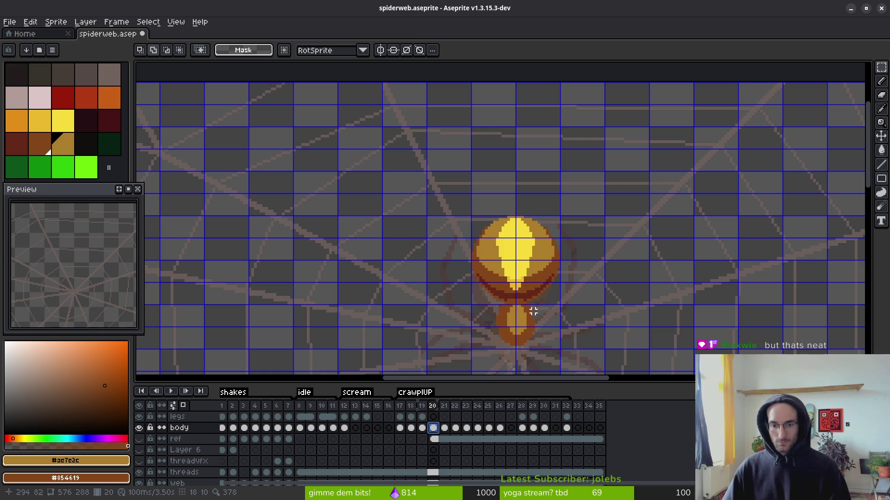
left_click(444, 427)
left_click(433, 428)
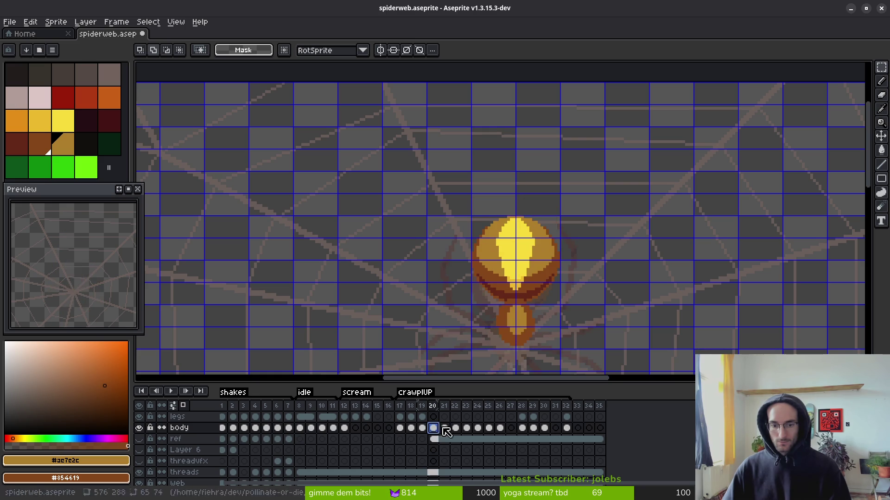
left_click_drag(505, 258, 465, 215)
left_click_drag(437, 159, 540, 317)
left_click_drag(391, 132, 579, 339)
- Raise the spider body in frames 22 and 24, lifting frame 24 by 9 px
left_click(455, 427)
left_click_drag(493, 248, 490, 204)
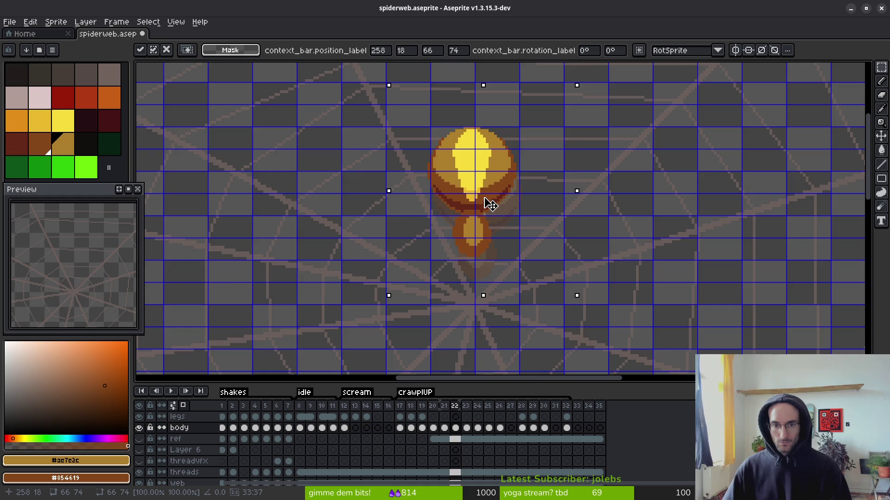
scroll(481, 193, "up", 1)
scroll(477, 199, "up", 1)
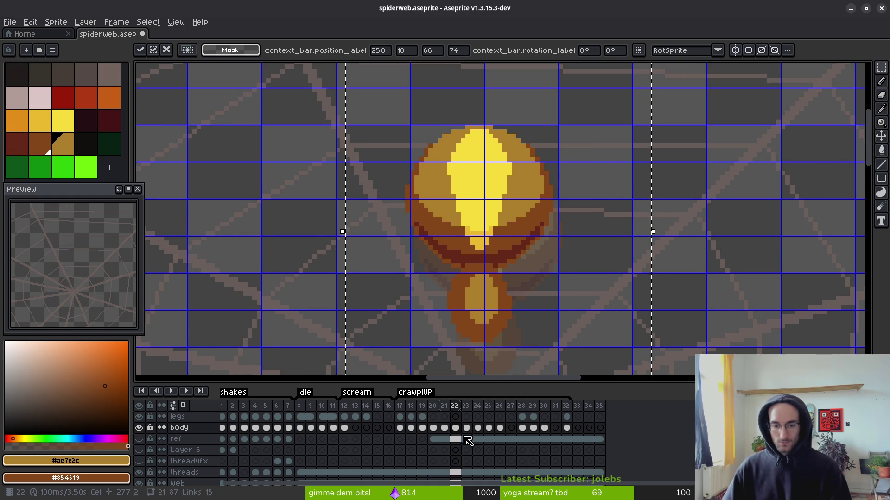
left_click(478, 427)
mouse_move(502, 192)
left_mouse_down()
mouse_move(520, 278)
mouse_move(492, 166)
left_mouse_up()
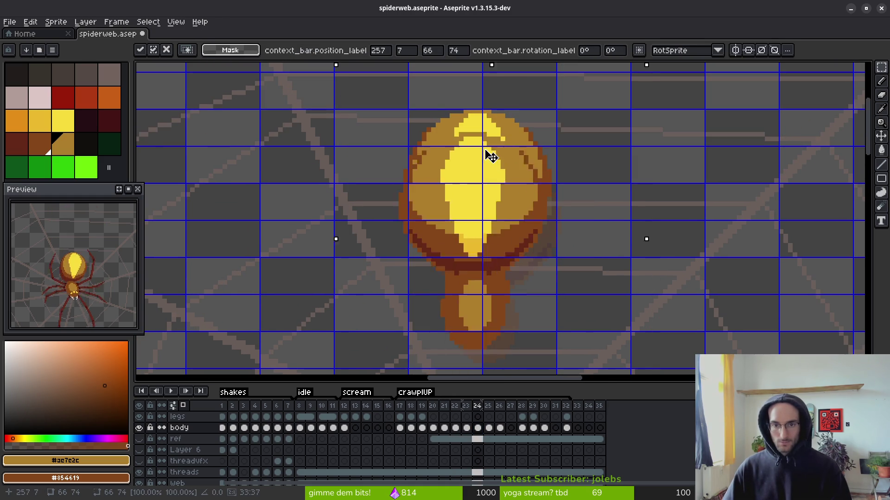
key("Return")
- Paste the copied body into frame 26 and position it on the web
left_click(508, 428)
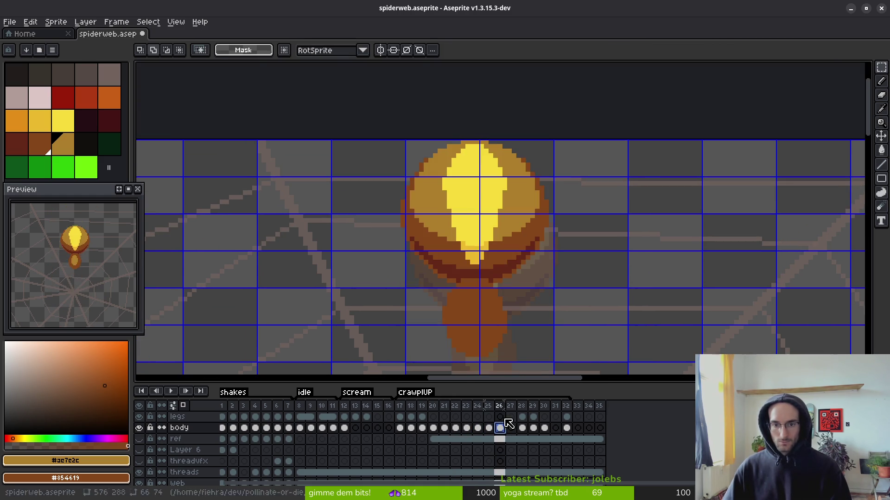
key("ctrl+v")
mouse_move(506, 211)
left_mouse_down()
mouse_move(490, 246)
mouse_move(496, 234)
left_mouse_up()
key("Return")
- Save spiderweb.aseprite
key("ctrl+s")
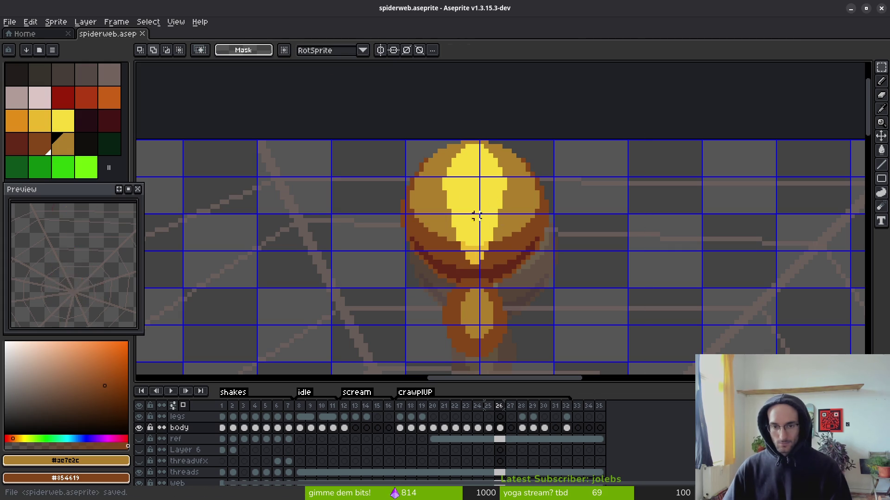
scroll(481, 224, "down", 4)
scroll(486, 224, "up", 2)
scroll(484, 222, "down", 3)
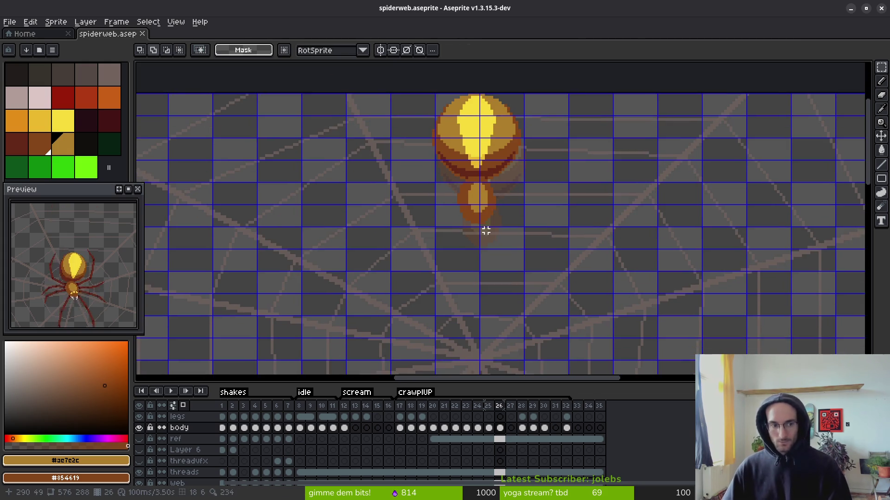
- Move frame 30 to position 27 in the timeline
left_click(511, 428)
left_click(523, 428)
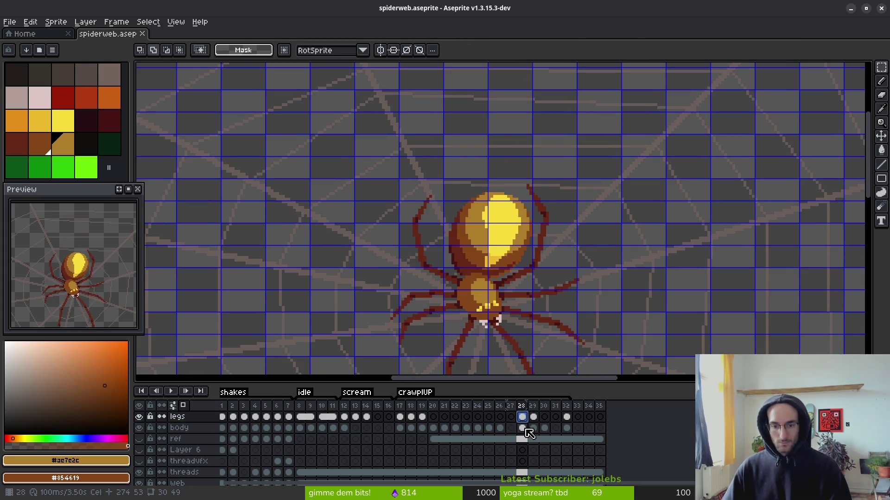
left_click(534, 428)
left_click_drag(523, 407, 538, 409)
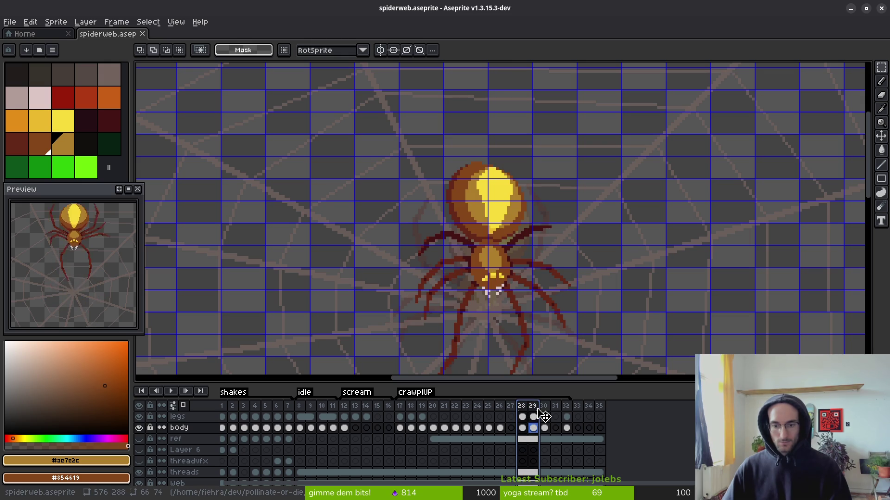
left_click(574, 417)
left_click(546, 419)
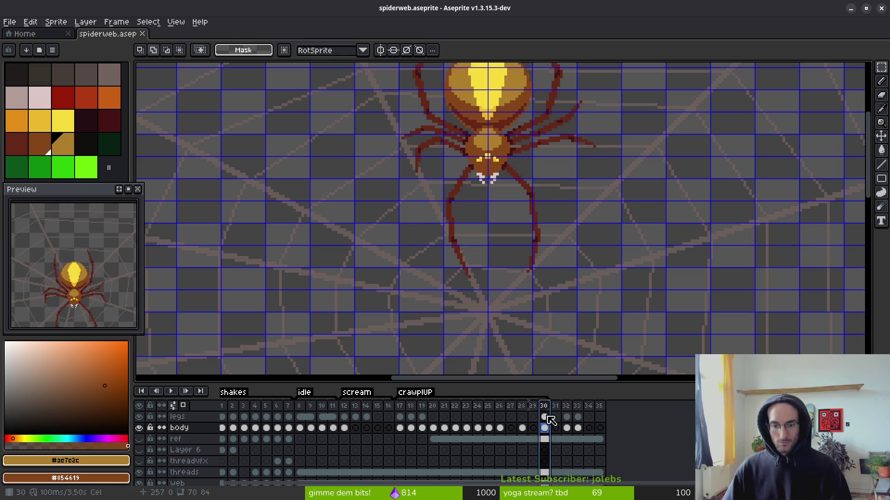
left_click_drag(554, 414, 510, 413)
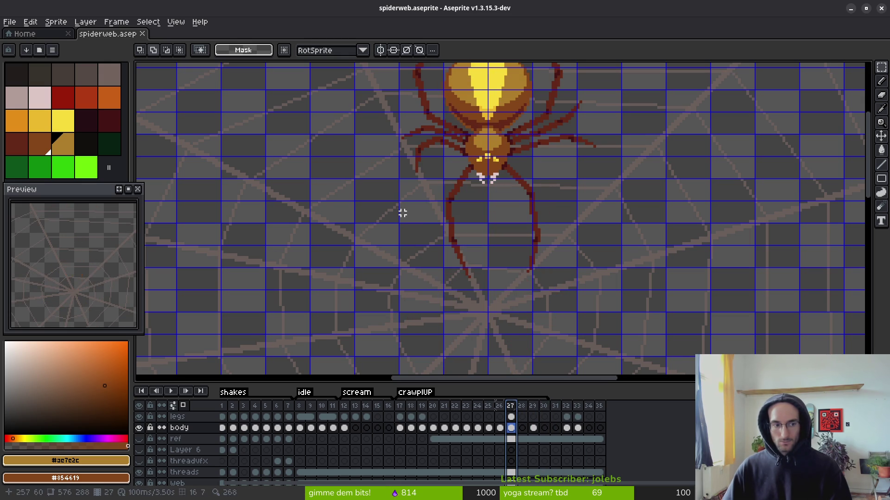
- Flip back and forth between frames 26 and 27 to compare the body positions
scroll(487, 260, "down", 2)
key("i")
key("Left")
key("Right")
key("Left")
key("Right")
key("Left")
key("Right")
key("Left")
key("Right")
key("Left")
key("Right")
key("Left")
key("Right")
key("Left")
key("Right")
key("Left")
key("Right")
key("Left")
- Shift frame 26's spider body one pixel right and one pixel down
key("m")
left_click_drag(394, 156, 587, 299)
key("Right")
key("Down")
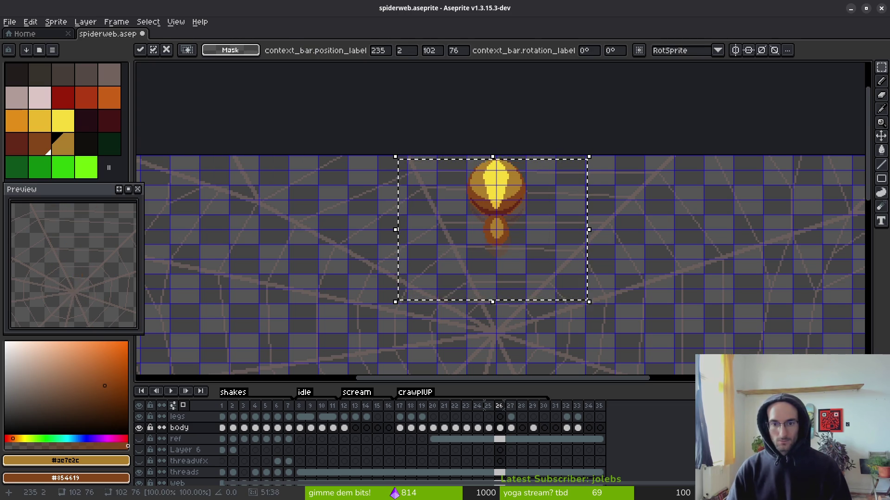
key("ctrl+d")
- On frame 20, sample the dark leg red #632718 and switch to the Pencil
key("i")
key("Right")
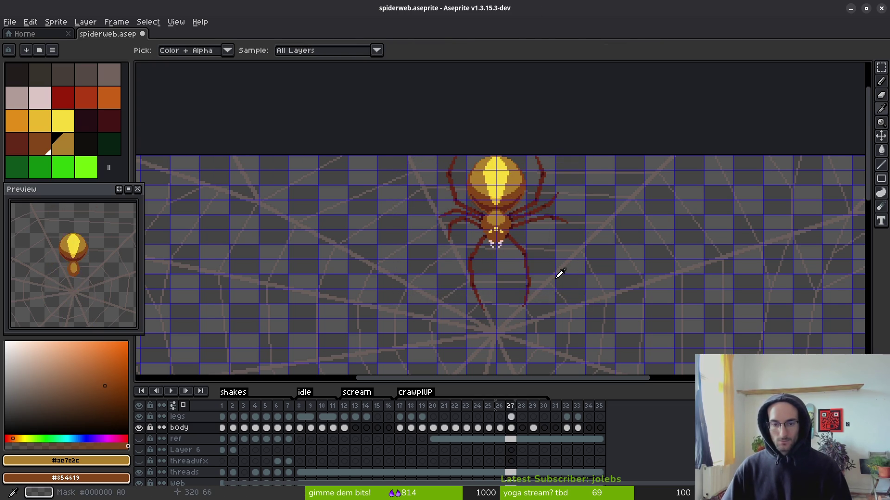
key("Left")
key("Left")
key("Left")
key("Up")
left_click(561, 273)
key("b")
scroll(574, 242, "up", 3)
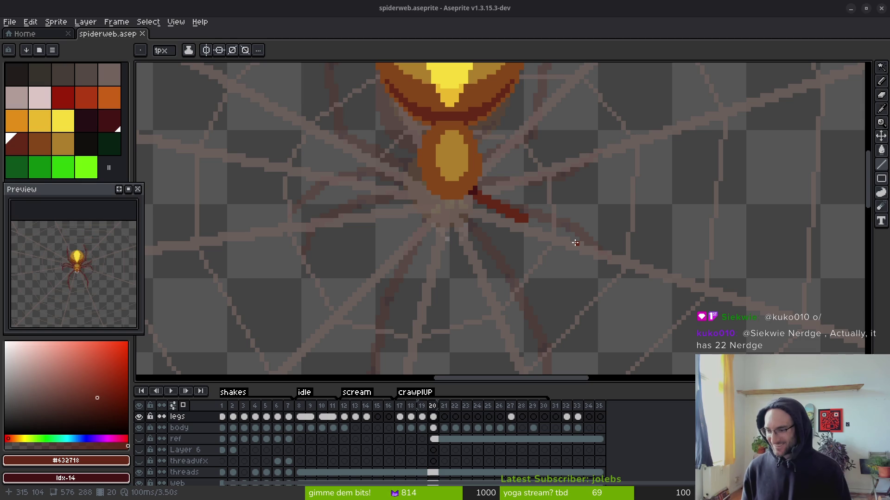
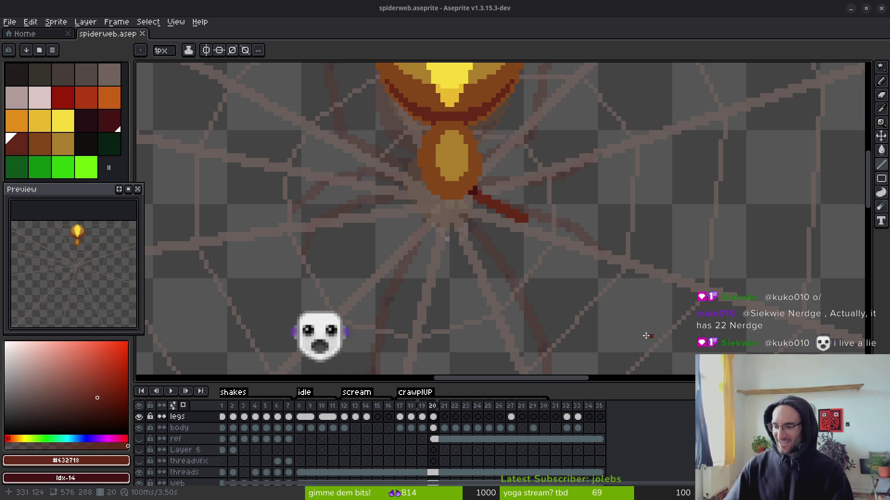
- Flip between frames 19, 18 and 17 to compare the leg poses, ending back on frame 19
key("comma")
scroll(574, 306, "down", 3)
key("i")
scroll(574, 285, "down", 2)
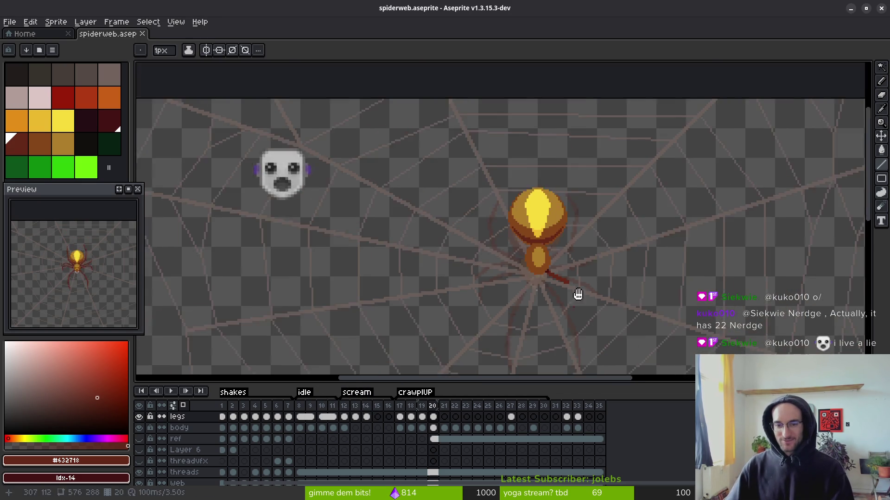
key("period")
key("comma")
key("period")
key("comma")
key("comma")
key("period")
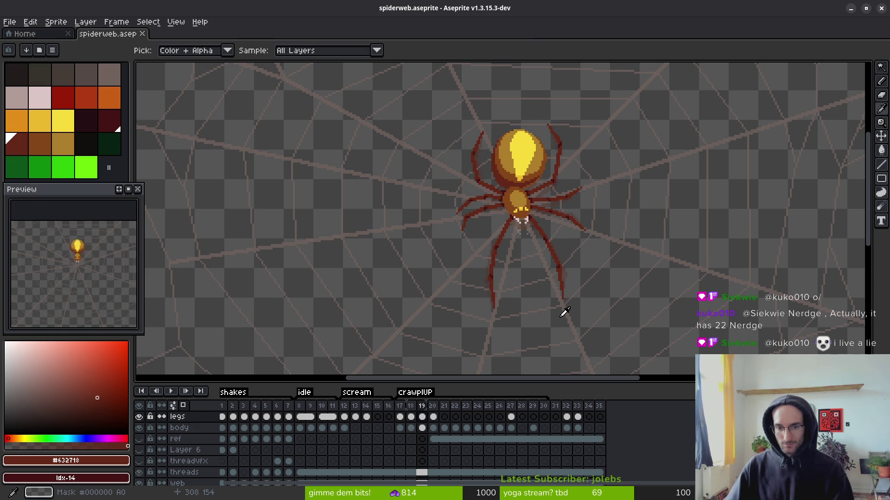
key("comma")
key("period")
key("period")
key("comma")
key("comma")
key("comma")
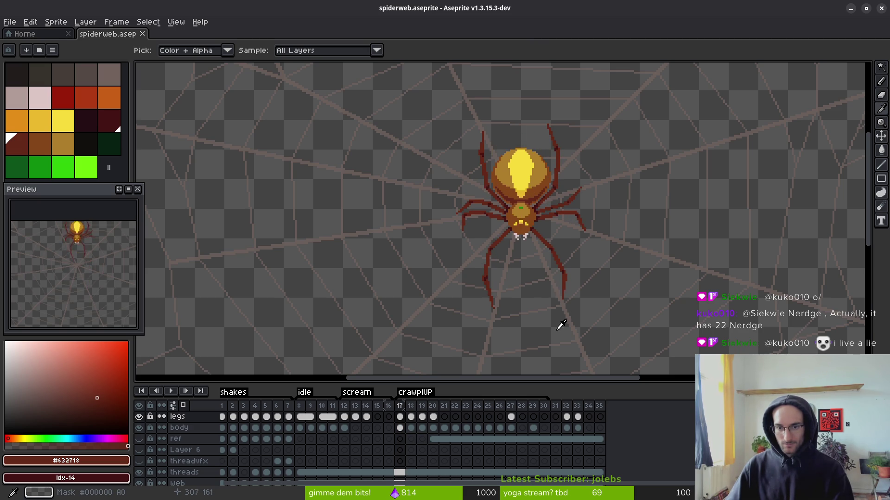
key("period")
key("period")
- Switch to the Pencil, zoom in on the legs and begin a line for the right leg
key("b")
scroll(548, 280, "up", 3)
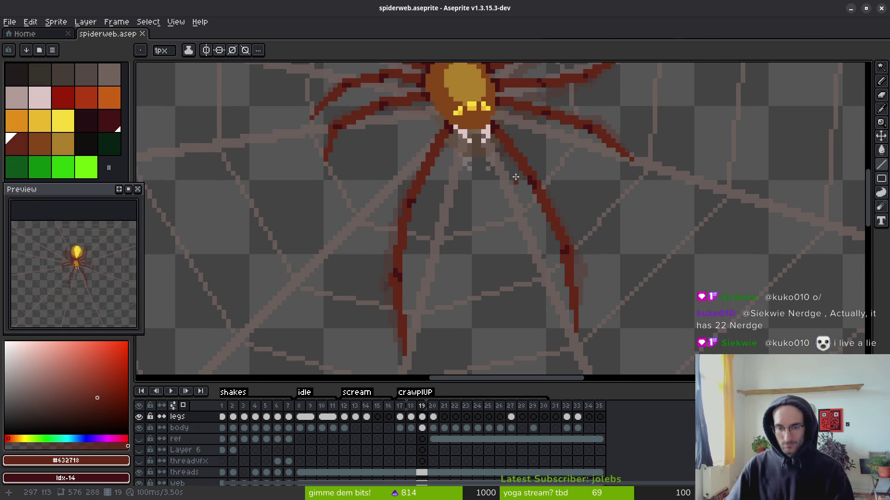
scroll(517, 189, "up", 2)
scroll(514, 161, "up", 2)
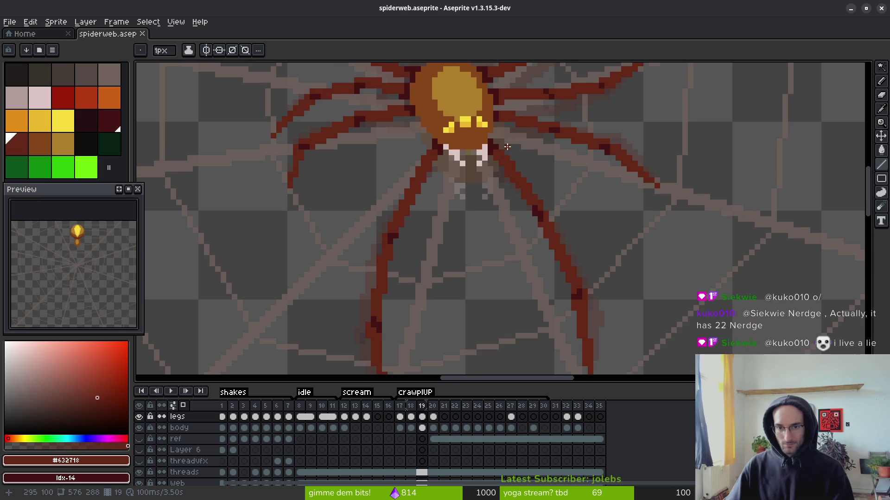
scroll(502, 153, "up", 1)
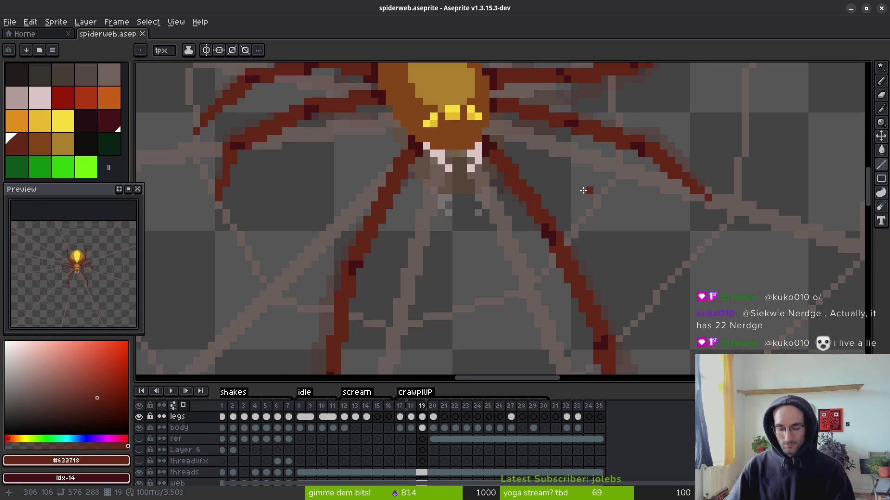
mouse_move(512, 160)
left_mouse_down()
mouse_move(575, 220)
mouse_move(544, 173)
mouse_move(502, 150)
mouse_move(581, 173)
mouse_move(555, 163)
left_mouse_up()
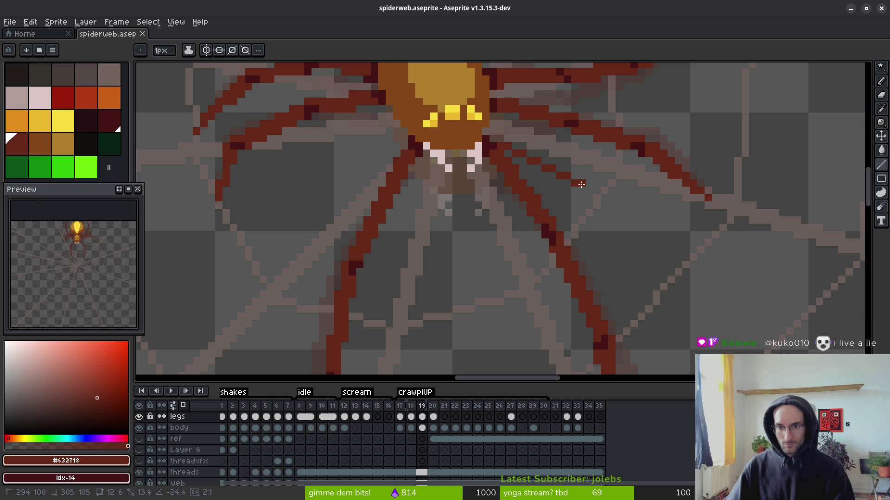
- Draw straight leg lines from the right leg toward the spider's body
left_click_drag(582, 184, 581, 185)
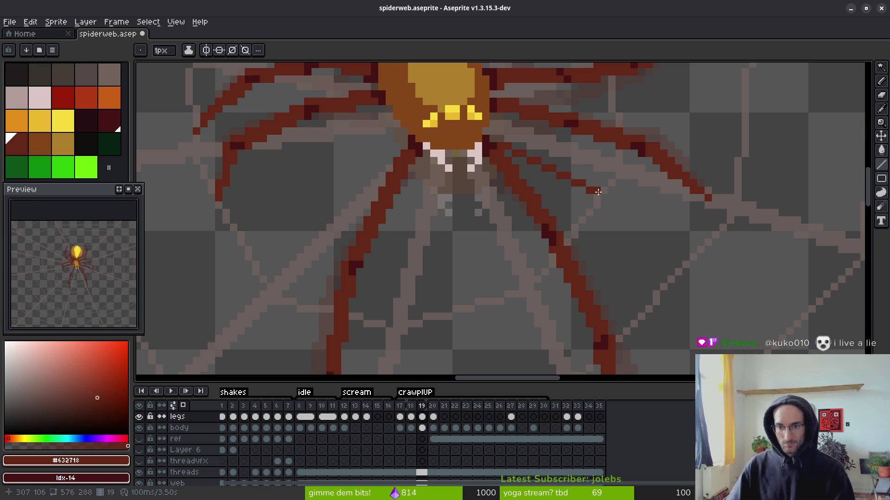
key("b")
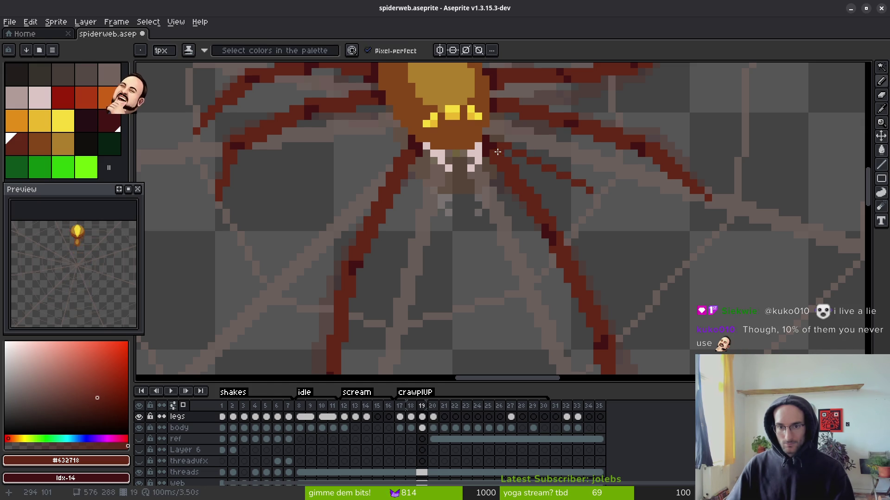
key("l")
mouse_move(579, 191)
left_mouse_down()
mouse_move(509, 155)
mouse_move(582, 189)
left_mouse_up()
key("b")
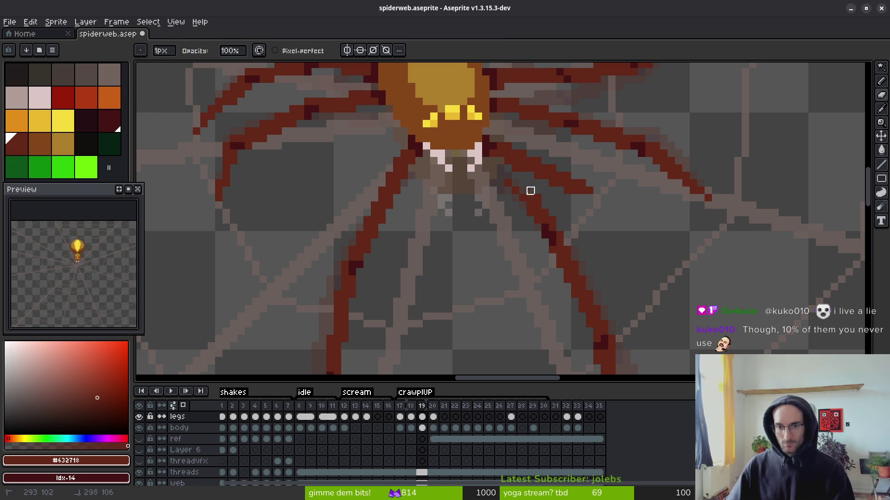
left_click_drag(530, 213, 508, 175)
- Enlarge the brush to 6 px and remove the old lower section of the right leg
key("plus")
key("plus")
key("plus")
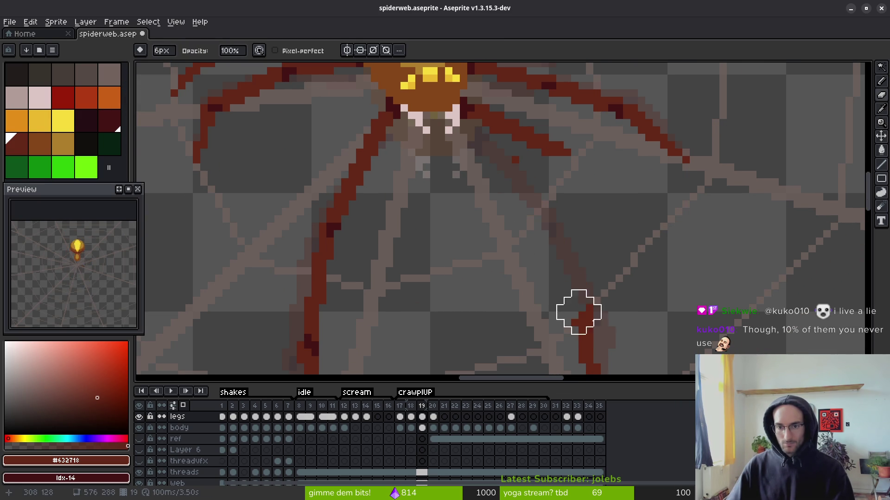
scroll(570, 298, "down", 2)
key("ctrl+z")
scroll(548, 325, "down", 2)
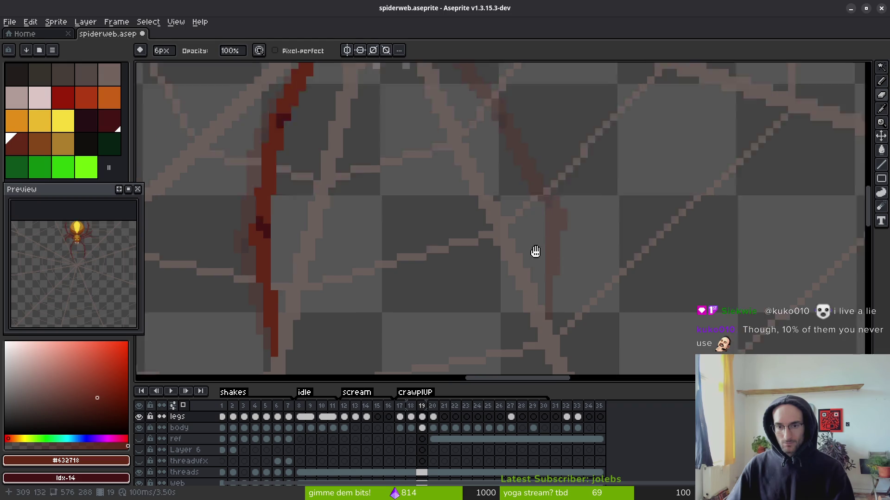
scroll(514, 209, "up", 3)
scroll(509, 292, "down", 1)
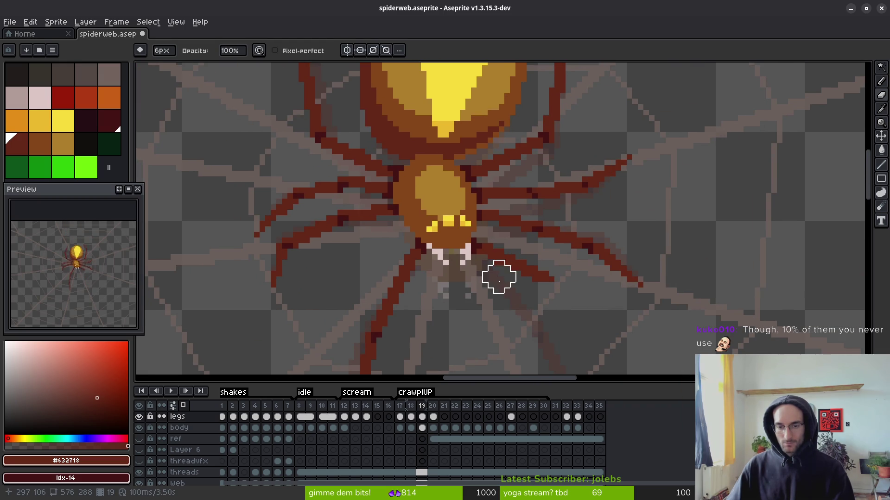
scroll(510, 297, "up", 3)
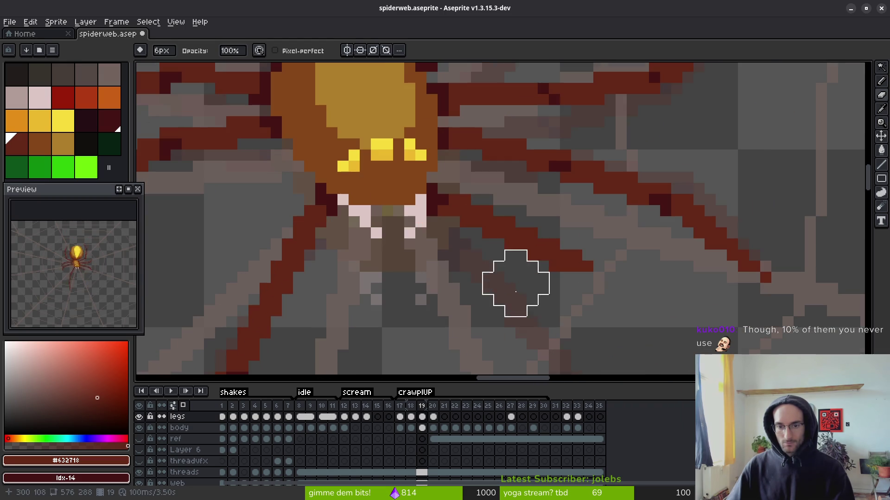
- Pick the dark-red #632718 leg colour with a 1 px brush and start the new leg
left_click(510, 225, "alt")
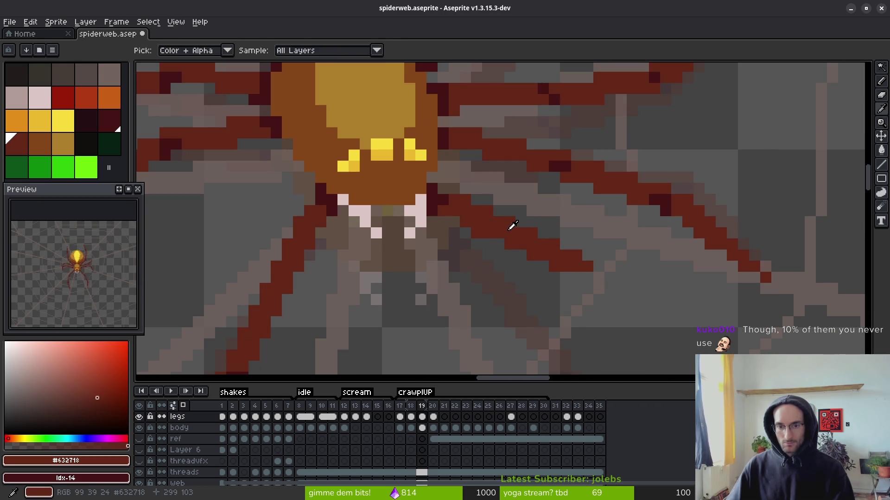
key("minus")
key("minus")
key("minus")
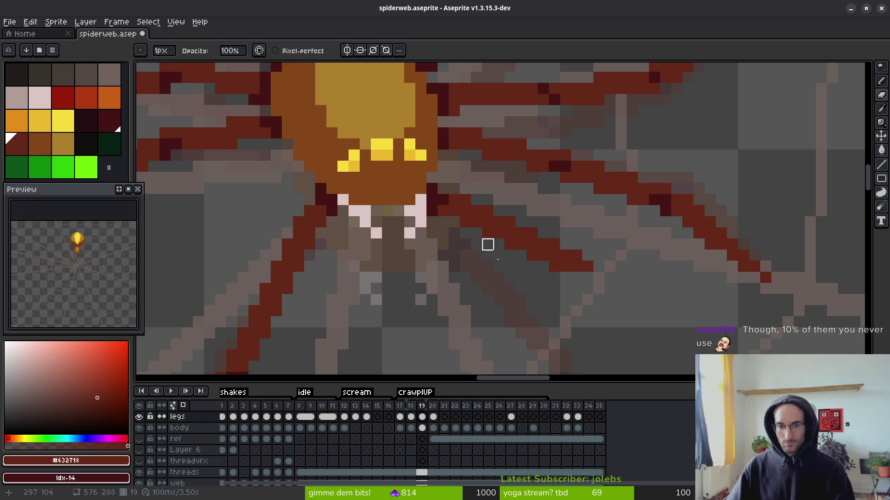
scroll(476, 233, "down", 2)
scroll(528, 262, "down", 3)
key("l")
left_click(530, 215)
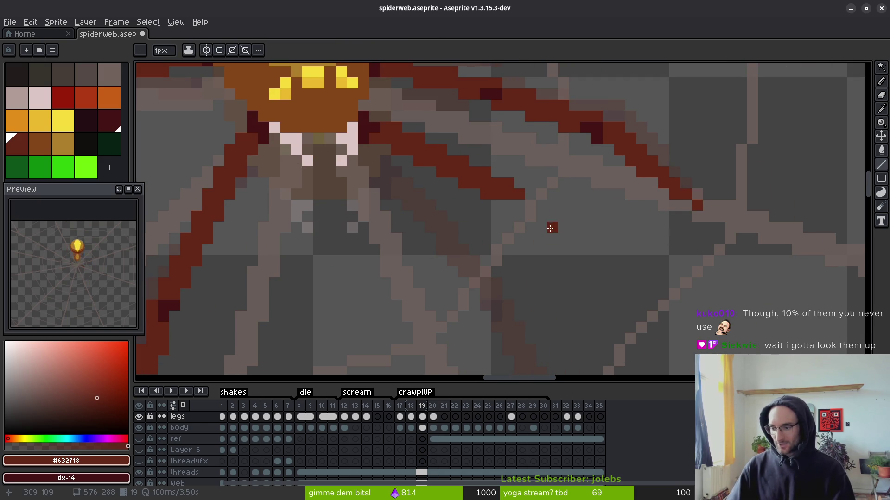
- Draw the bent lower right leg segments angling down-left toward the web
scroll(554, 230, "down", 2)
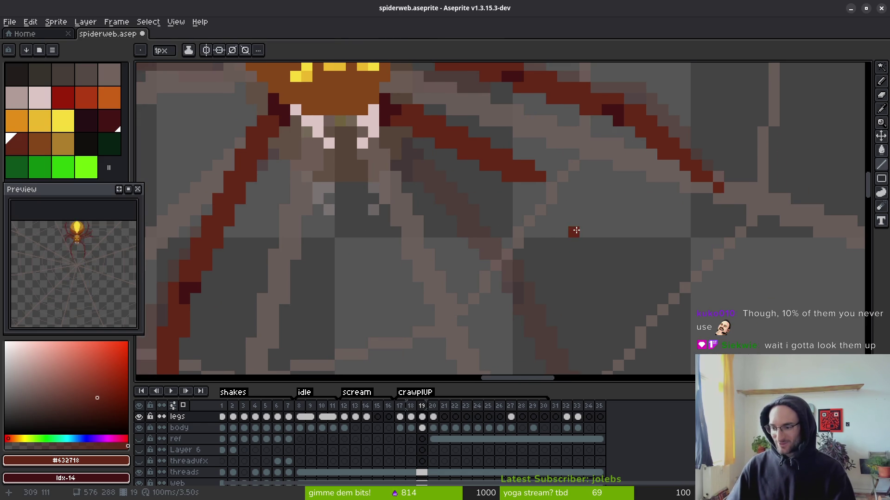
scroll(576, 230, "up", 2)
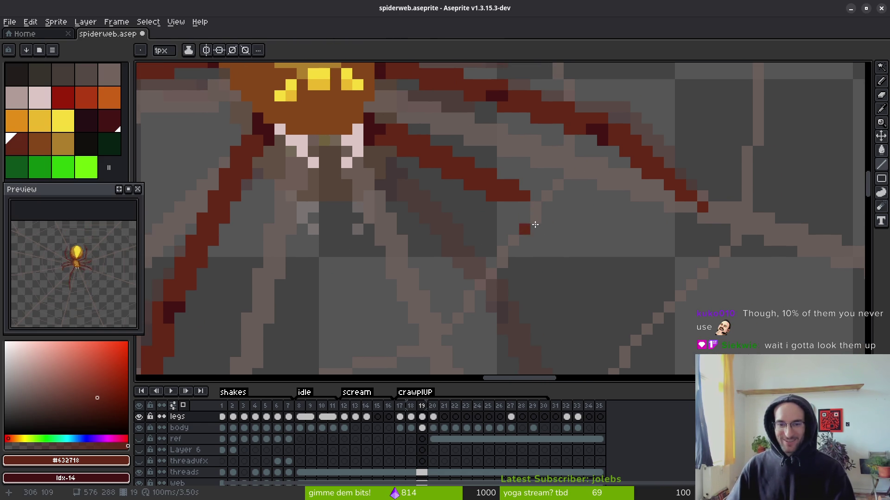
left_click(513, 197)
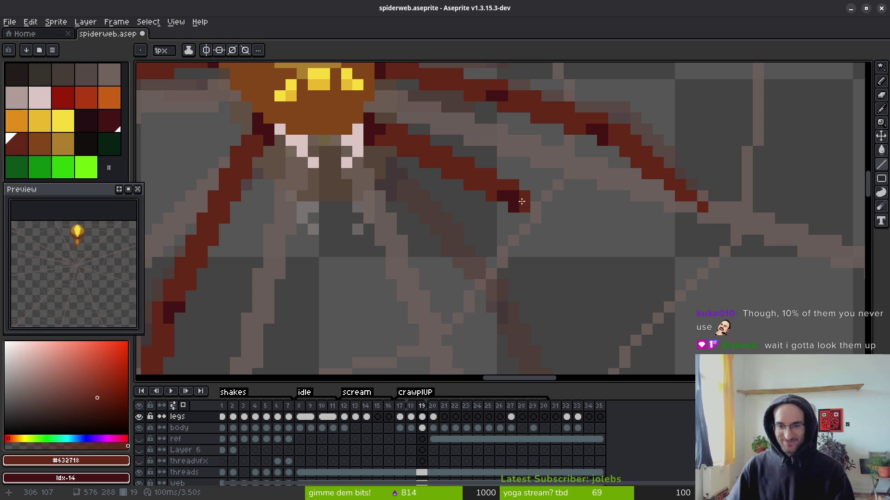
scroll(518, 203, "down", 6)
scroll(552, 196, "up", 3)
scroll(537, 180, "up", 2)
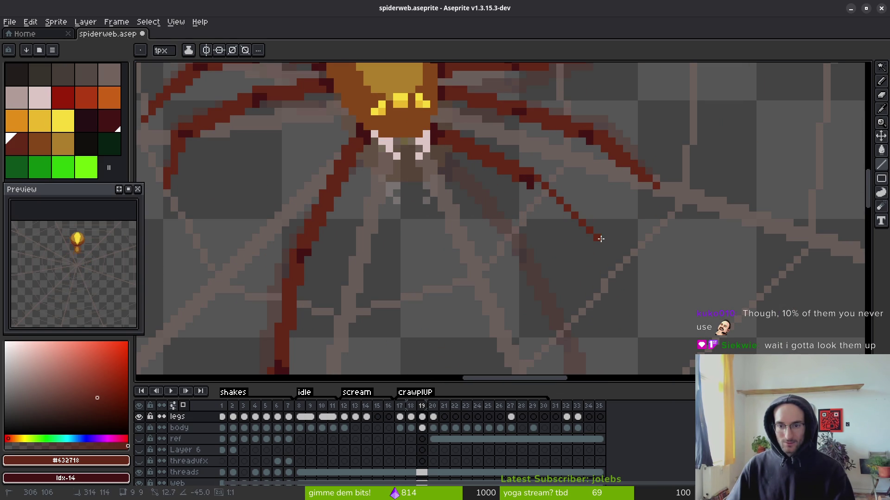
left_click(588, 244, "shift")
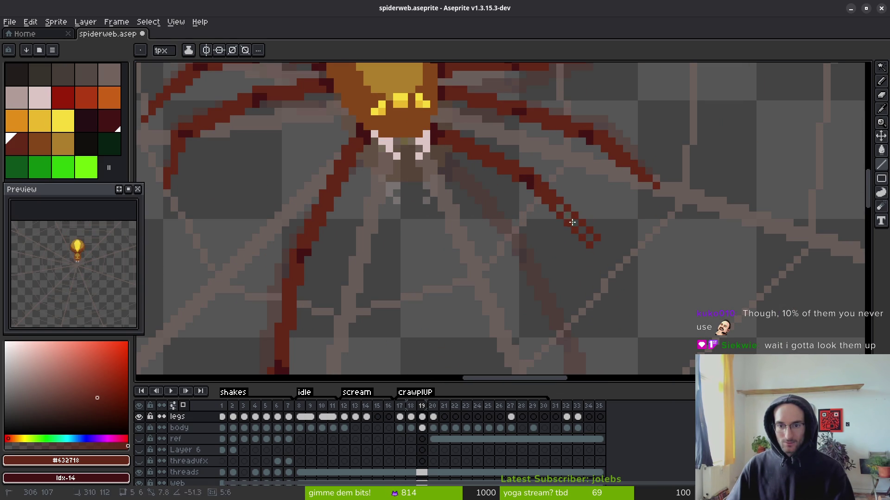
mouse_move(591, 241)
left_mouse_down()
mouse_move(582, 244)
mouse_move(566, 198)
mouse_move(525, 230)
mouse_move(510, 276)
mouse_move(517, 278)
left_mouse_up()
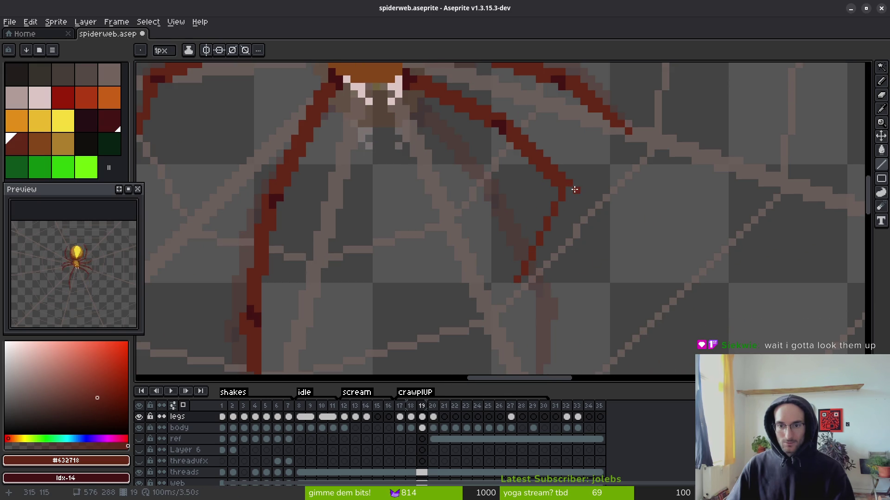
mouse_move(557, 192)
left_mouse_down()
mouse_move(516, 279)
mouse_move(569, 188)
left_mouse_up()
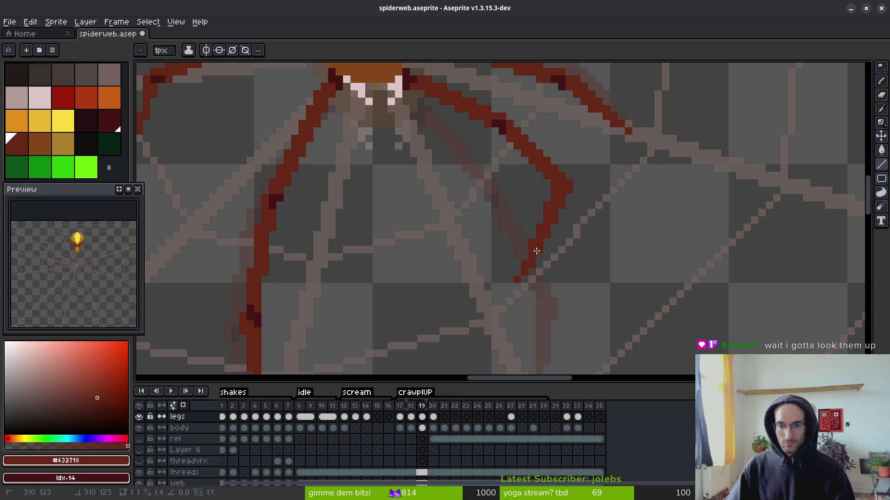
scroll(575, 235, "down", 3)
- Compare the new leg against frame 18, then return to frame 19
key("alt")
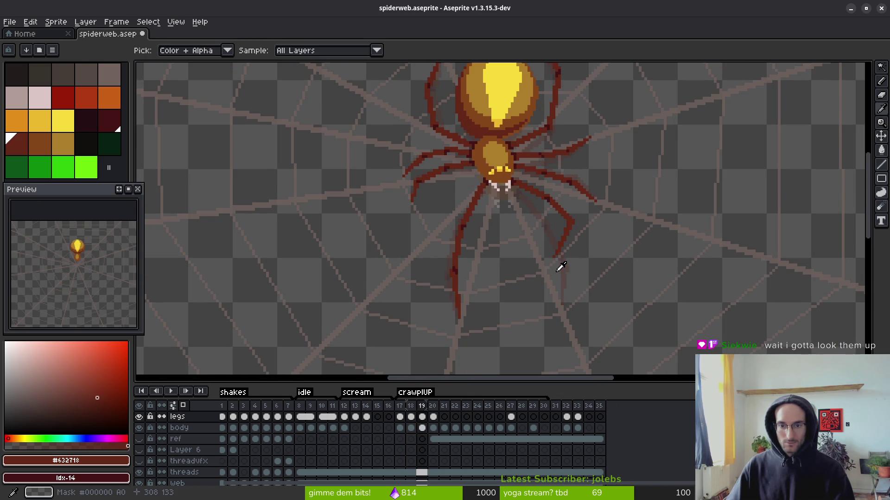
scroll(586, 277, "up", 3)
scroll(616, 261, "down", 2)
key("comma")
scroll(616, 260, "up", 3)
key("period")
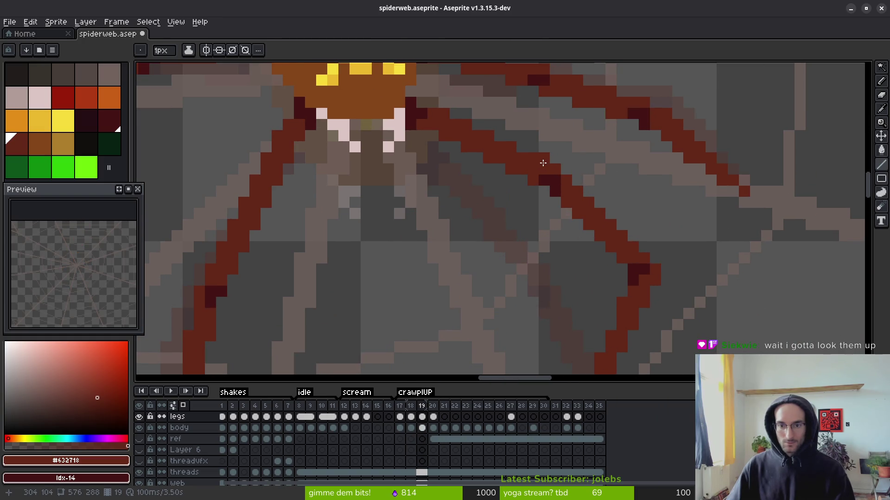
left_click_drag(588, 202, 566, 145)
key("m")
left_click_drag(520, 102, 632, 376)
key("Left")
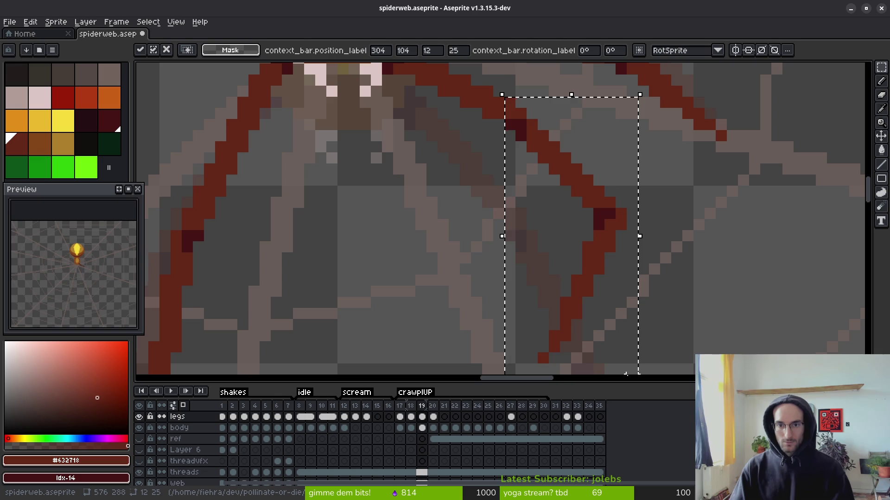
key("Up")
key("Left")
key("ctrl+s")
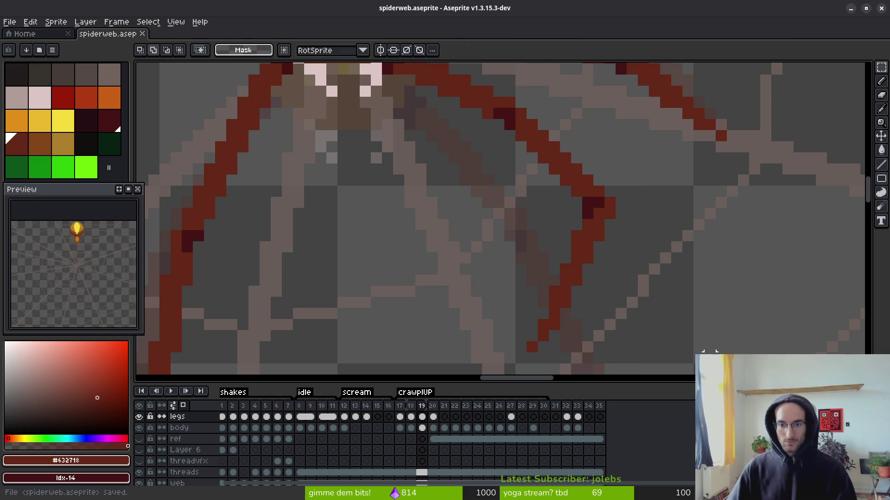
scroll(659, 272, "down", 2)
scroll(566, 227, "down", 1)
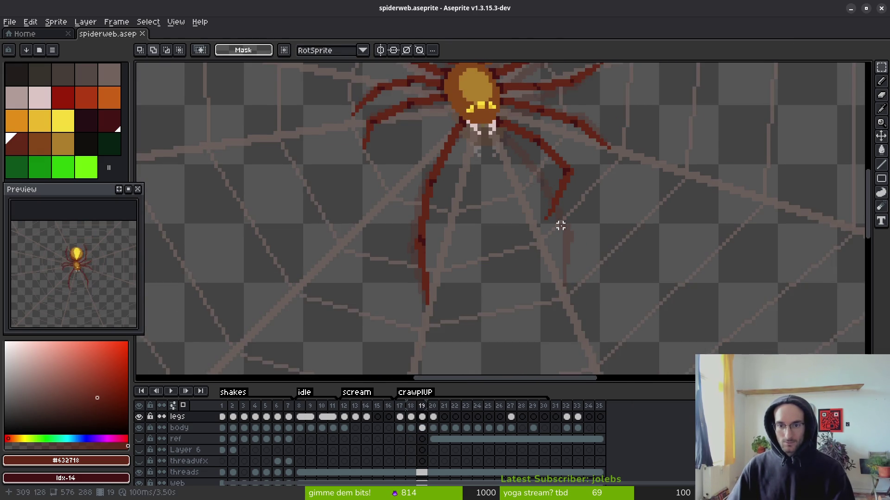
scroll(556, 241, "down", 1)
key("i")
scroll(566, 267, "down", 1)
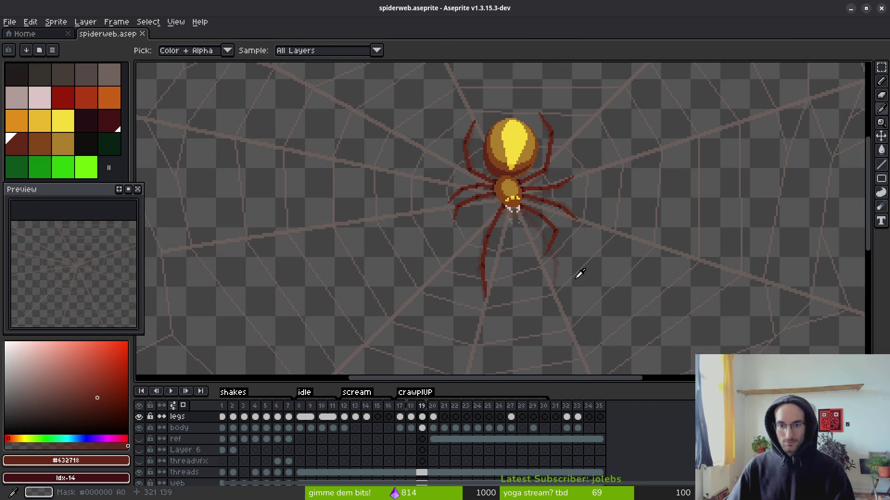
key("m")
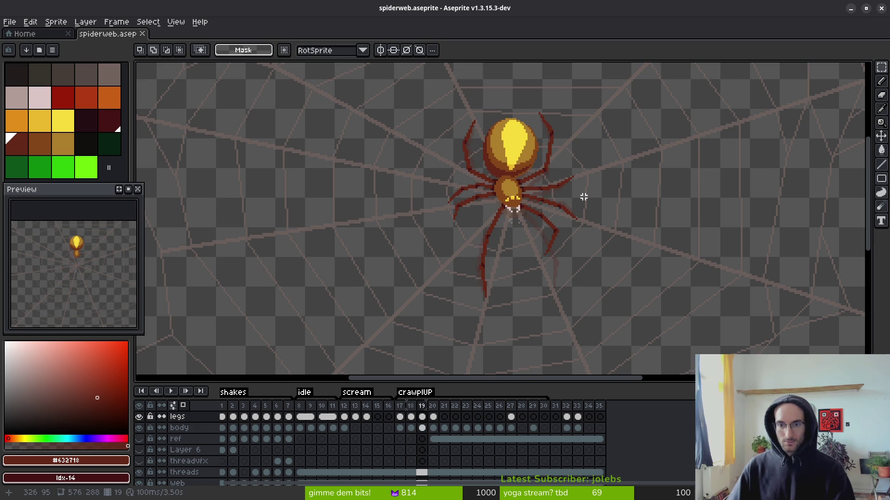
left_click_drag(583, 197, 576, 226)
left_click_drag(544, 189, 548, 213)
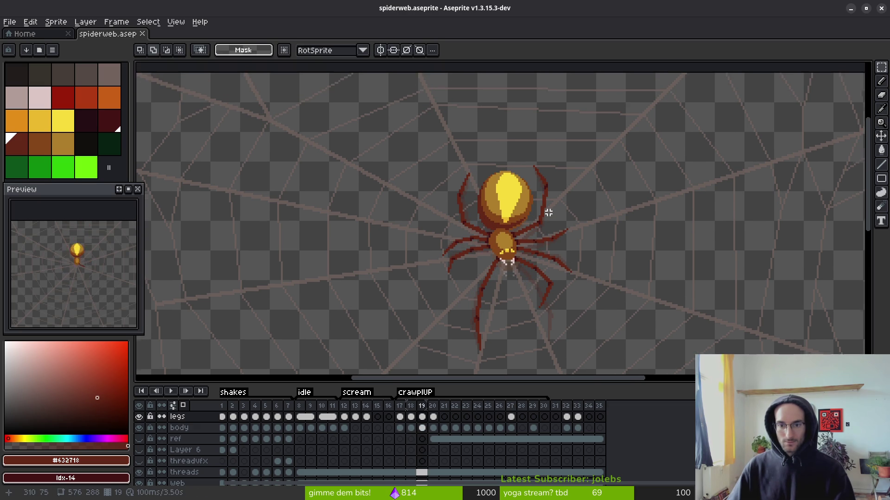
scroll(548, 213, "up", 2)
key("i")
key("b")
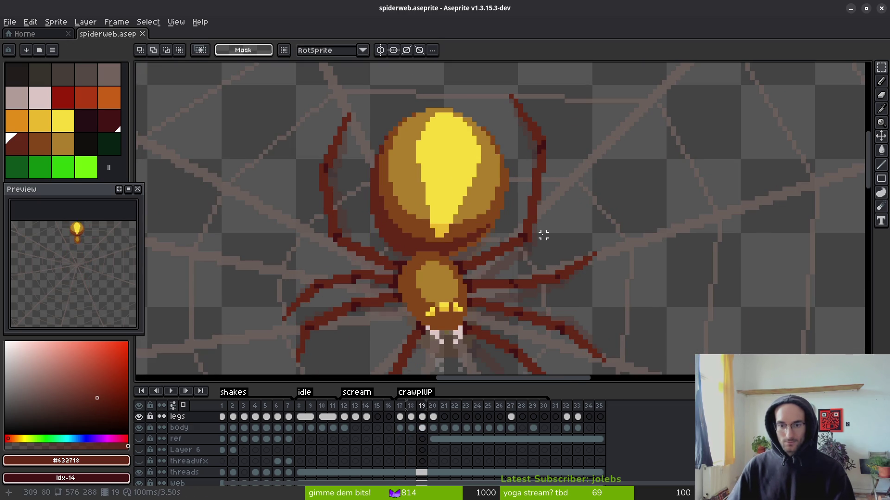
scroll(556, 227, "down", 2)
left_click_drag(569, 232, 572, 235)
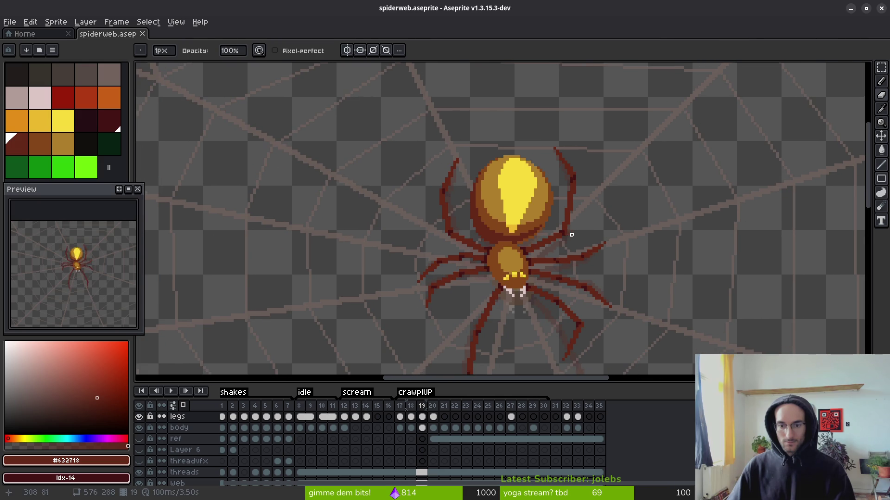
- Erase the spider's upper-right leg with a 4 px eraser
scroll(563, 240, "up", 3)
key("e")
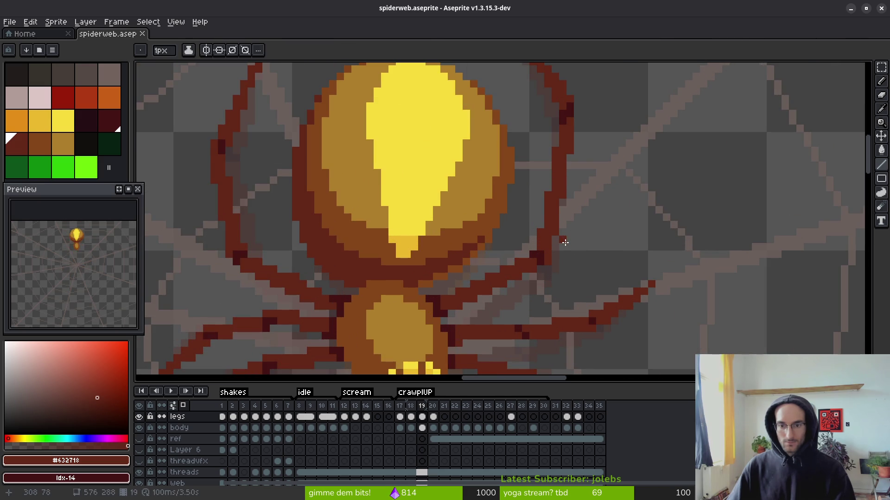
key("plus")
key("plus")
key("plus")
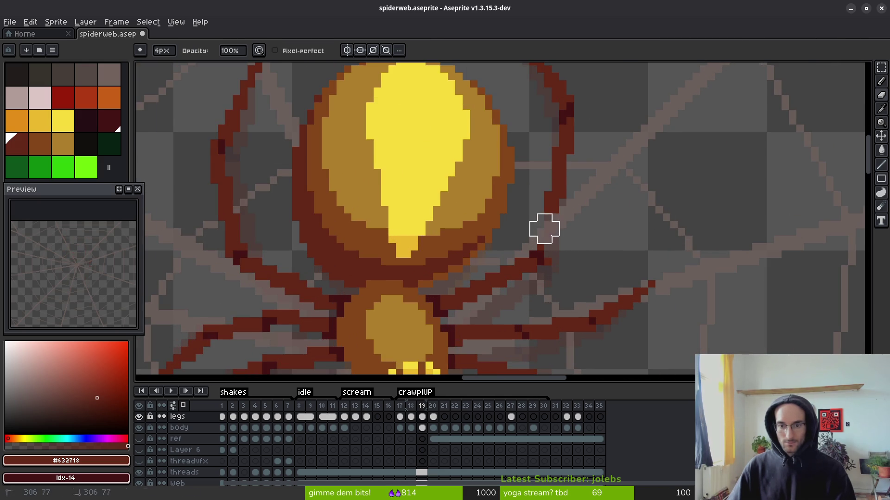
scroll(574, 287, "up", 2)
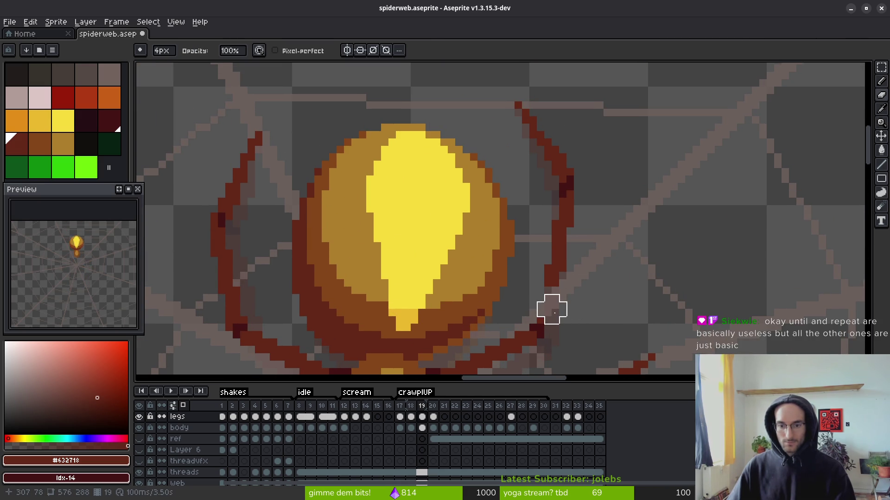
mouse_move(551, 317)
left_mouse_down()
mouse_move(560, 220)
mouse_move(528, 137)
mouse_move(566, 174)
left_mouse_up()
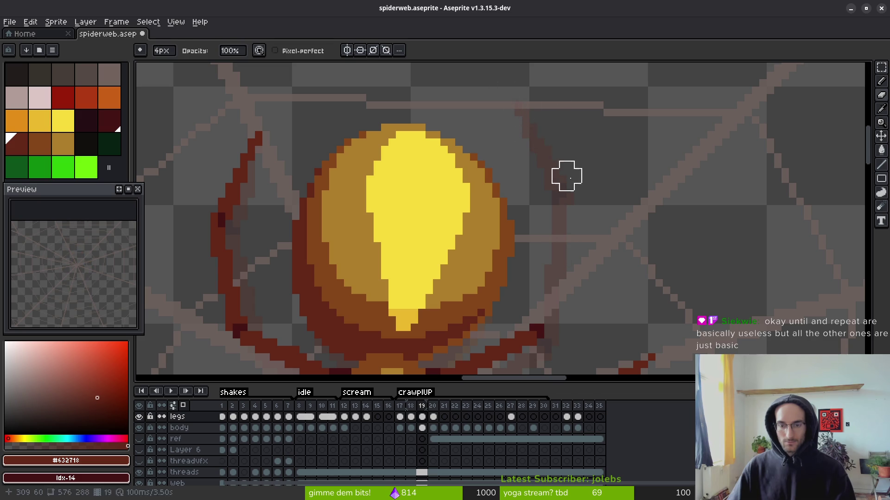
- Draw the new upper-right leg segments with the Line tool, reaching up toward the web
key("l")
left_click_drag(552, 316, 570, 255)
left_click_drag(547, 326, 583, 233)
mouse_move(541, 319)
left_mouse_down()
mouse_move(583, 235)
mouse_move(581, 241)
left_mouse_up()
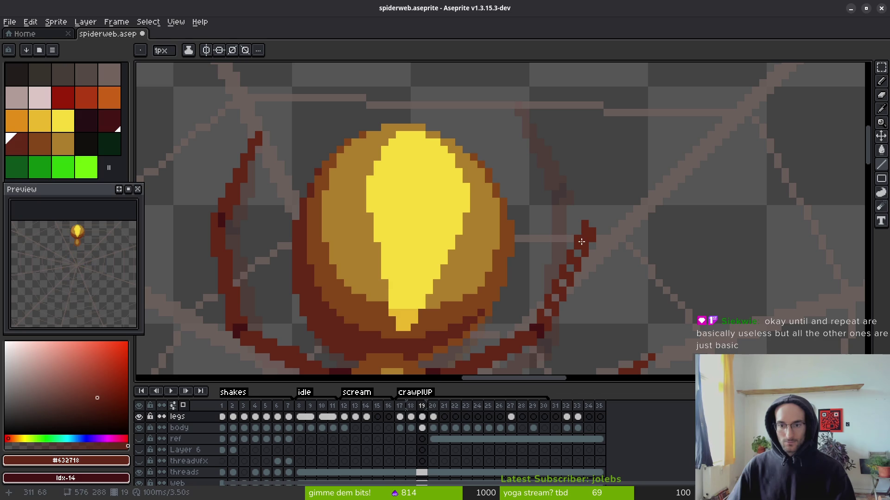
scroll(572, 240, "down", 3)
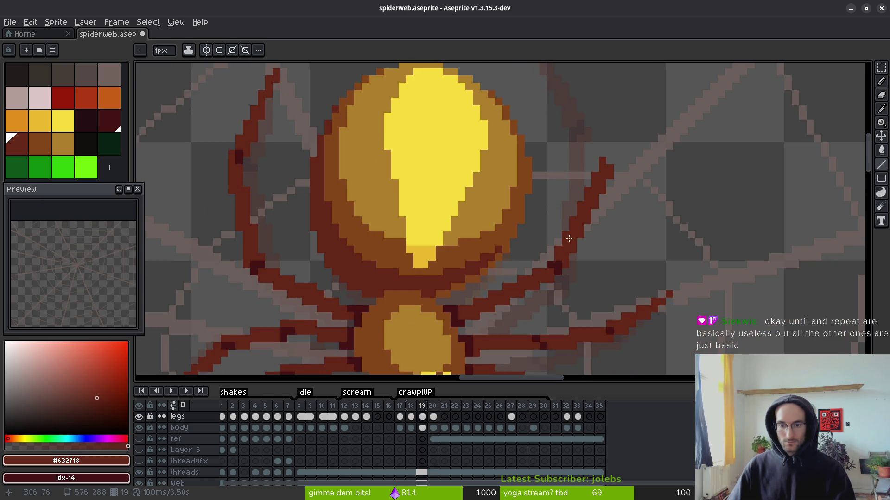
scroll(569, 238, "up", 1)
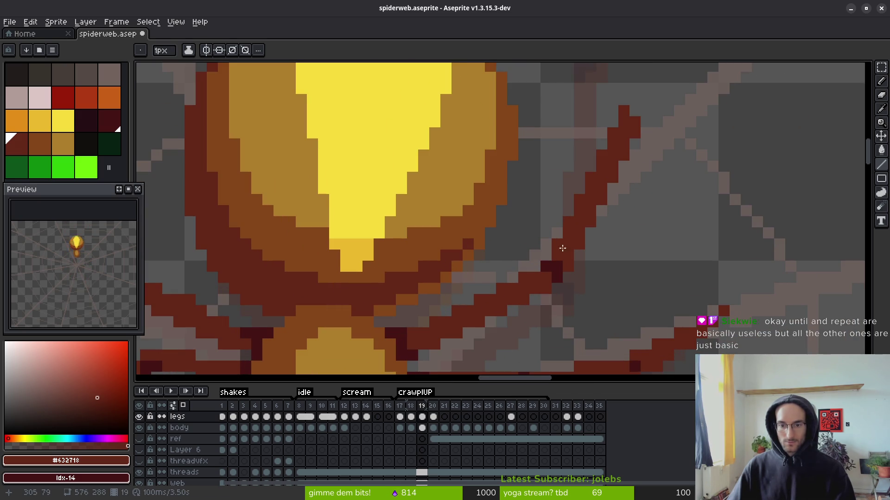
scroll(555, 253, "up", 2)
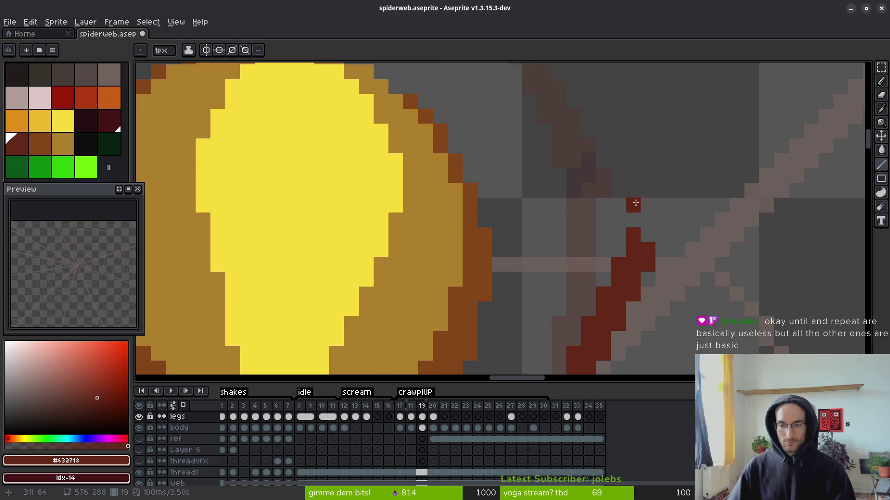
scroll(635, 205, "down", 4)
scroll(633, 234, "up", 2)
left_click_drag(634, 234, 643, 129)
mouse_move(640, 160)
left_mouse_down()
mouse_move(638, 244)
mouse_move(649, 228)
mouse_move(636, 235)
left_mouse_up()
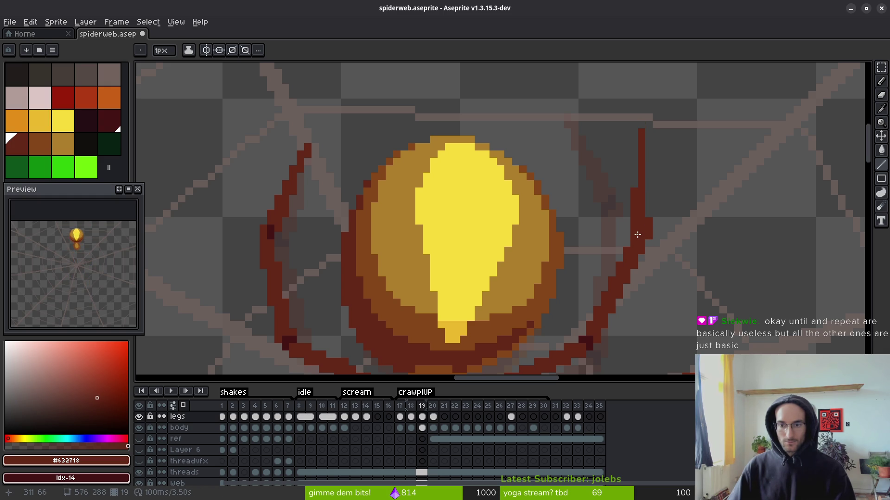
- Draw a short joint line connecting the new leg segments near the spider's head
scroll(693, 261, "down", 4)
scroll(692, 278, "up", 4)
key("b")
scroll(666, 244, "down", 1)
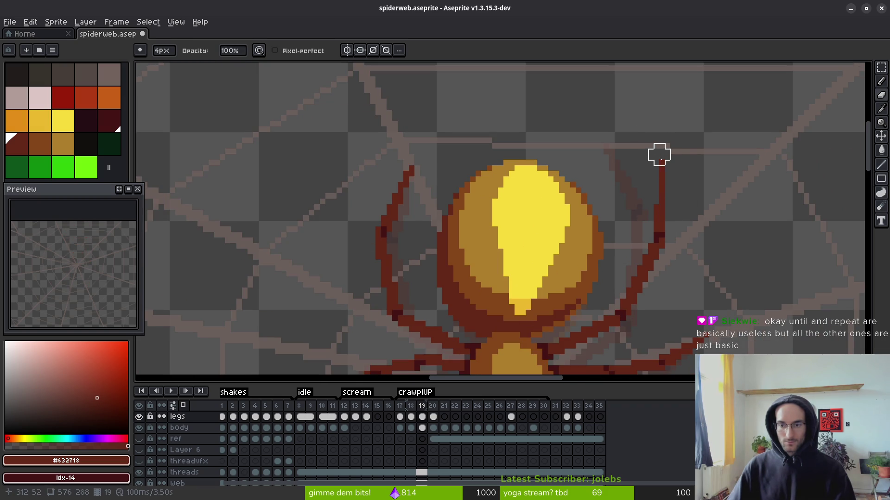
left_click_drag(652, 224, 622, 145)
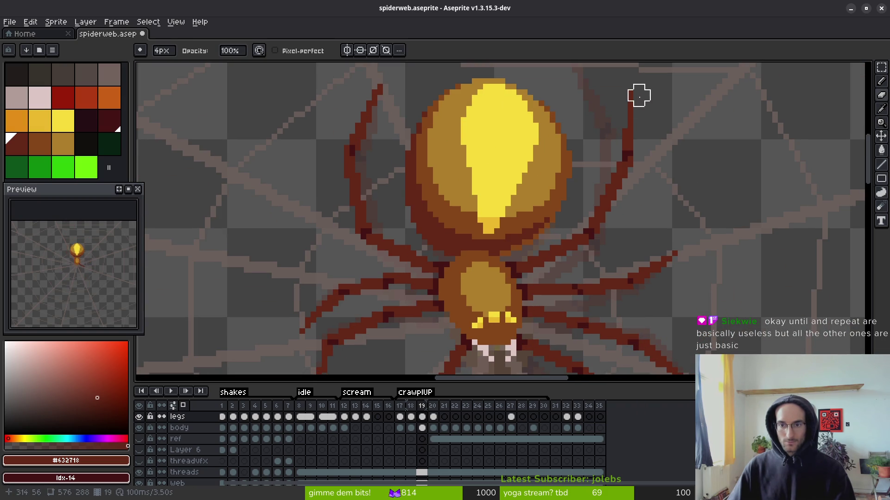
scroll(673, 173, "down", 2)
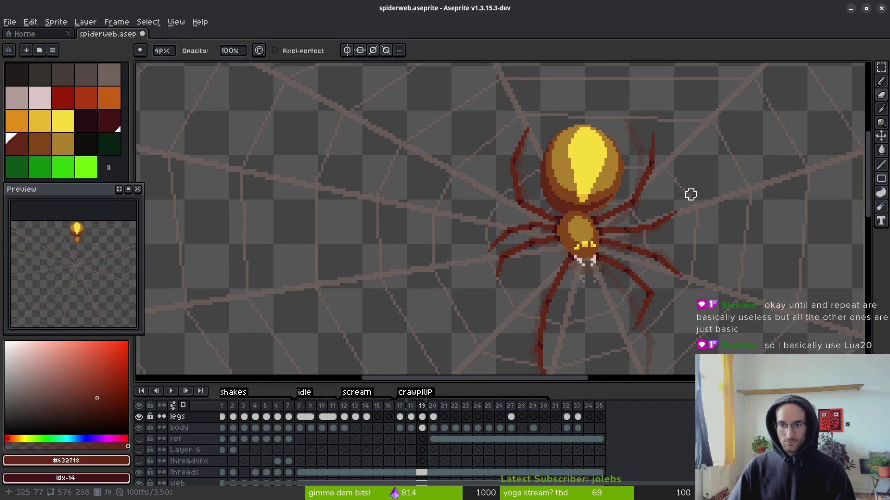
key("i")
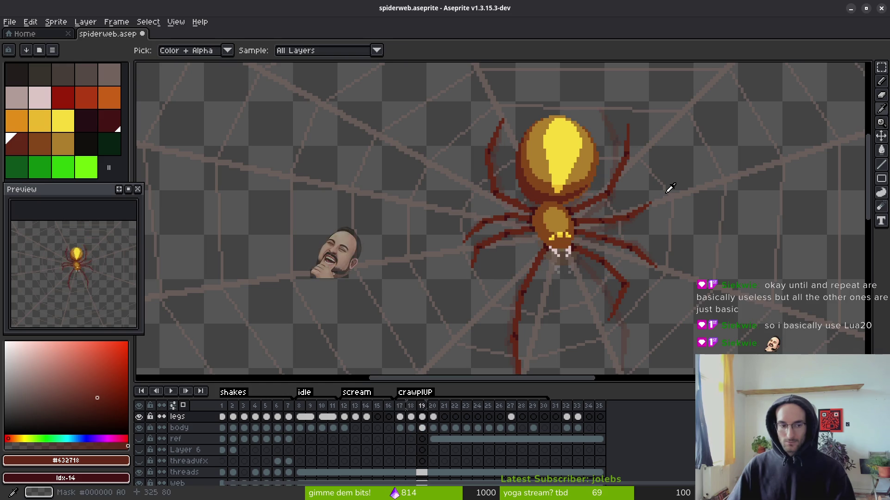
left_click_drag(670, 187, 605, 182)
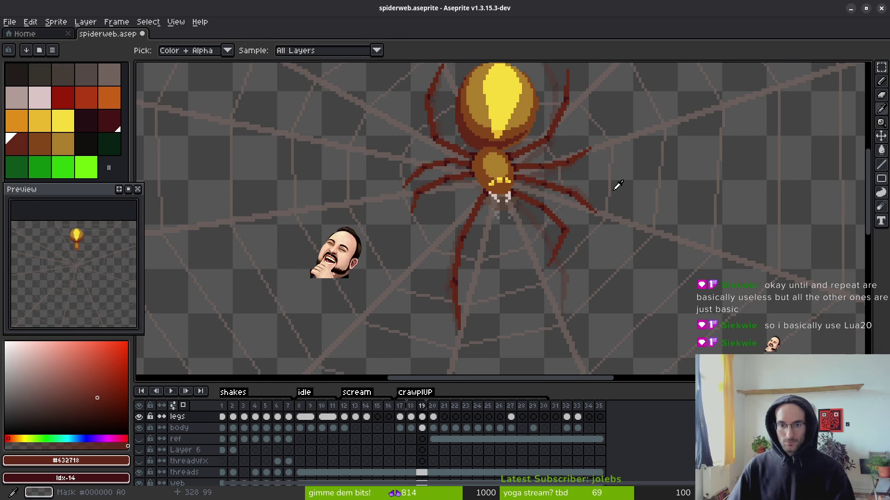
key("b")
scroll(598, 186, "up", 3)
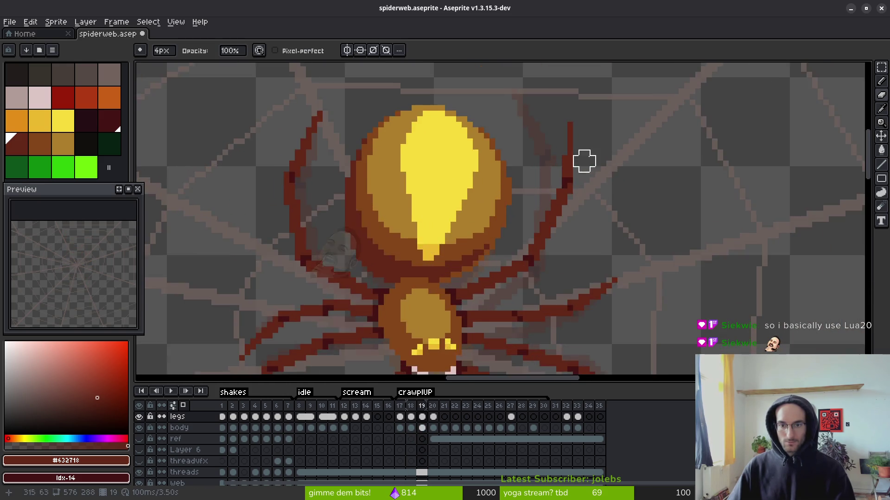
key("e")
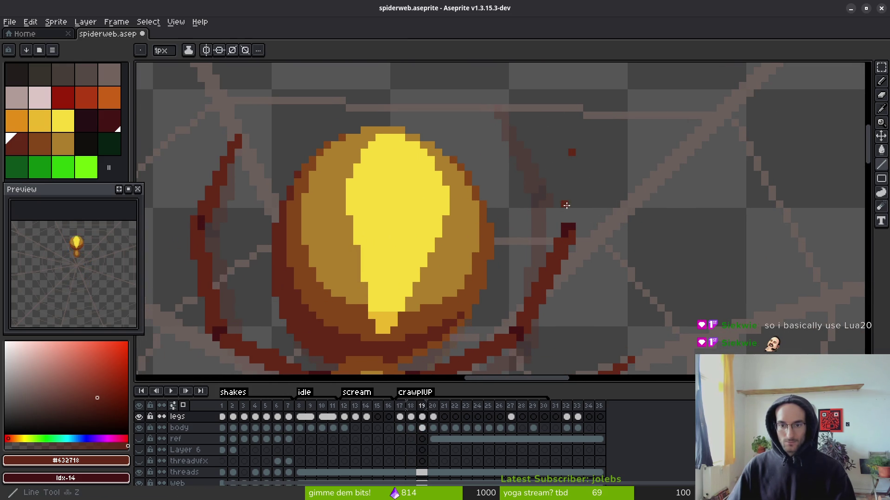
left_click_drag(571, 219, 504, 146)
left_click_drag(544, 190, 556, 211)
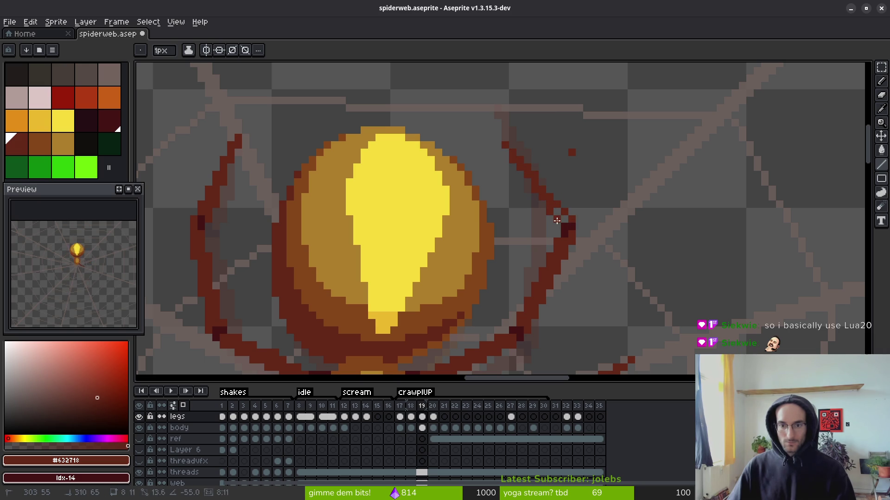
- Lasso-select the upper-right leg
key("alt")
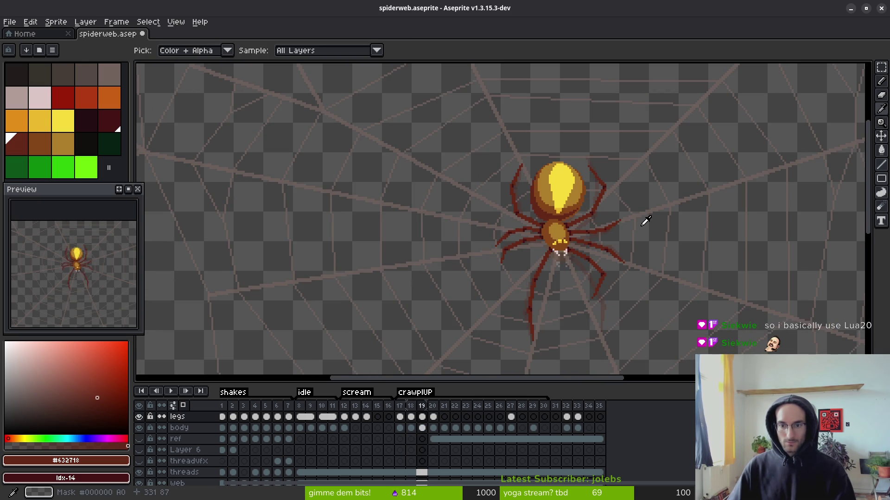
scroll(611, 210, "up", 3)
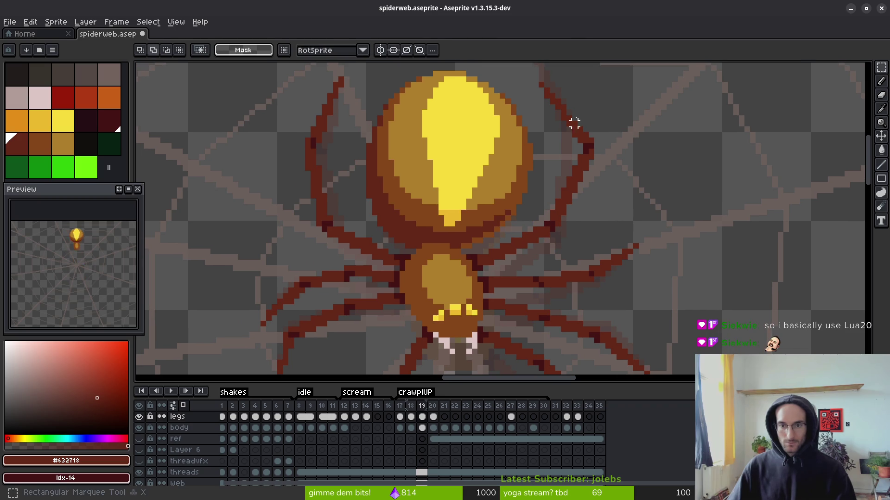
key("q")
mouse_move(603, 116)
left_mouse_down()
mouse_move(542, 73)
mouse_move(543, 190)
mouse_move(587, 209)
mouse_move(607, 118)
left_mouse_up()
- Nudge the selected leg left and down, deselect it and save the sprite
key("Left")
key("Down")
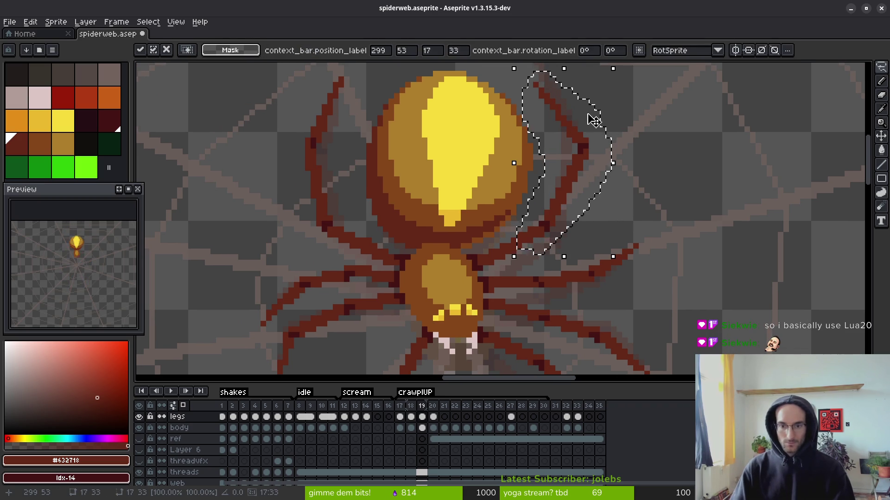
key("Left")
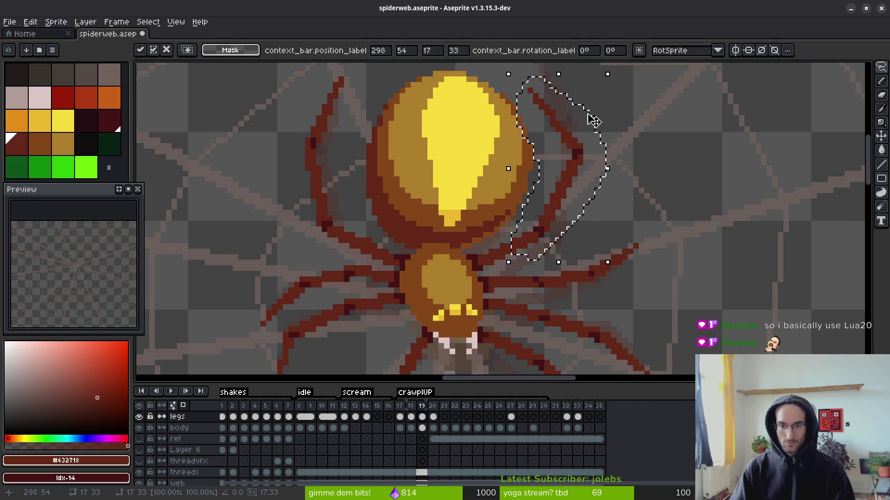
key("ctrl+d")
key("ctrl+s")
- Undo the moved leg piece and redraw a leg line from the old leg top
scroll(656, 207, "down", 1)
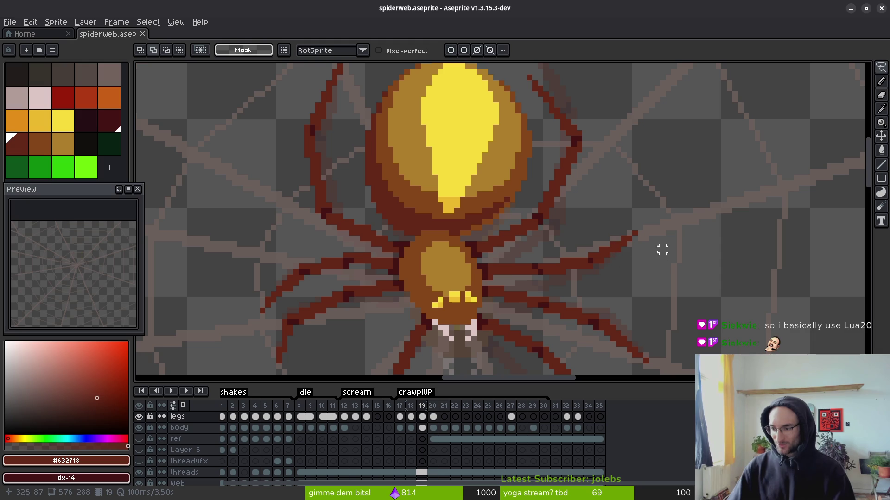
scroll(649, 257, "up", 1)
scroll(620, 254, "down", 2)
scroll(622, 199, "up", 3)
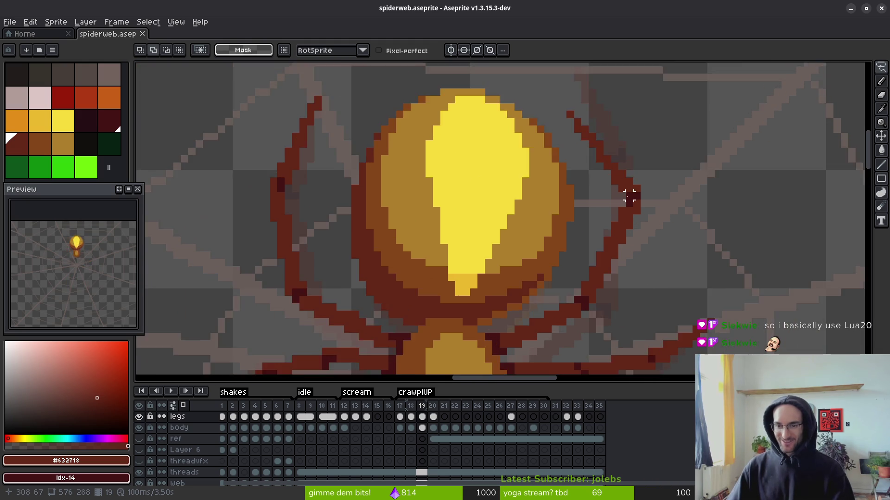
key("b")
key("ctrl+z")
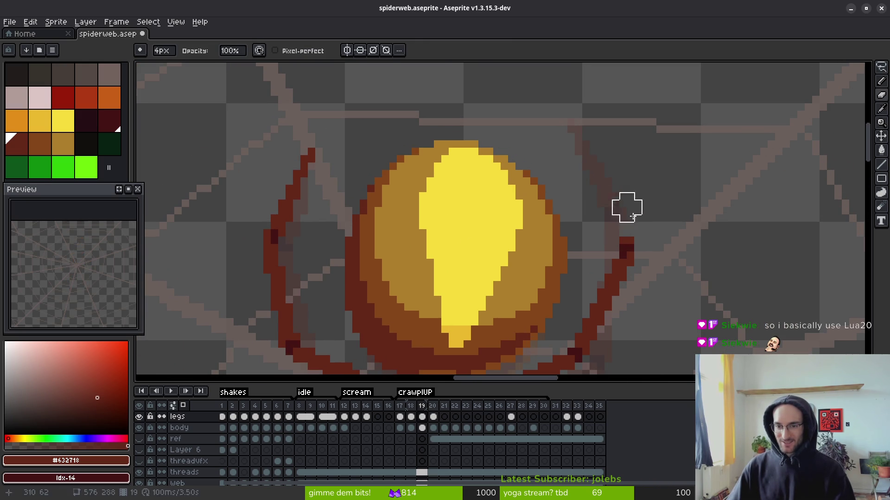
left_click(573, 167, "shift")
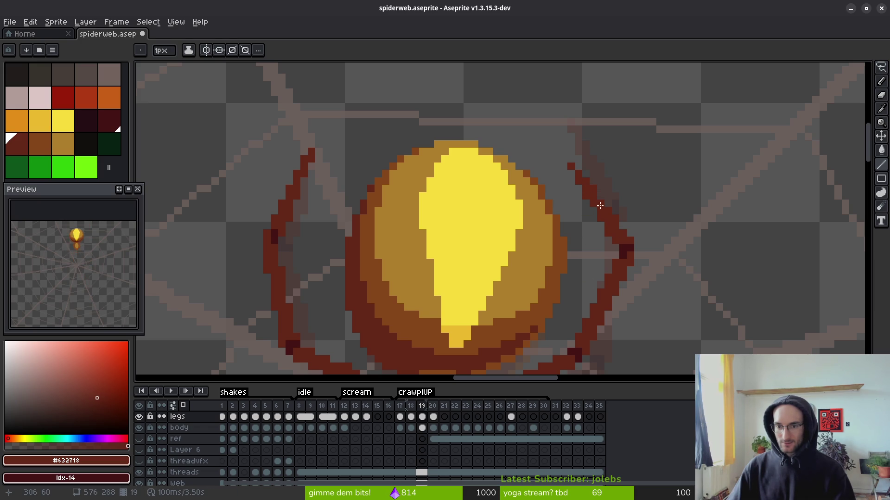
- Flip between frames 18 and 19 to compare leg poses, ending on frame 19
key("e")
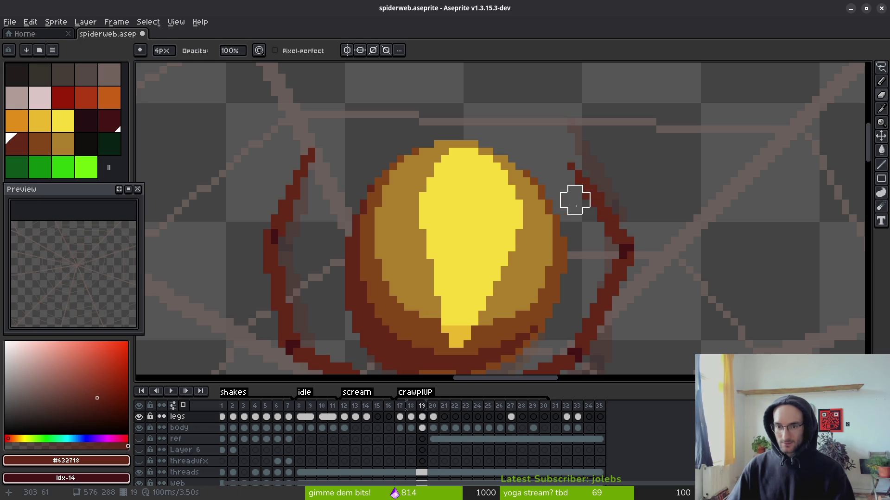
scroll(621, 294, "down", 4)
key("i")
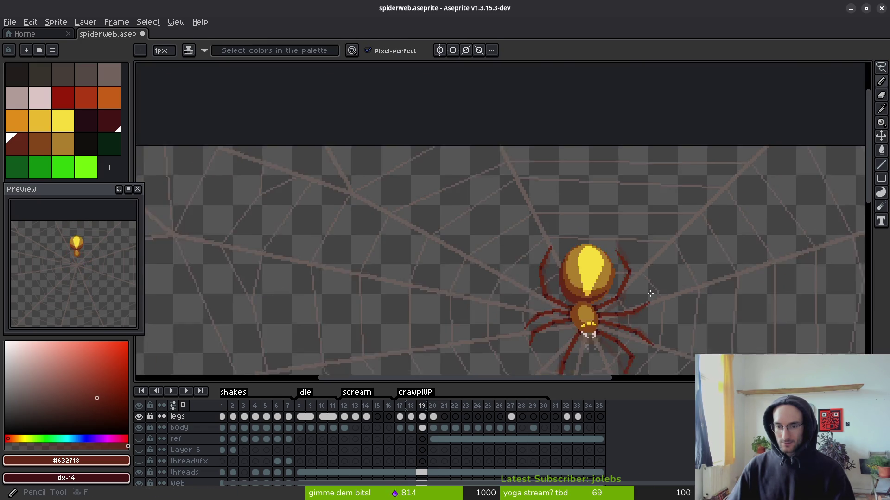
key("comma")
key("period")
key("comma")
key("period")
key("comma")
key("period")
- Lasso-select the upper-right leg, nudge it one pixel up and right, and commit
key("m")
scroll(616, 194, "up", 3)
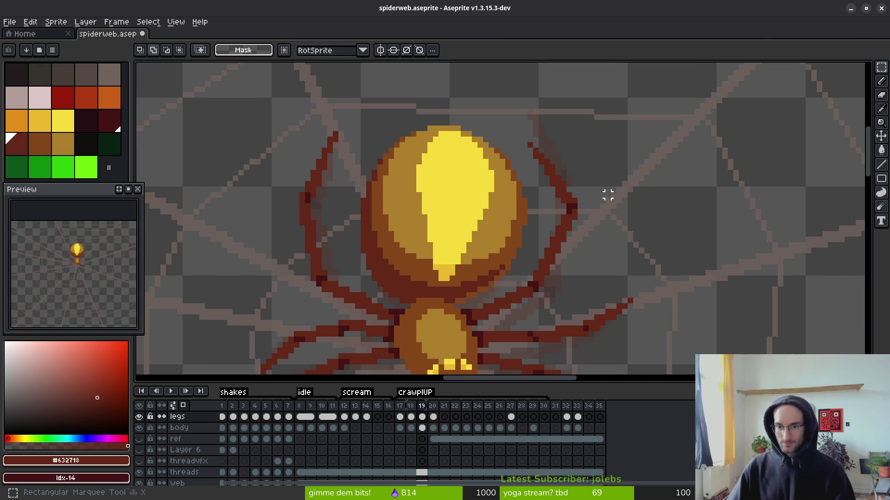
key("q")
mouse_move(522, 125)
left_mouse_down()
mouse_move(596, 203)
mouse_move(523, 162)
left_mouse_up()
key("Up")
key("Right")
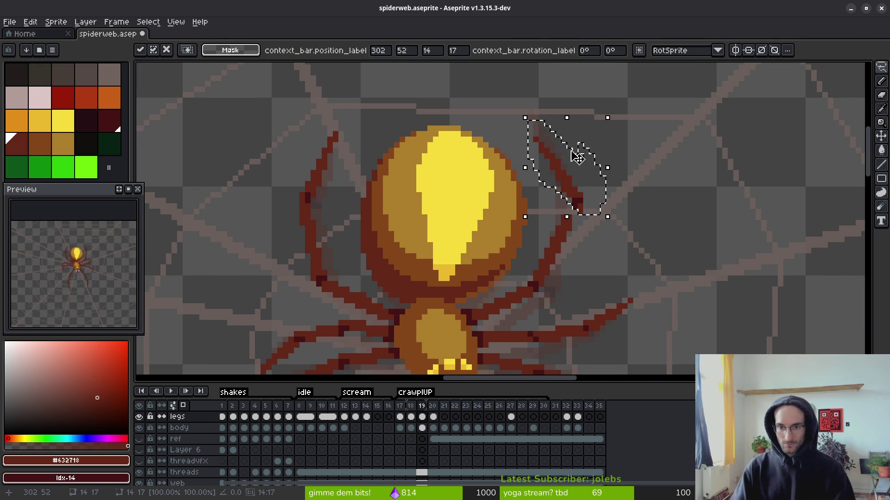
key("Return")
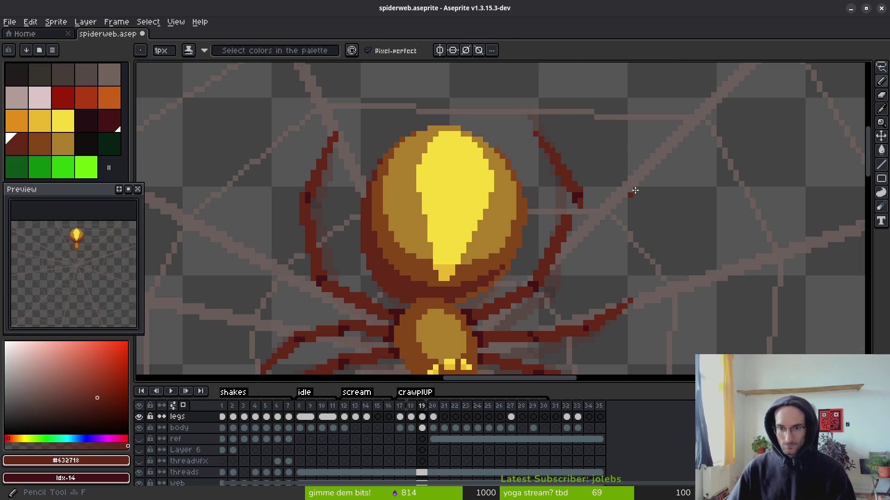
- Fill the gap in the moved leg and add dark shading pixels at the joint
key("l")
scroll(497, 265, "up", 2)
left_click(478, 262)
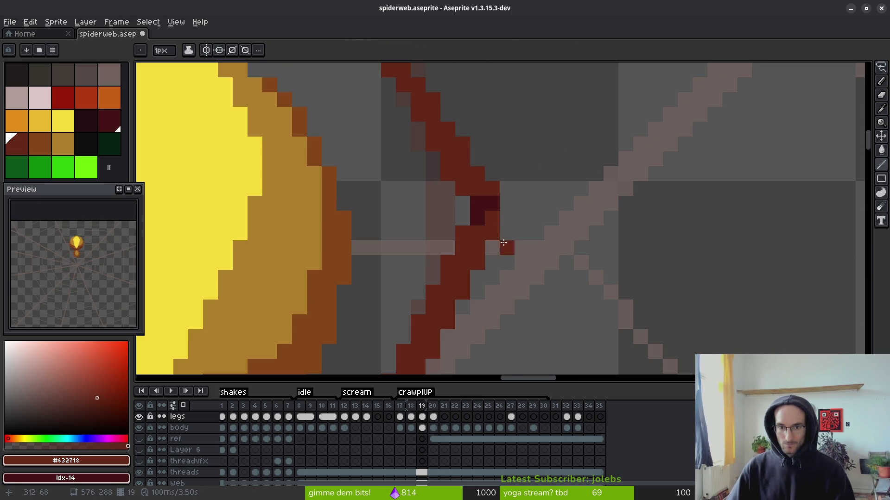
key("b")
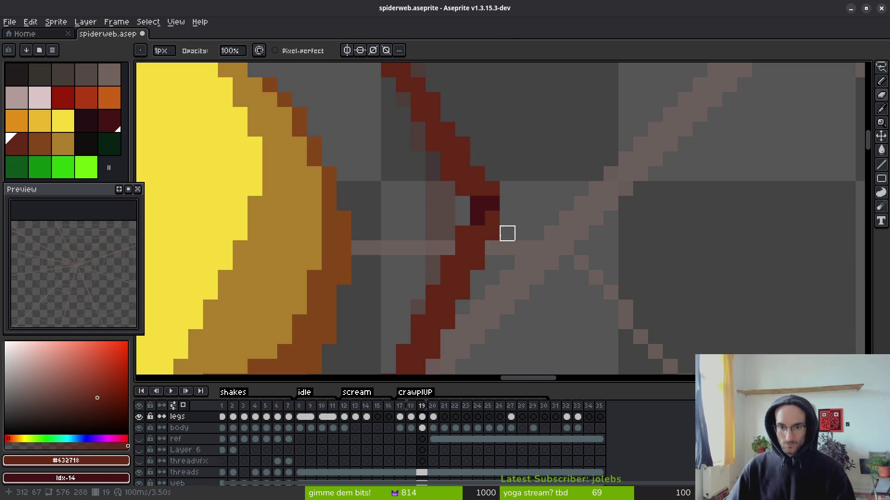
left_click(454, 218)
key("ctrl+z")
left_click(463, 204)
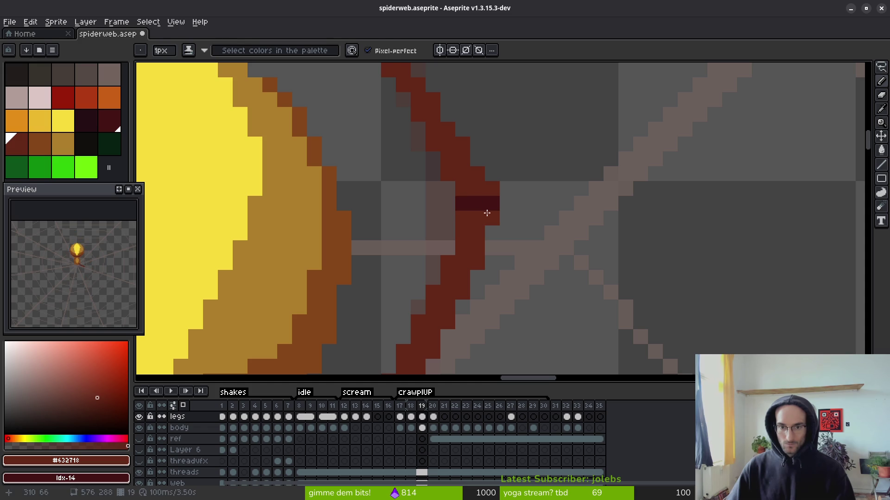
- Erase stray pixels beside the leg and repaint the joint with red and dark shading
key("e")
left_click(492, 204)
left_click(492, 188)
key("b")
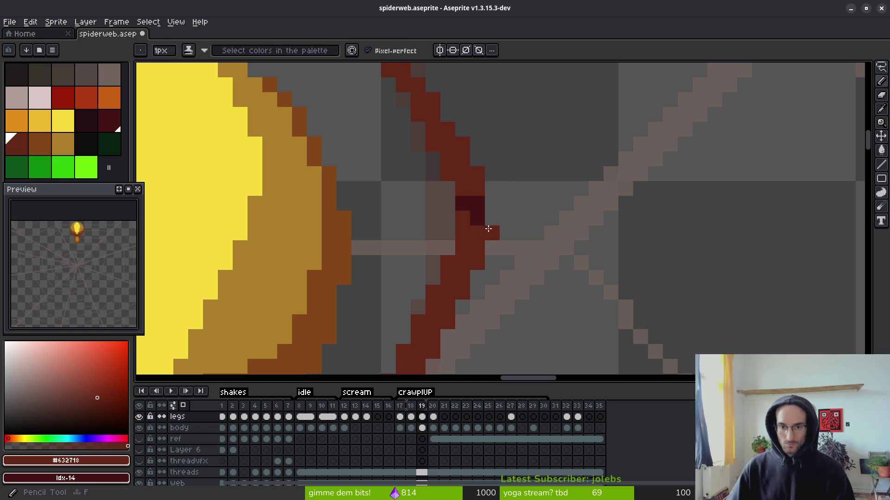
left_click(476, 217)
left_click(462, 217)
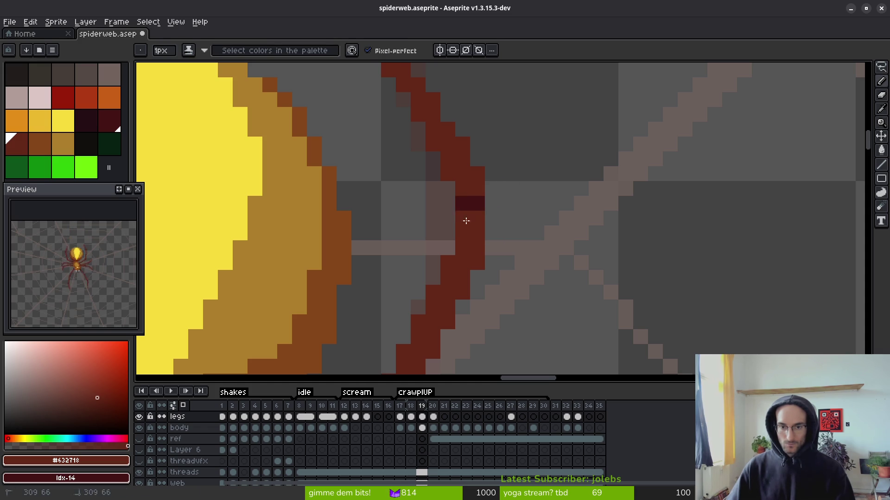
left_click(492, 204)
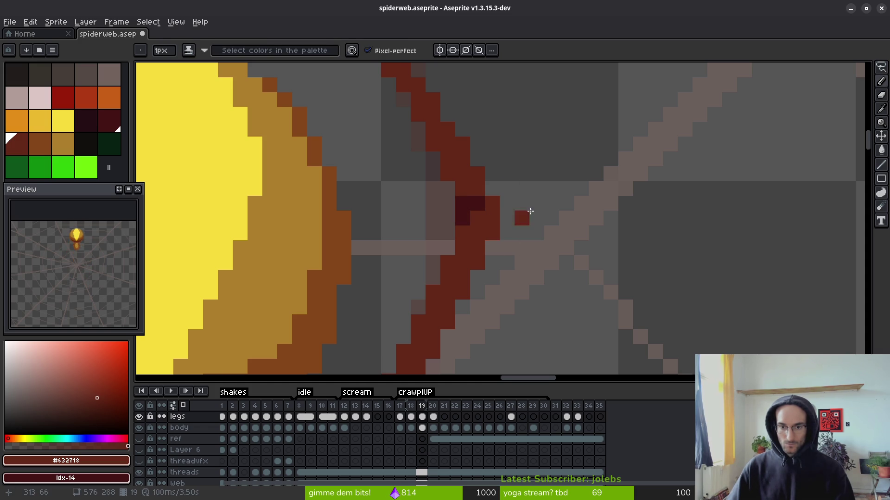
- Select the area around the moved leg and erase a leftover stray pixel
scroll(502, 221, "down", 3)
scroll(556, 235, "up", 5)
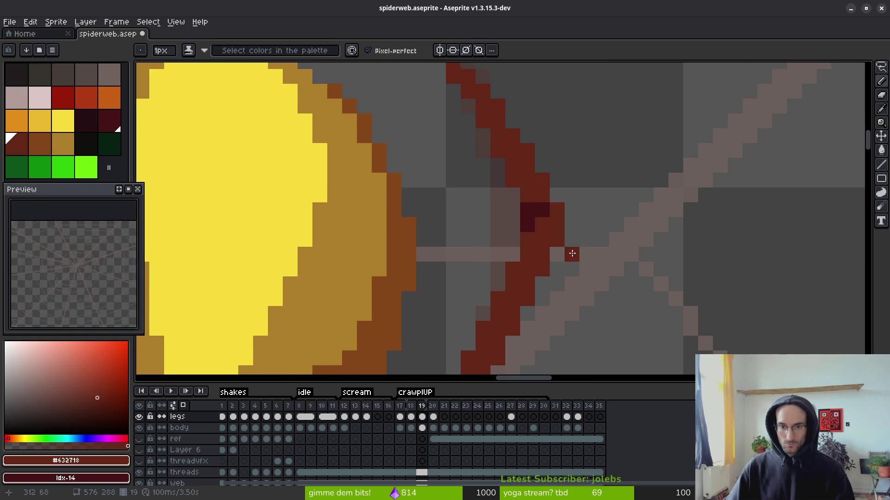
key("m")
scroll(579, 215, "down", 2)
mouse_move(499, 123)
left_mouse_down()
mouse_move(573, 221)
mouse_move(606, 224)
mouse_move(616, 237)
left_mouse_up()
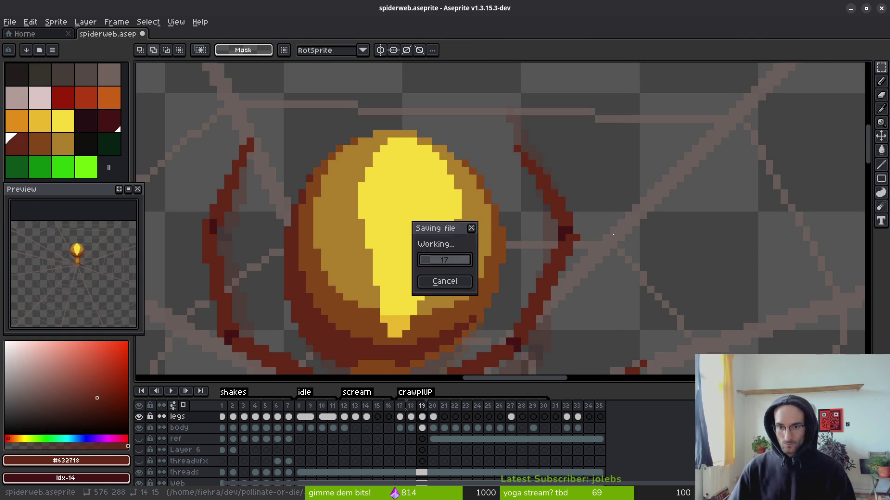
scroll(566, 238, "up", 2)
key("e")
left_click(580, 236)
scroll(652, 256, "down", 5)
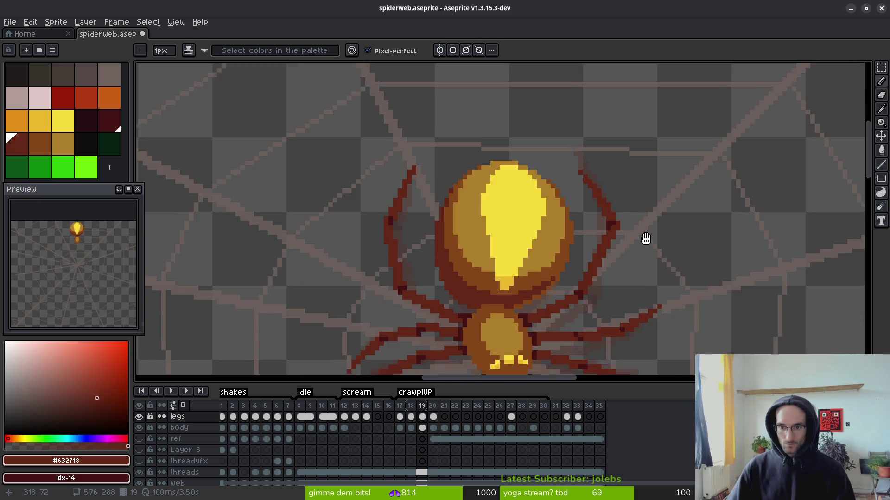
scroll(654, 223, "down", 3)
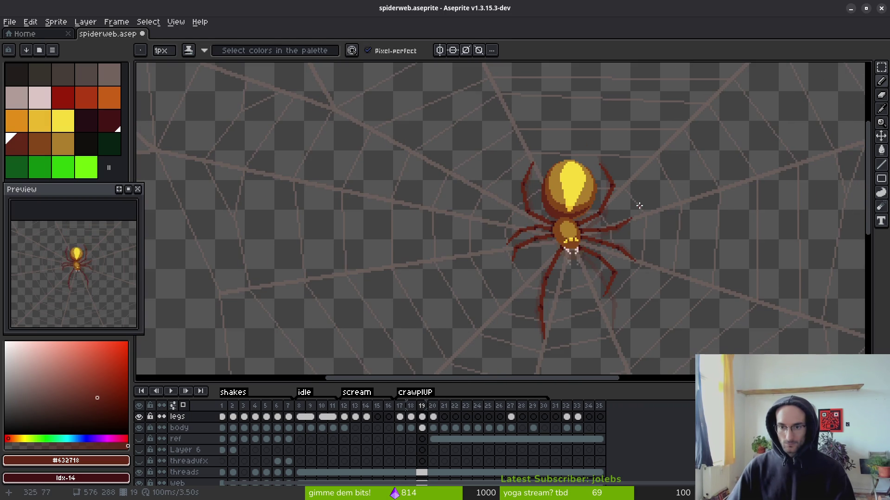
key("i")
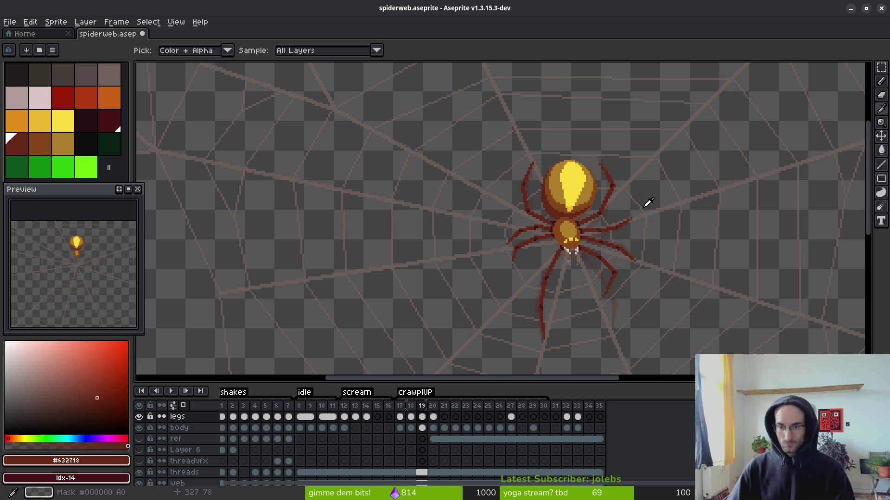
key("b")
scroll(539, 222, "up", 2)
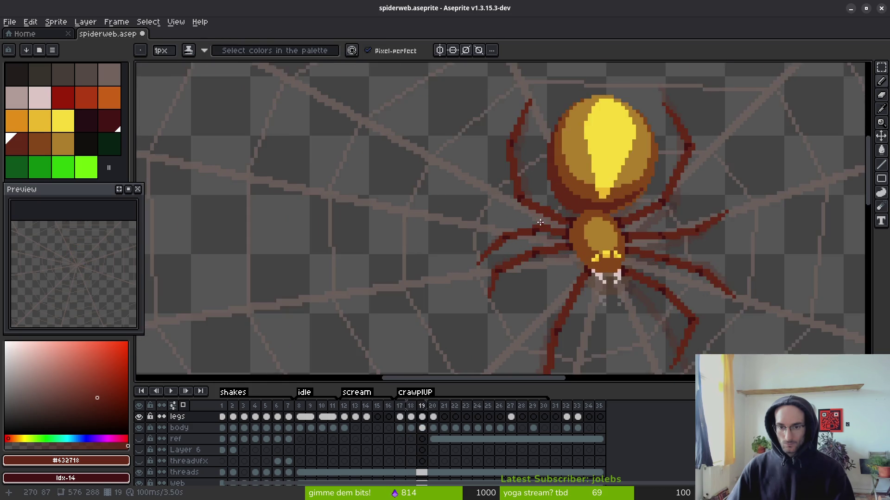
- Erase the old left leg strand pixels with a larger eraser
scroll(539, 222, "up", 1)
key("e")
scroll(552, 228, "up", 3)
mouse_move(563, 214)
left_mouse_down()
mouse_move(357, 278)
mouse_move(582, 189)
mouse_move(634, 206)
mouse_move(596, 188)
left_mouse_up()
- Draw a new 1px up-left leg with diagonal and horizontal segments, then thicken it
key("b")
mouse_move(675, 197)
left_mouse_down()
mouse_move(554, 149)
mouse_move(560, 144)
mouse_move(528, 123)
left_mouse_up()
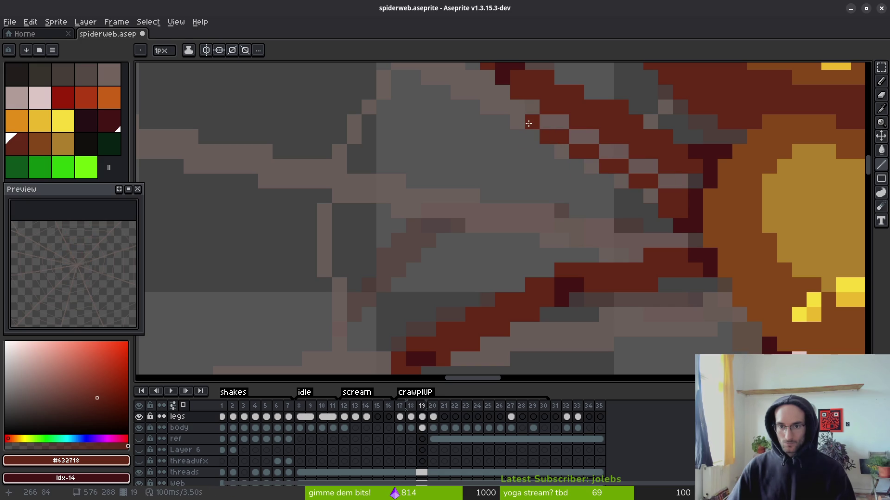
left_click_drag(524, 189, 571, 226)
left_click(447, 162, "shift")
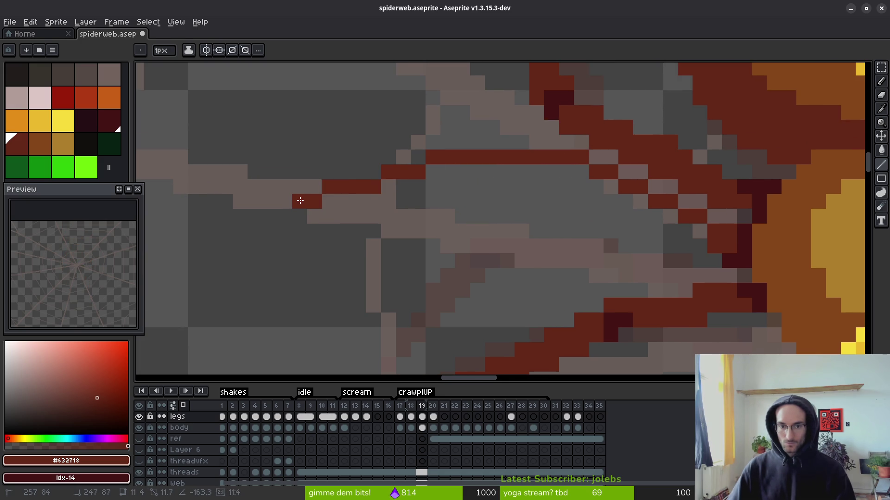
left_click(281, 230, "shift")
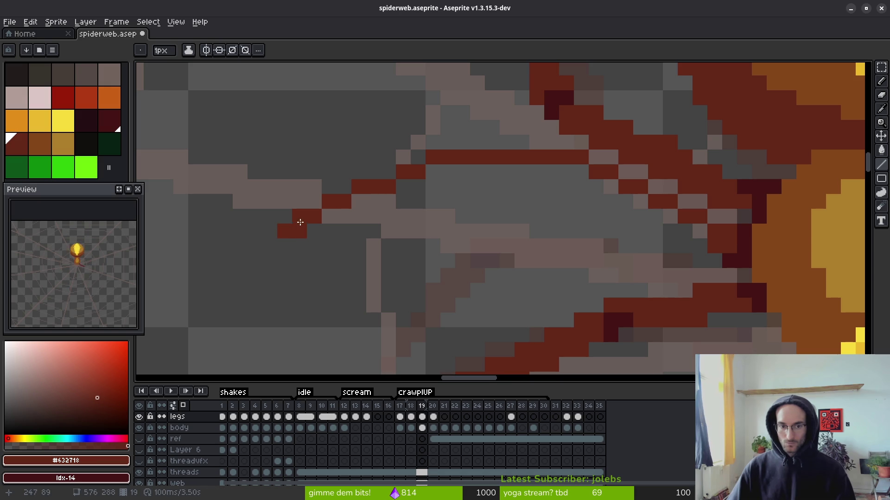
left_click_drag(306, 218, 453, 173)
left_click_drag(314, 212, 371, 201)
mouse_move(456, 172)
left_mouse_down()
mouse_move(563, 173)
mouse_move(717, 244)
mouse_move(639, 202)
left_mouse_up()
scroll(606, 237, "down", 3)
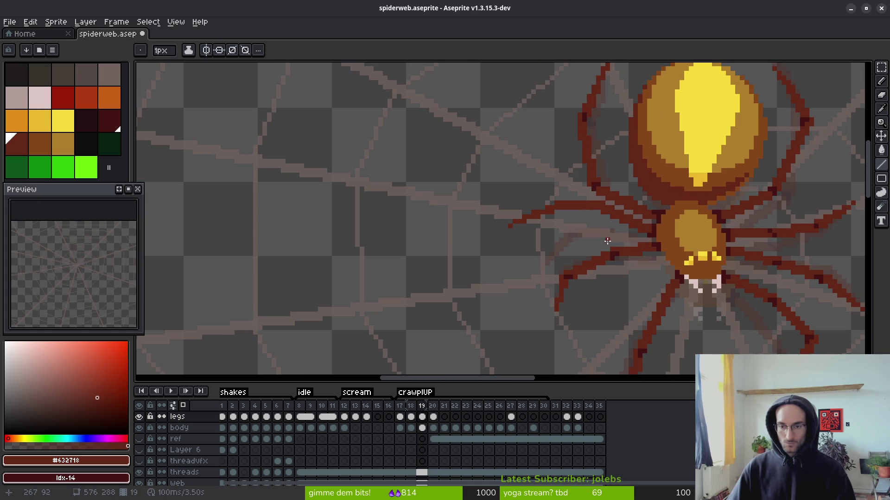
scroll(602, 253, "down", 3)
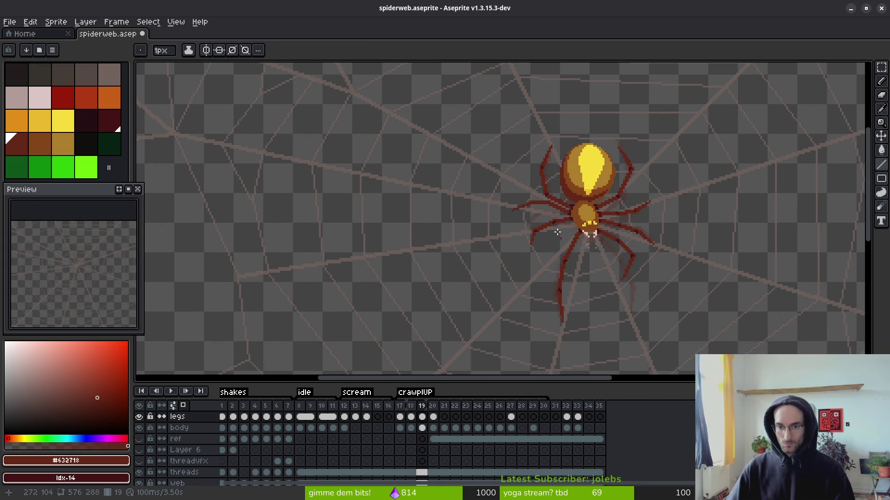
scroll(557, 211, "up", 3)
scroll(558, 212, "up", 2)
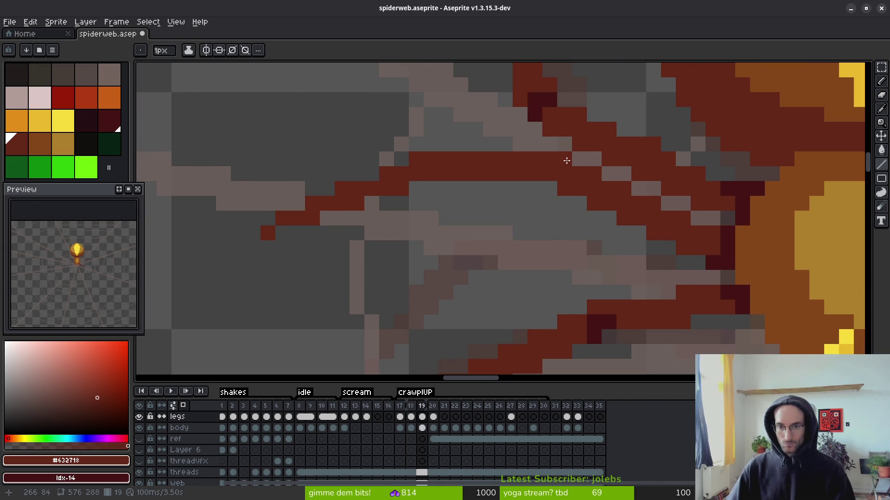
- Select the end of the new leg and nudge its pixels one pixel right
key("ctrl+alt+c")
key("Escape")
key("m")
left_click_drag(566, 159, 250, 273)
key("ctrl+d")
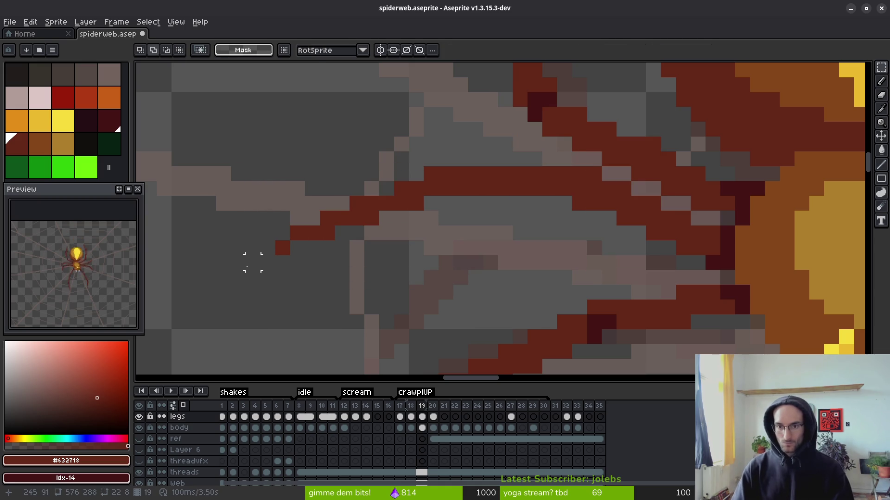
key("b")
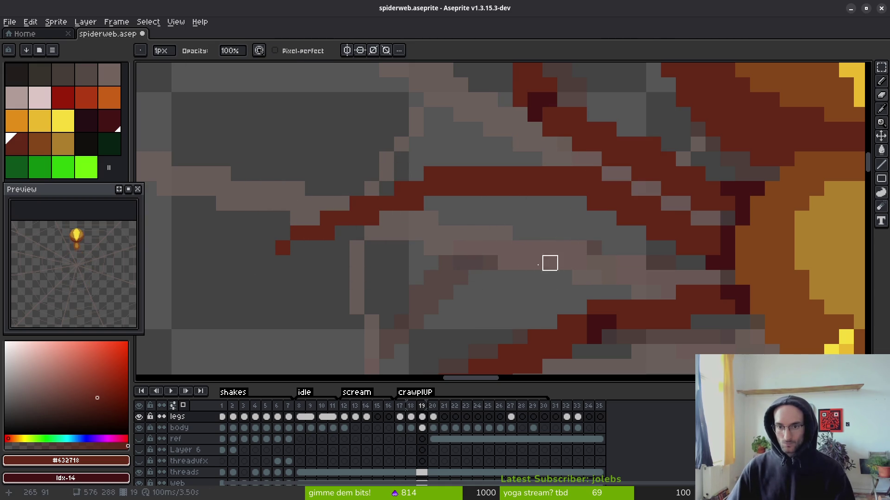
key("m")
left_click_drag(485, 120, 211, 309)
key("Right")
key("Right")
key("Right")
key("ctrl+d")
- Save the sprite, then shift the leg's left end one pixel right twice more
key("ctrl+s")
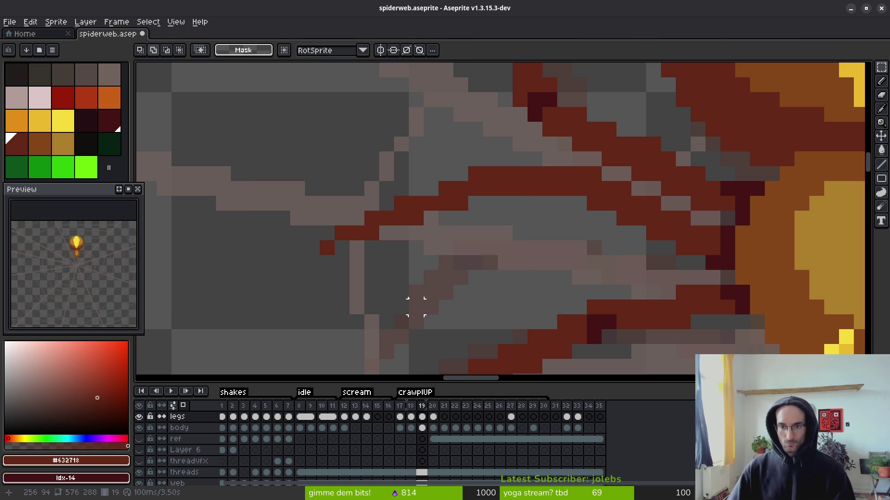
mouse_move(426, 179)
left_mouse_down()
mouse_move(395, 237)
mouse_move(261, 269)
left_mouse_up()
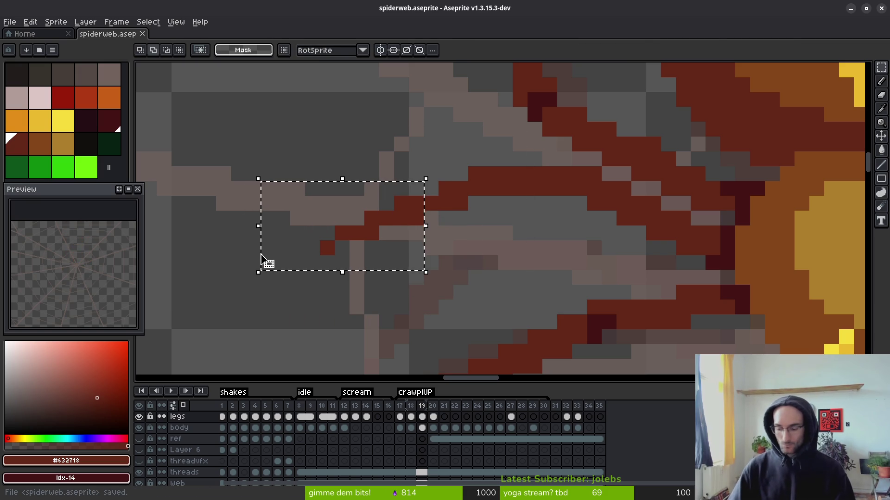
key("Right")
key("ctrl+d")
mouse_move(408, 196)
left_mouse_down()
mouse_move(366, 267)
mouse_move(278, 283)
left_mouse_up()
key("Right")
key("ctrl+d")
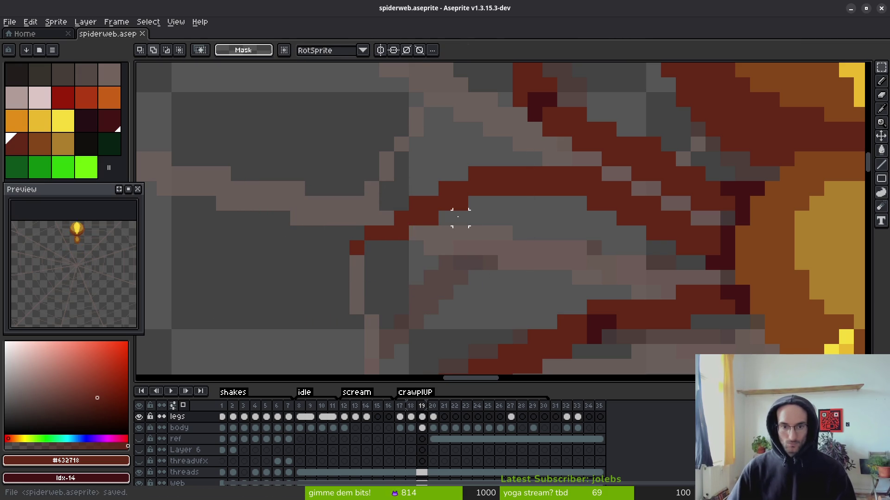
- Add a pixel at the leg's upper-left edge, then undo the trial red leg edits
key("b")
left_click(387, 221)
key("comma")
key("comma")
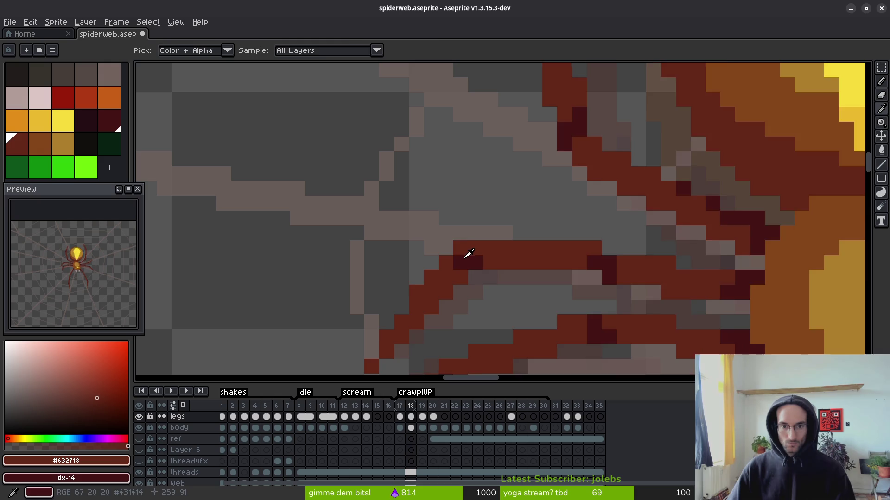
left_click(463, 265, "shift")
key("ctrl+z")
left_click(482, 251)
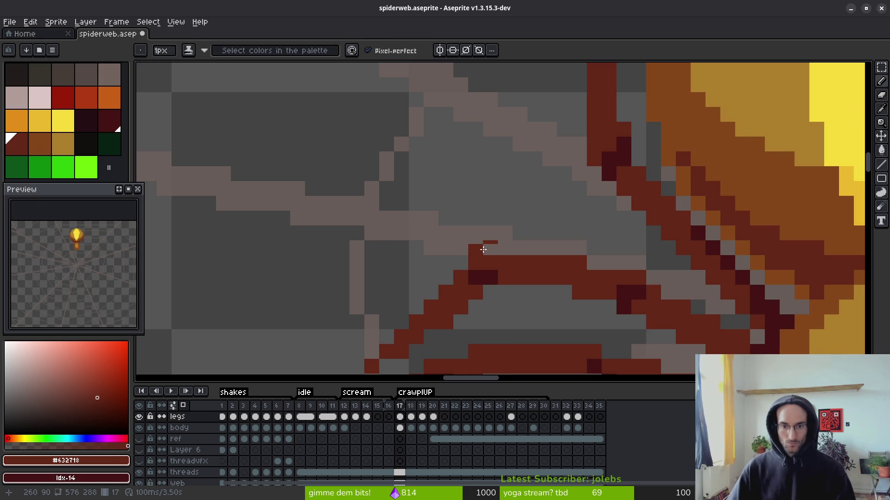
key("ctrl+z")
key("ctrl+z")
key("ctrl+z")
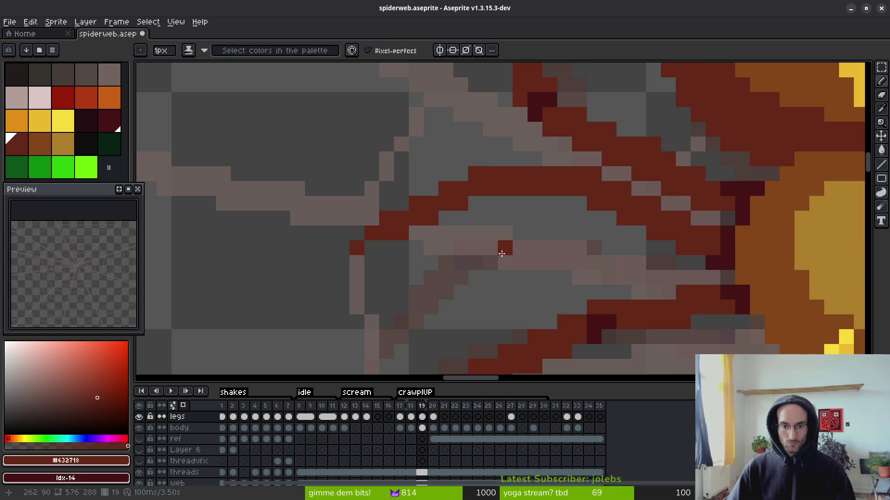
key("ctrl+z")
key("ctrl+z")
key("ctrl+z")
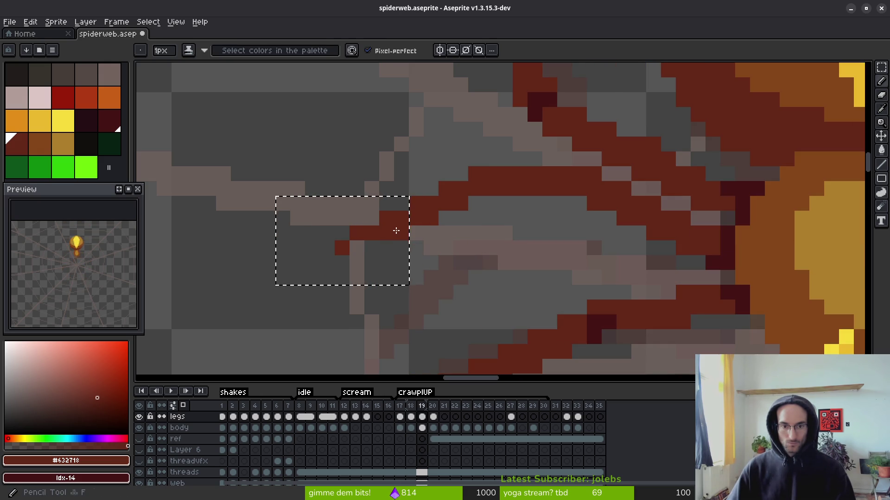
- Move one leg pixel with the pencil and erase a stray dark-red pixel
key("e")
key("b")
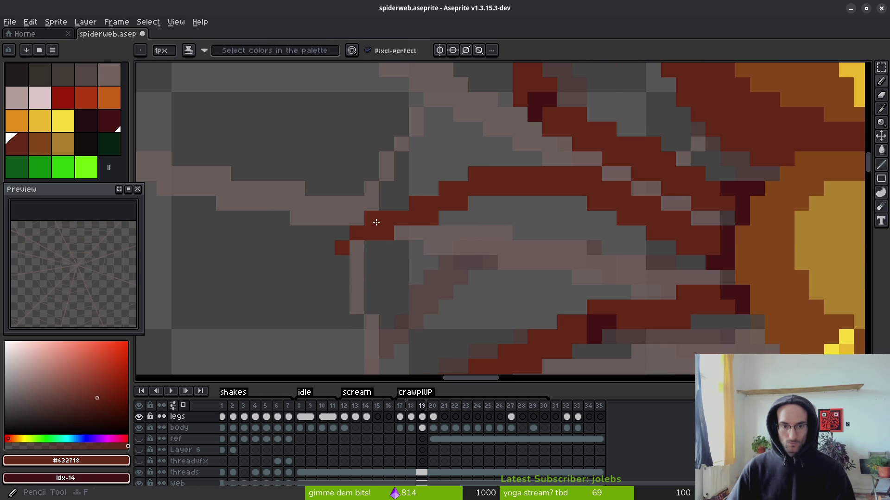
left_click_drag(375, 223, 397, 234)
key("e")
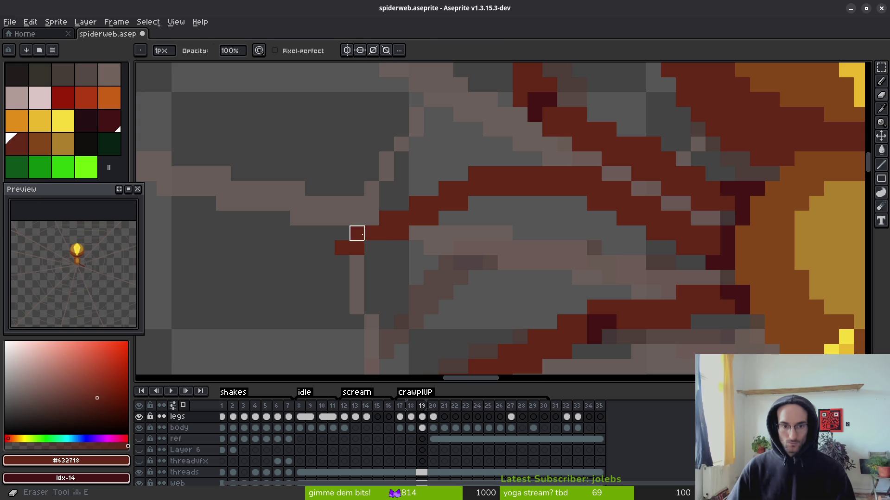
left_click(342, 248)
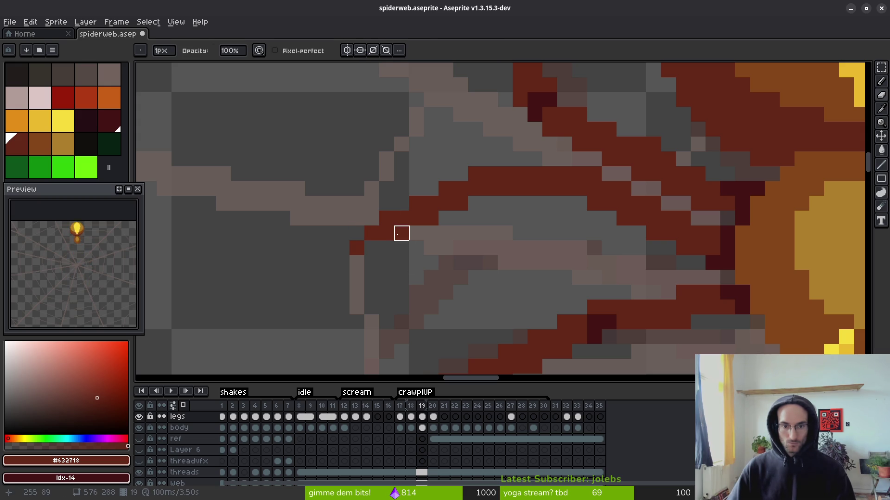
scroll(490, 234, "down", 5)
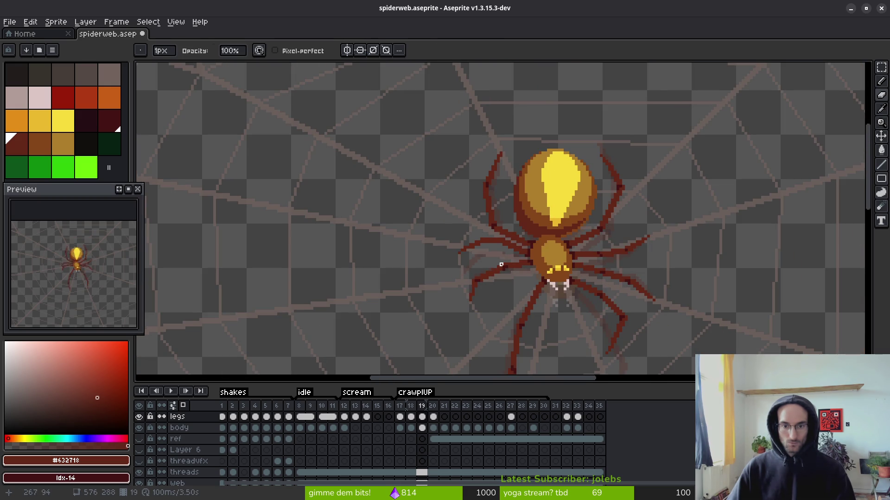
scroll(501, 264, "up", 4)
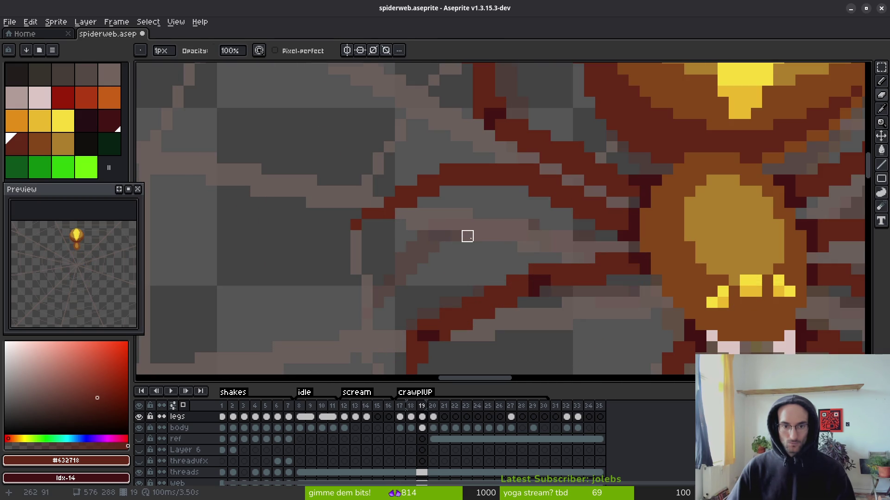
scroll(467, 237, "down", 5)
scroll(411, 230, "up", 5)
- Compare the leg pose with frame 18 and end back on frame 19
key("b")
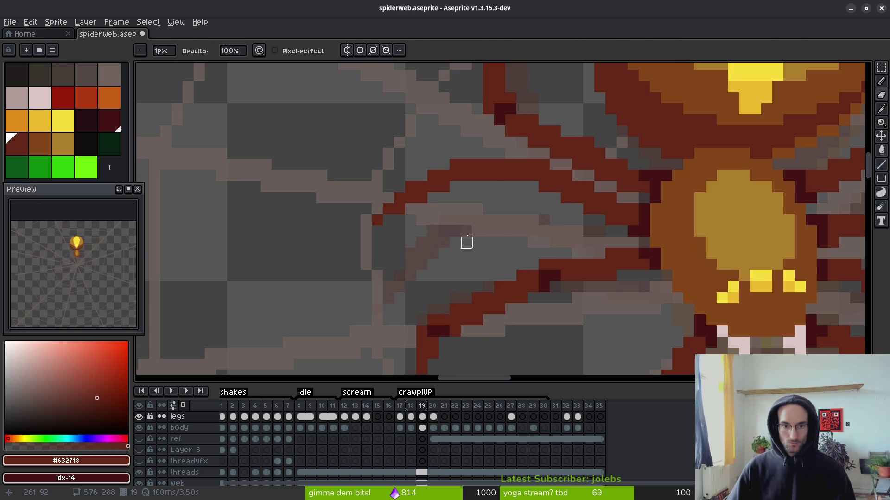
scroll(466, 243, "down", 4)
key("Left")
key("alt")
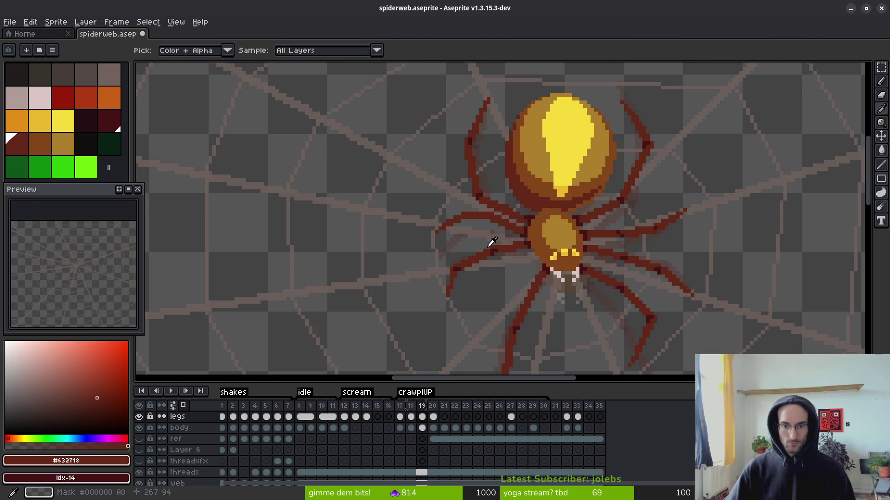
key("Right")
scroll(505, 255, "down", 3)
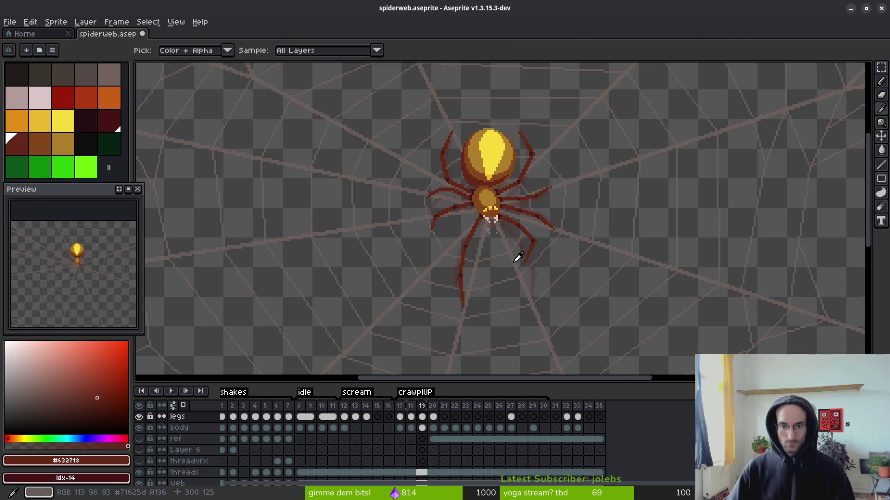
key("Left")
key("Right")
key("Left")
key("Right")
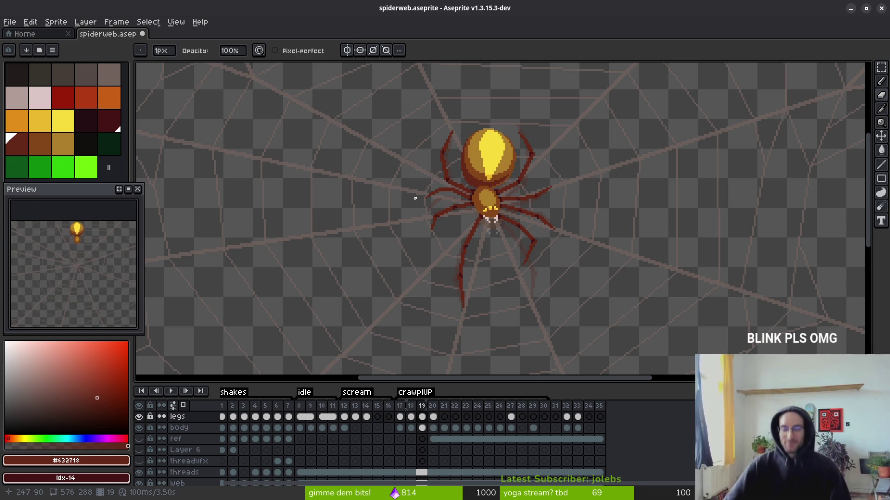
scroll(487, 250, "down", 1)
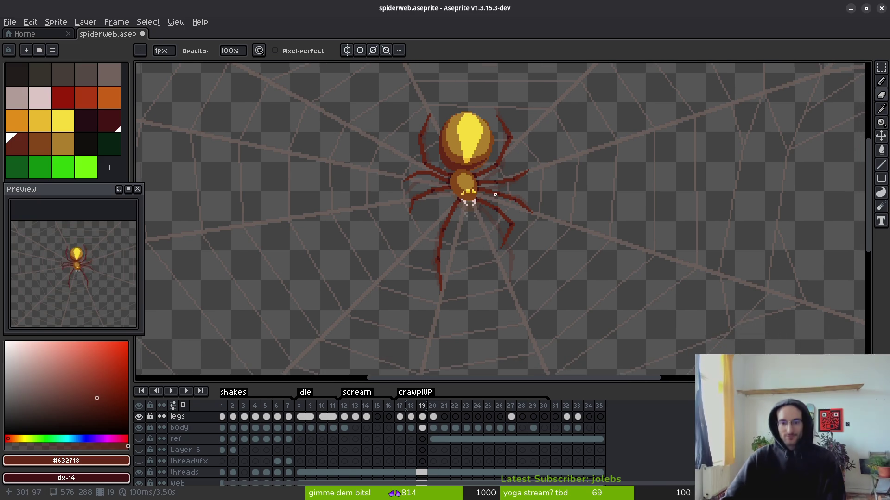
scroll(475, 213, "up", 2)
scroll(492, 243, "down", 2)
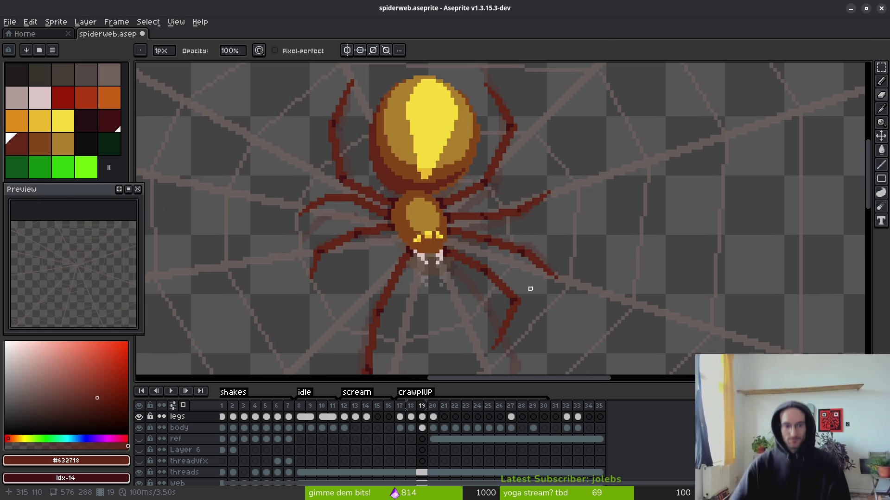
key("i")
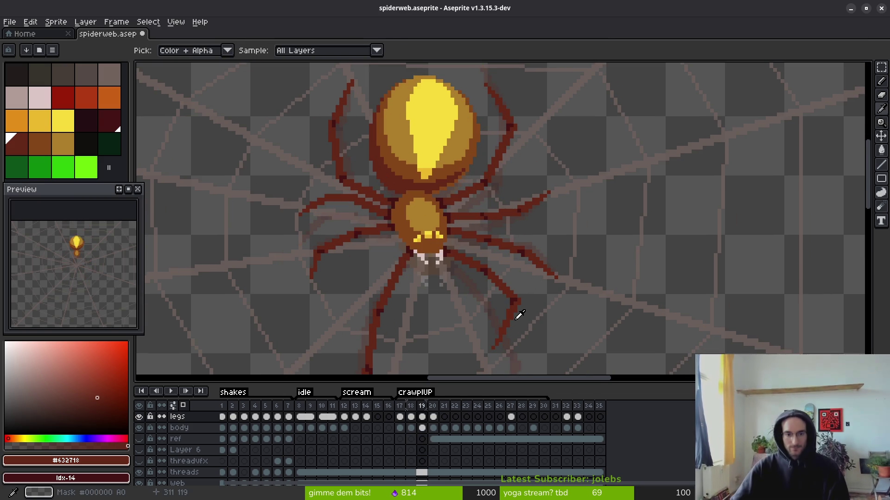
key("b")
key("Right")
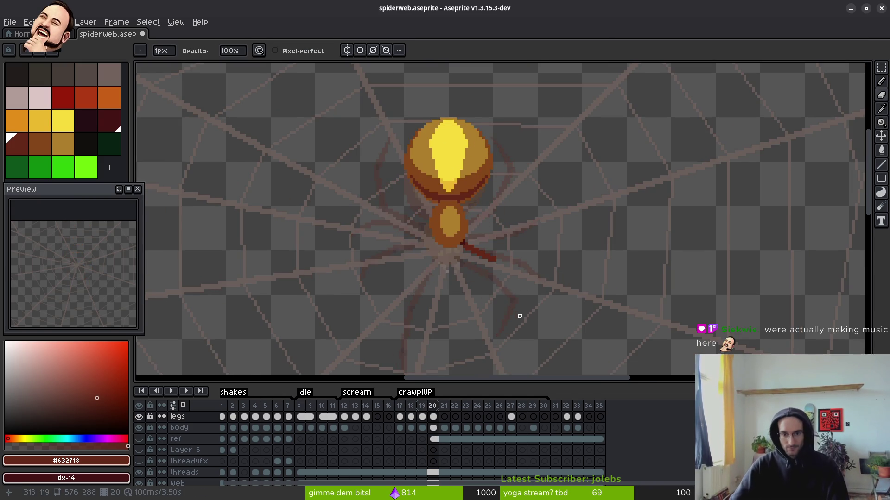
key("i")
key("Left")
key("Right")
key("Left")
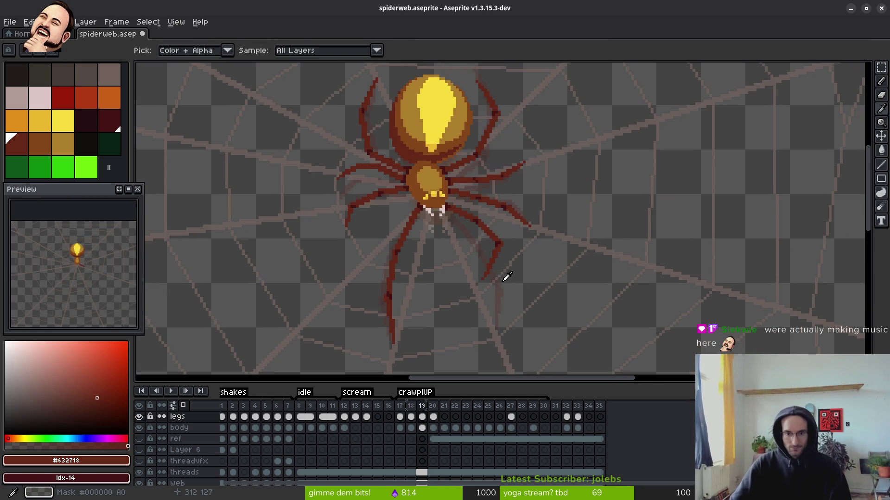
key("Right")
key("b")
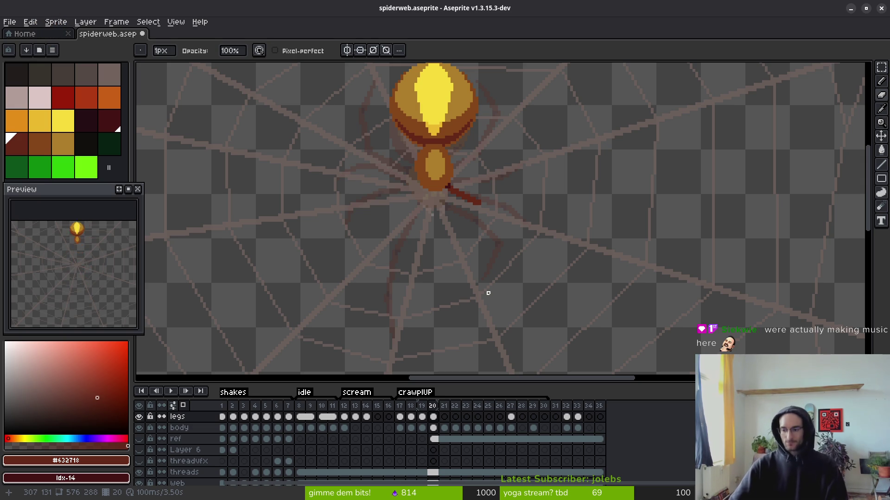
key("i")
key("Left")
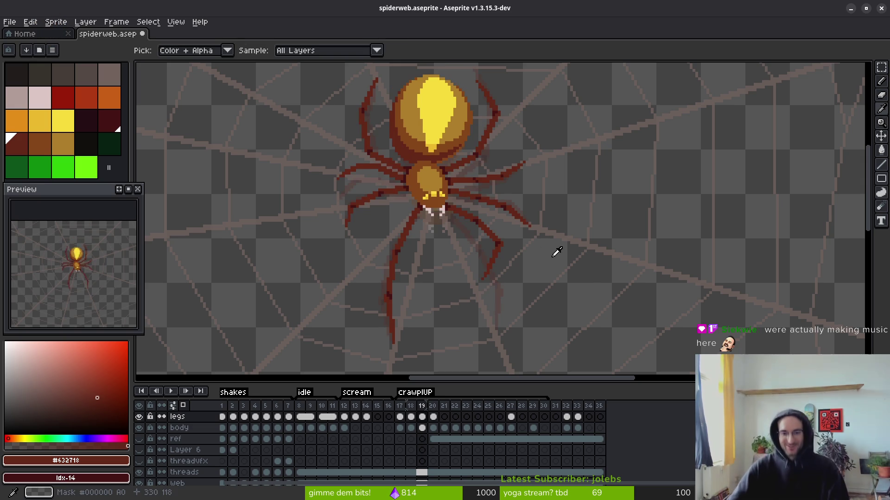
key("Left")
scroll(463, 227, "up", 5)
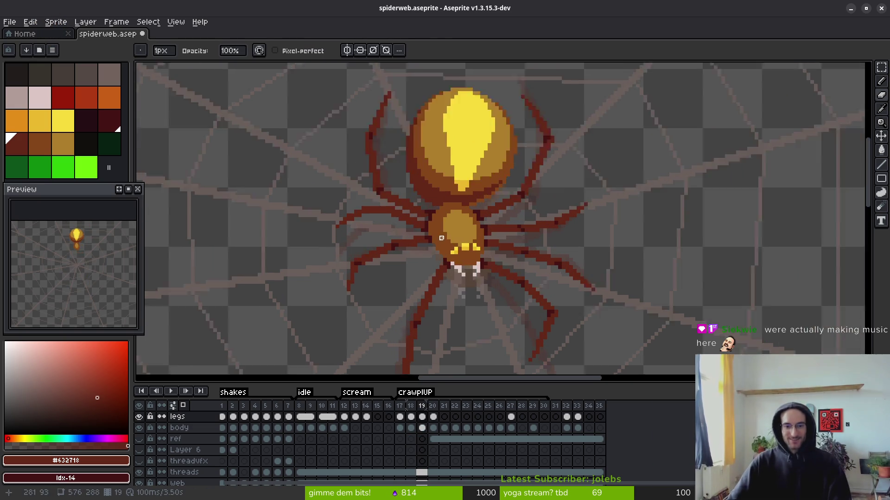
scroll(477, 238, "down", 1)
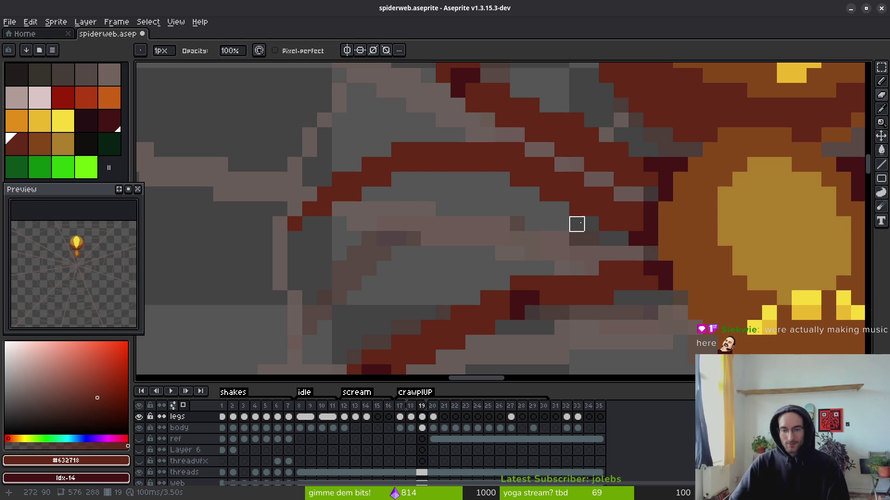
- Erase the old upper-left leg pixels and fill the upper leg dark maroon
key("e")
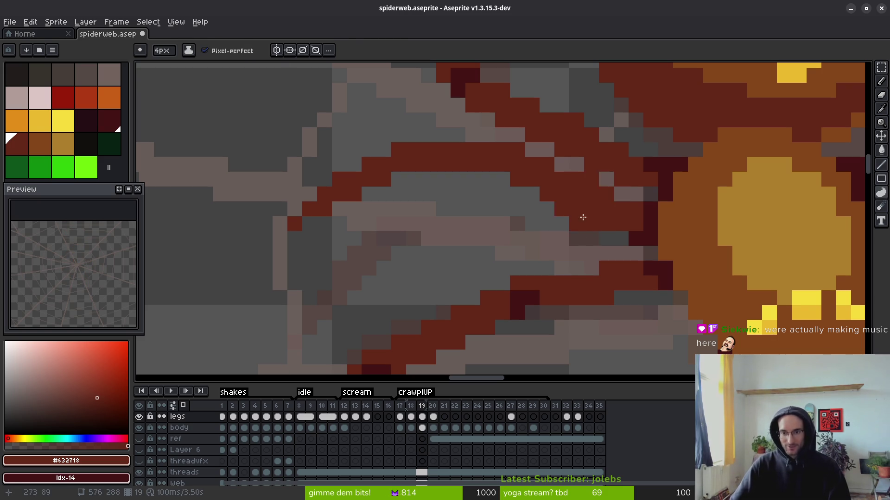
key("e")
mouse_move(606, 199)
left_mouse_down()
mouse_move(488, 165)
mouse_move(337, 193)
mouse_move(296, 223)
left_mouse_up()
scroll(477, 199, "up", 1)
key("b")
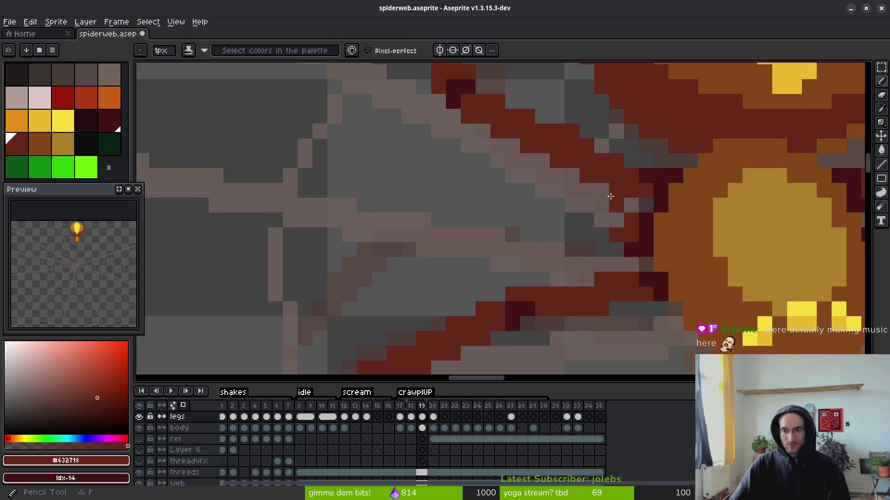
key("g")
left_click(609, 173)
- Draw a dark-red diagonal line for the new leg
key("b")
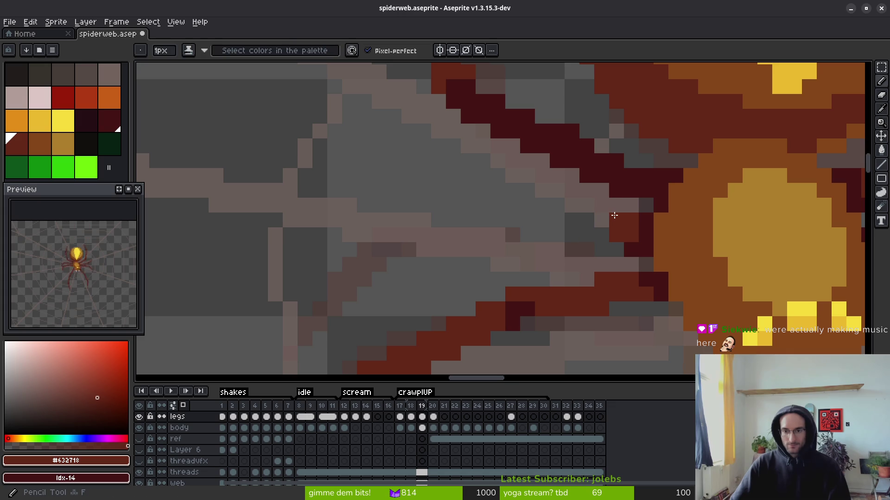
key("l")
mouse_move(614, 215)
left_mouse_down()
mouse_move(539, 171)
mouse_move(554, 168)
left_mouse_up()
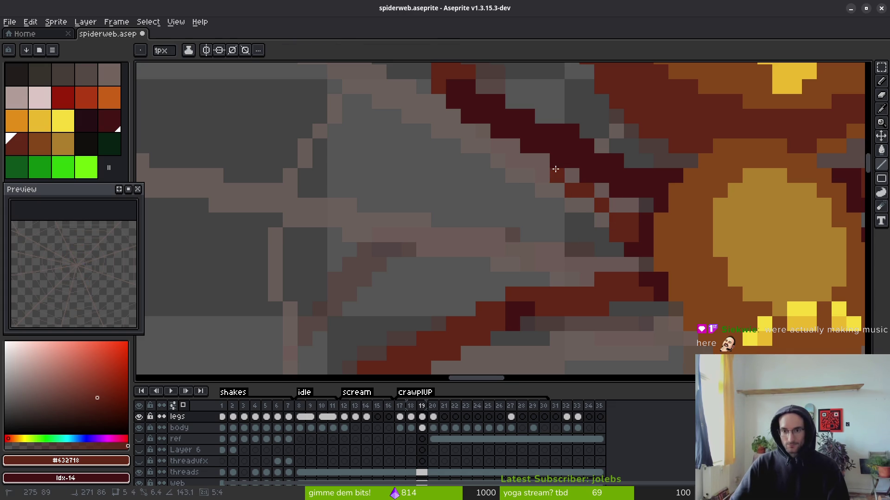
key("ctrl+z")
mouse_move(632, 222)
left_mouse_down()
mouse_move(513, 143)
mouse_move(524, 142)
mouse_move(421, 141)
mouse_move(343, 239)
mouse_move(359, 246)
mouse_move(348, 218)
mouse_move(341, 236)
left_mouse_up()
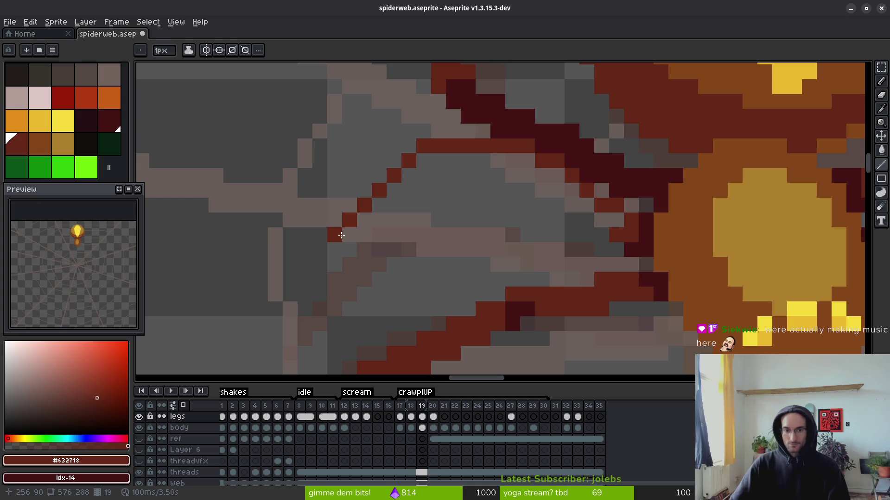
- Thicken the new leg with dark-red pixels along its length and lower end
left_click(363, 220)
left_click(379, 204)
left_click(394, 191)
left_click(409, 175)
left_click(423, 160)
left_click(409, 188)
key("ctrl+z")
left_click(379, 176)
left_click(409, 145)
left_click(379, 176)
left_click(364, 191)
left_click(348, 205)
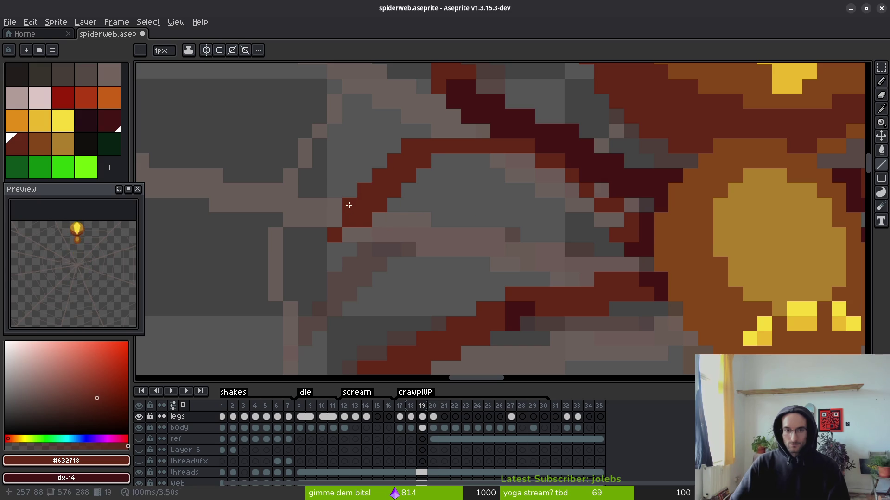
- With a 3px brush and timeline hidden, add a dark-red diagonal and darken an outline pixel
key("plus")
key("plus")
key("Tab")
key("Tab")
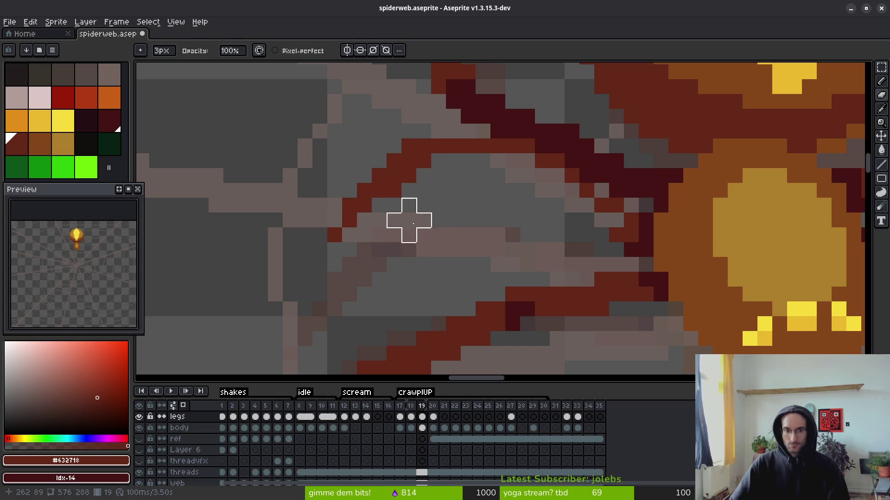
scroll(440, 219, "down", 1)
scroll(439, 218, "down", 3)
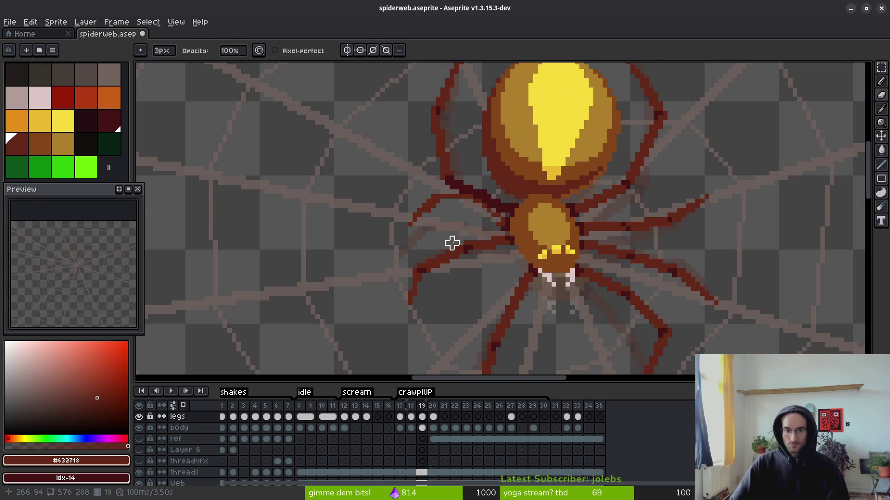
scroll(456, 242, "up", 3)
scroll(485, 275, "down", 3)
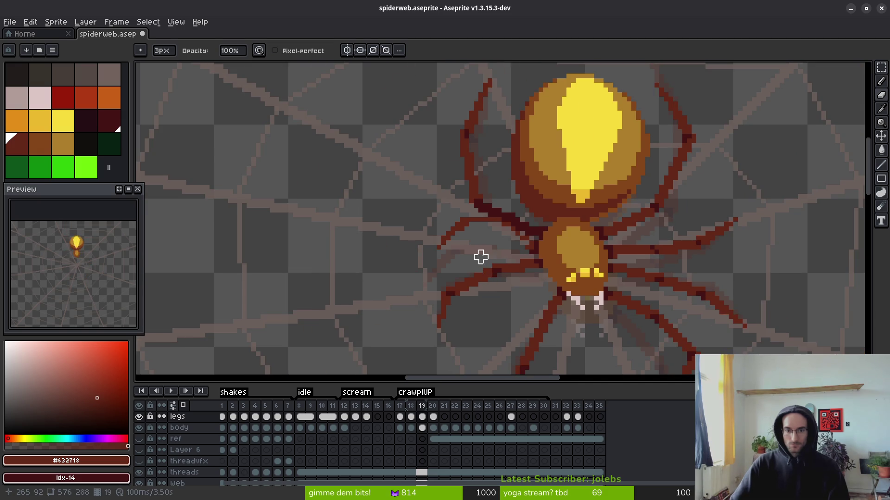
scroll(481, 232, "up", 5)
key("shift")
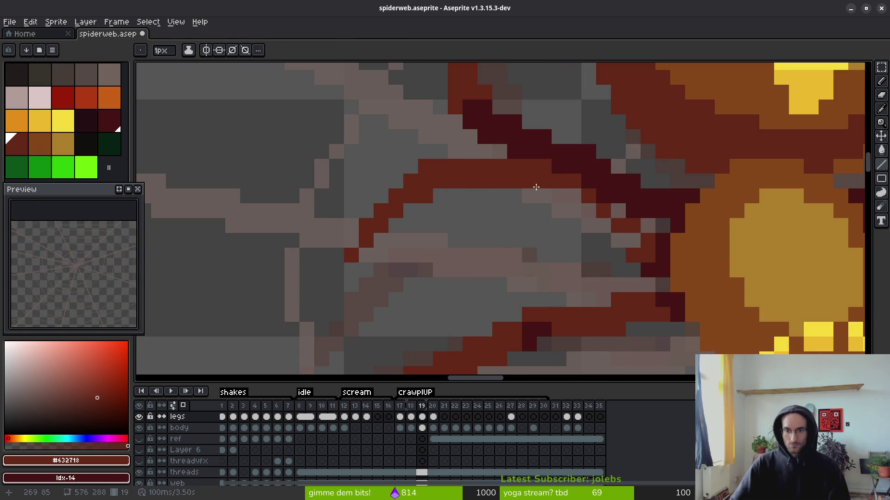
left_click(556, 195, "shift")
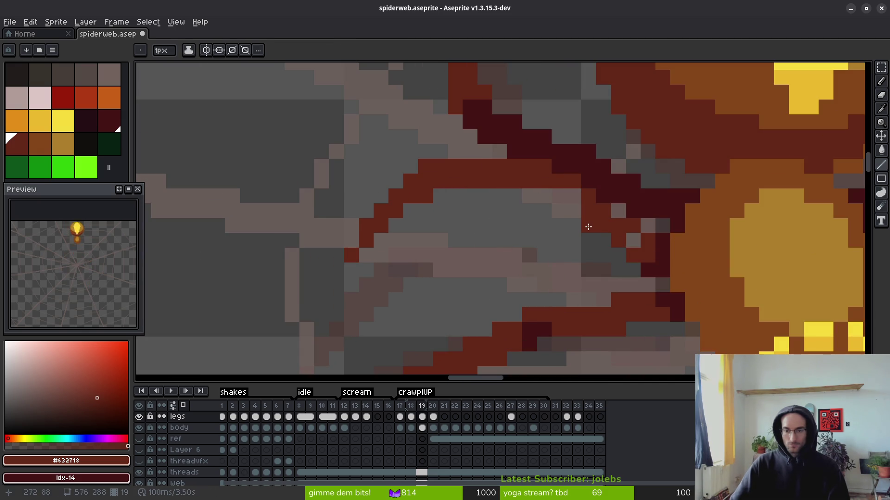
left_click(633, 240)
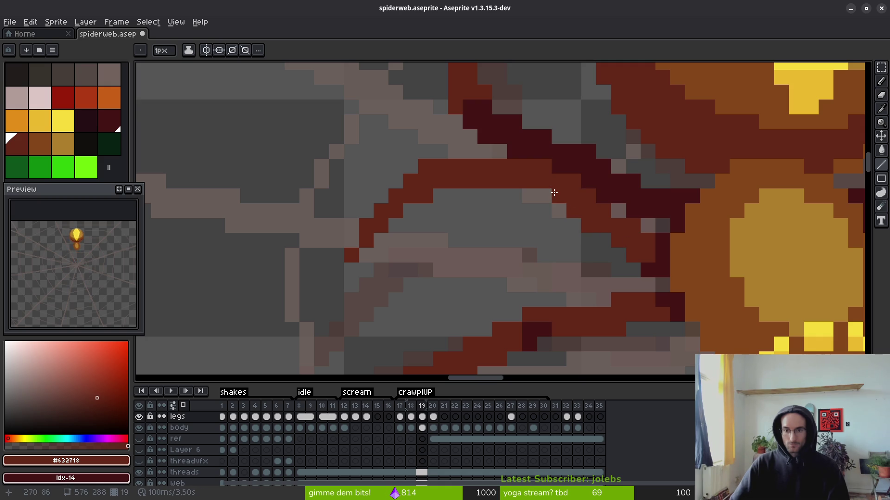
- Go back to a 1px brush and shade pixels along the leg outline
scroll(617, 267, "down", 4)
scroll(614, 200, "up", 5)
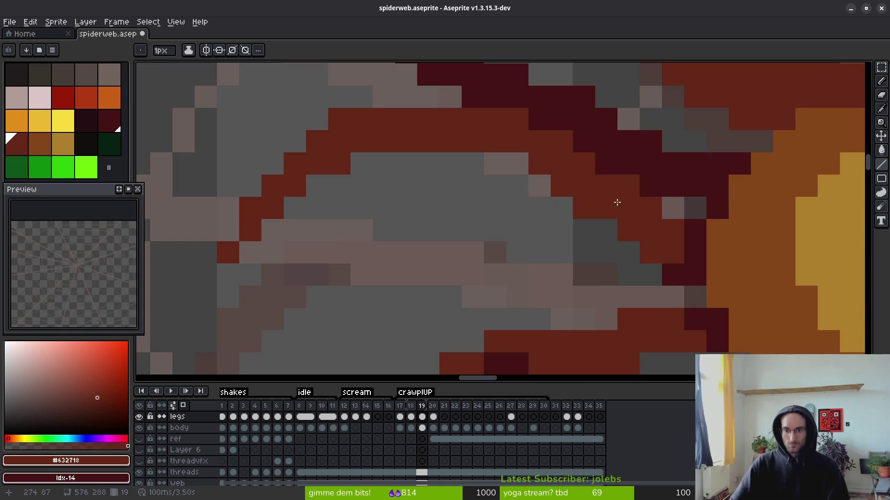
scroll(542, 250, "down", 5)
scroll(545, 265, "up", 5)
key("b")
key("minus")
key("minus")
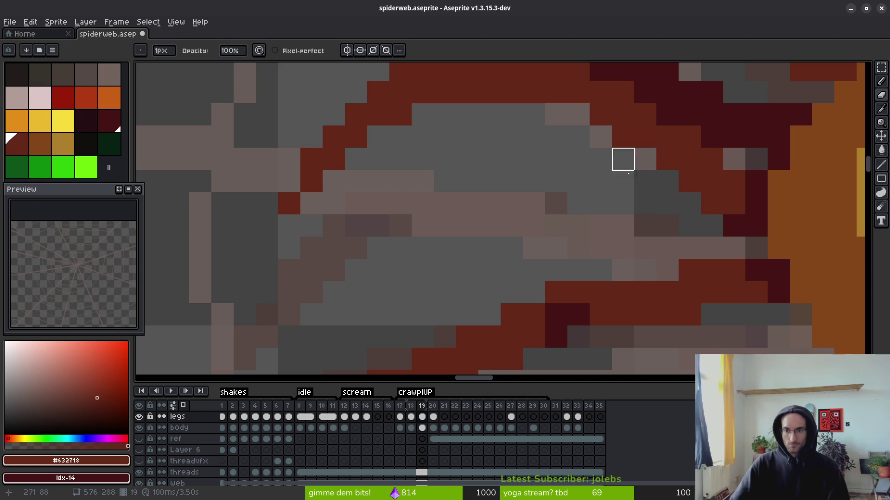
scroll(646, 156, "down", 4)
scroll(574, 248, "up", 4)
left_click_drag(630, 236, 501, 214)
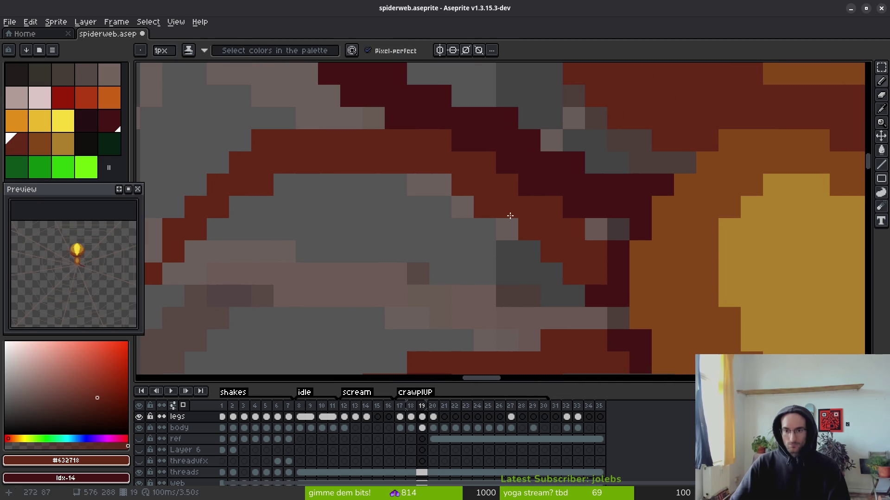
key("b")
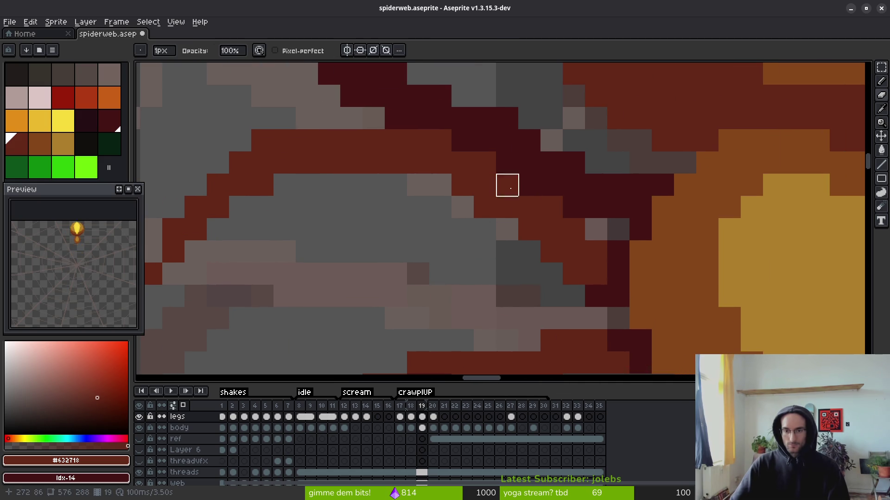
- Undo and redo the latest pixel edits to compare the leg retouch
key("ctrl+z")
key("ctrl+z")
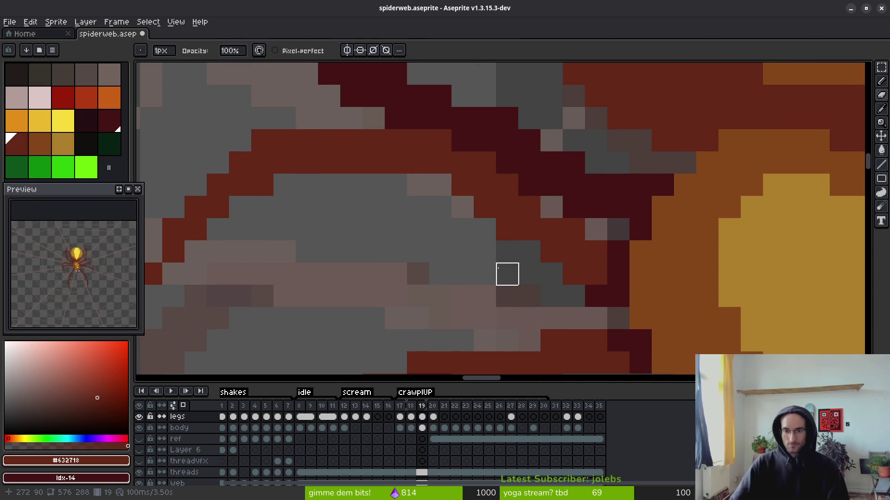
key("ctrl+z")
key("ctrl+z")
key("ctrl+z")
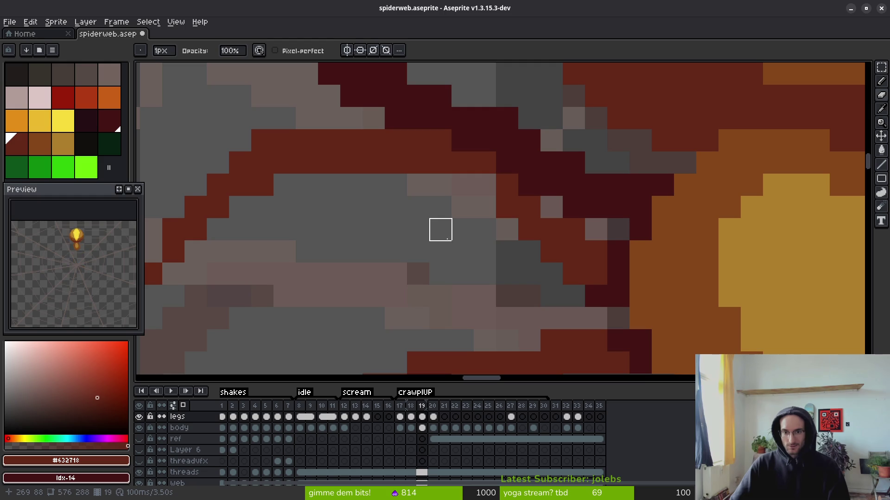
key("ctrl+y")
key("ctrl+y")
mouse_move(463, 228)
left_mouse_down()
mouse_move(466, 307)
mouse_move(430, 254)
mouse_move(457, 270)
left_mouse_up()
key("ctrl+y")
scroll(430, 254, "down", 2)
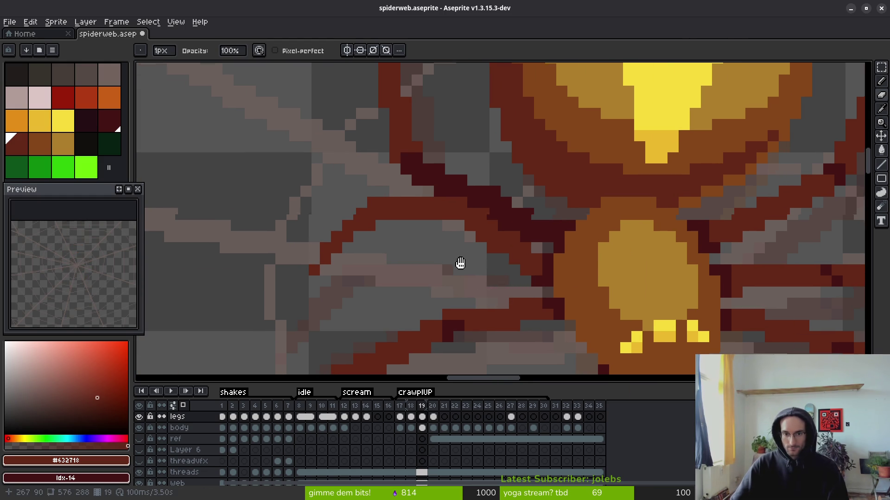
scroll(518, 246, "down", 2)
key("comma")
key("i")
scroll(541, 279, "down", 2)
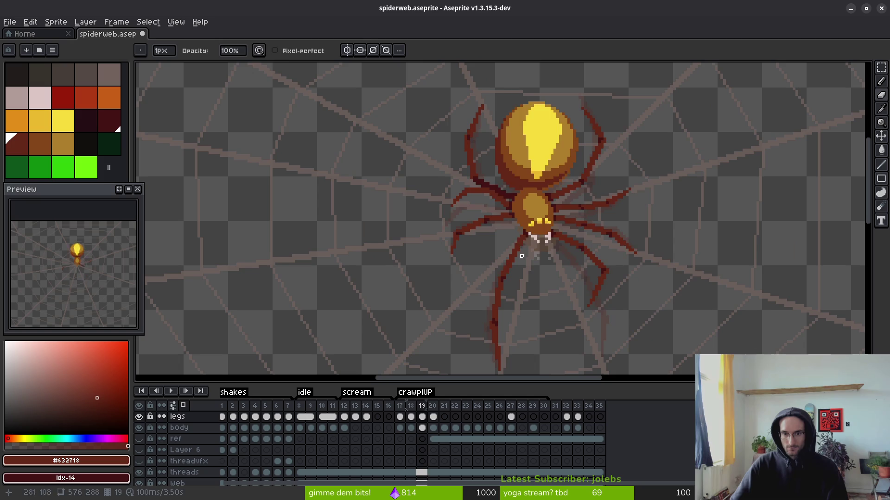
key("period")
key("comma")
key("period")
key("comma")
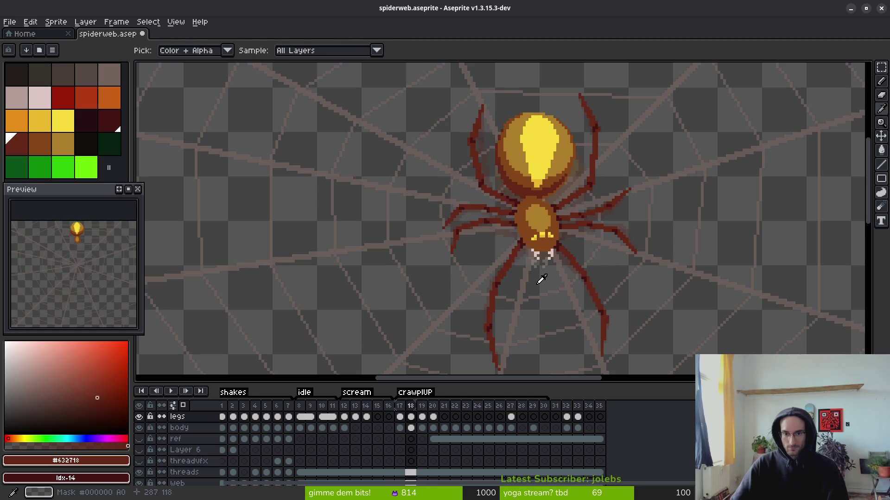
key("period")
key("b")
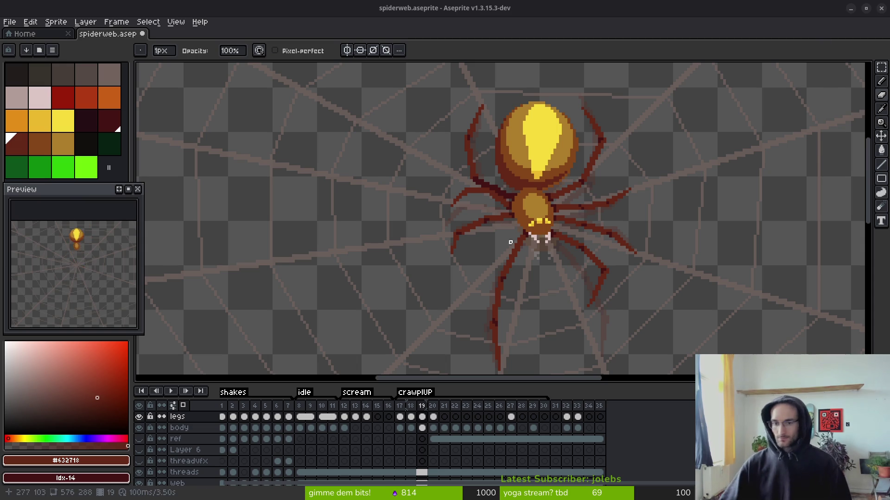
- Zoom and pan the view to centre on the spider
scroll(532, 214, "down", 2)
scroll(532, 214, "up", 1)
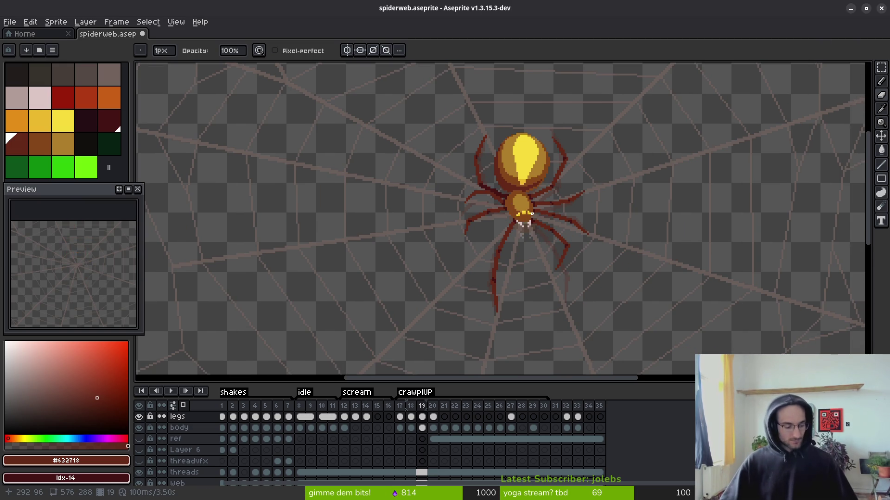
left_click_drag(548, 184, 564, 185)
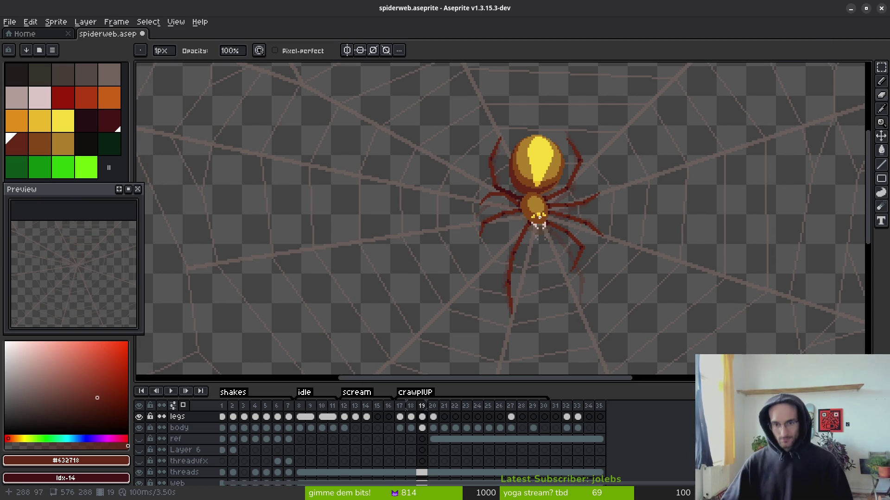
scroll(533, 216, "up", 2)
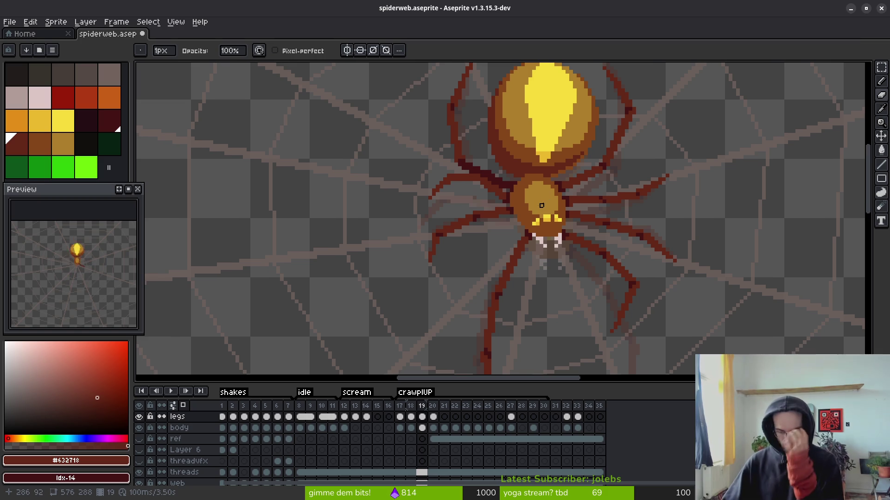
scroll(542, 231, "down", 2)
- Flip between frames 18, 19 and 20 to compare the leg poses
key("i")
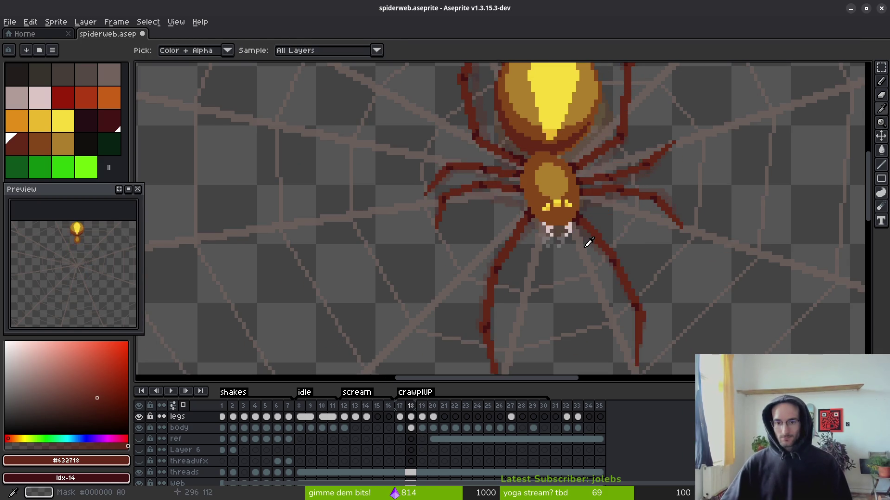
scroll(602, 241, "down", 3)
key("comma")
key("period")
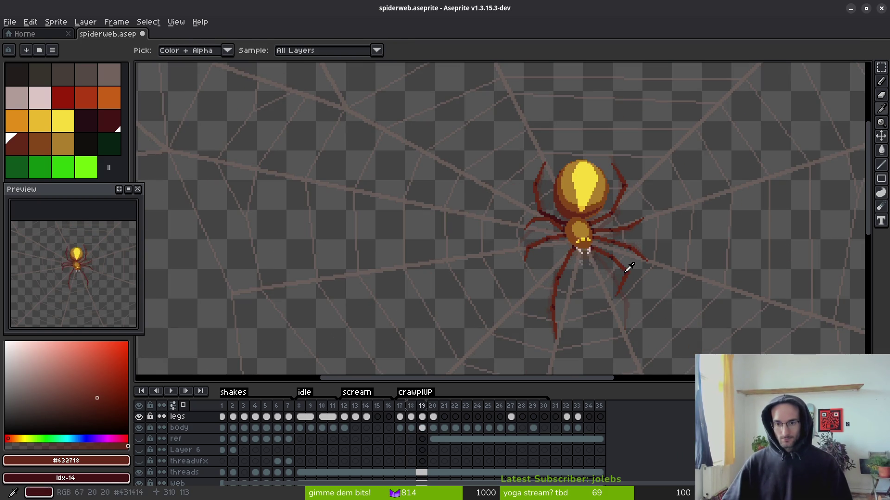
key("comma")
key("period")
key("period")
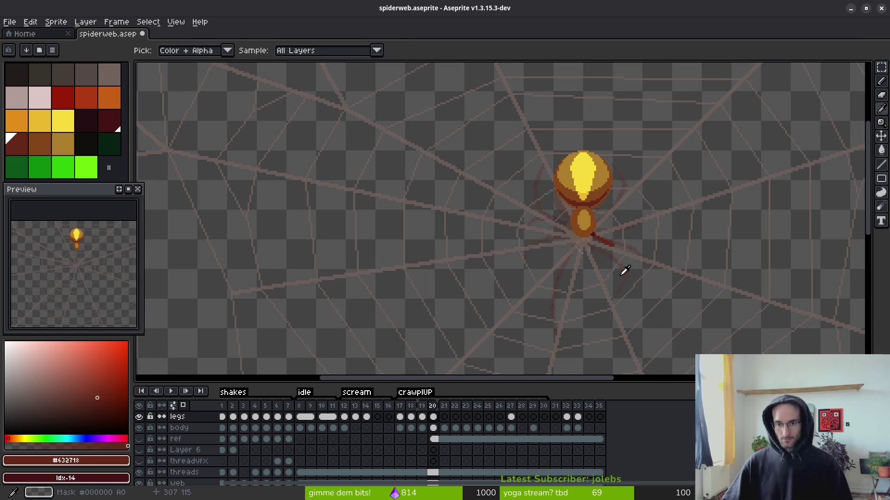
key("comma")
key("period")
- Recheck frames 18 and 19, then settle on frame 20 ready to draw legs
key("b")
scroll(582, 209, "up", 4)
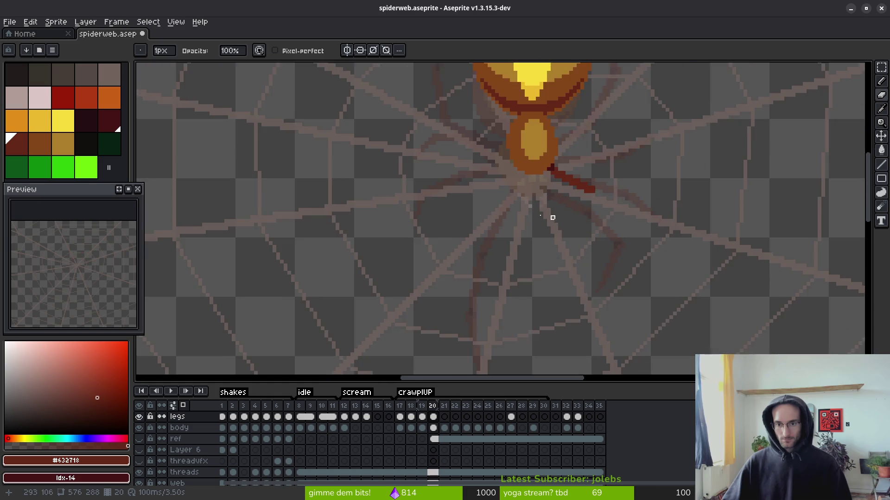
scroll(551, 220, "down", 2)
key("i")
key("comma")
key("comma")
key("period")
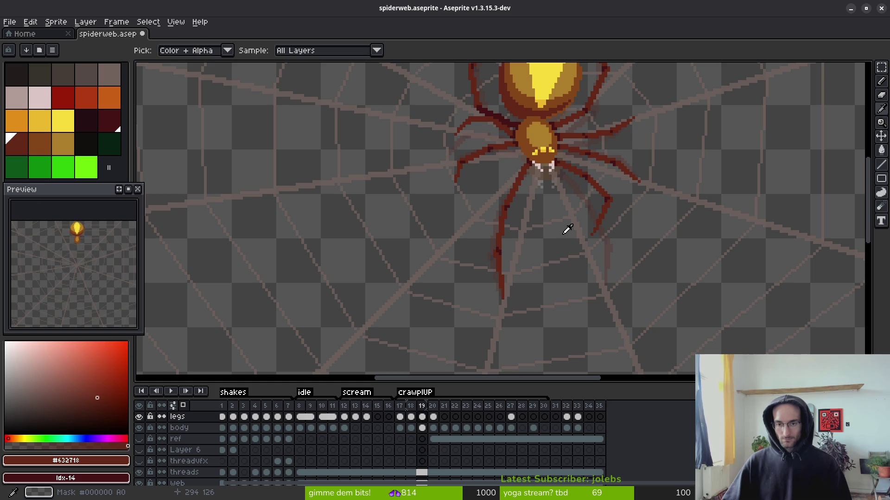
key("period")
key("b")
scroll(566, 233, "up", 2)
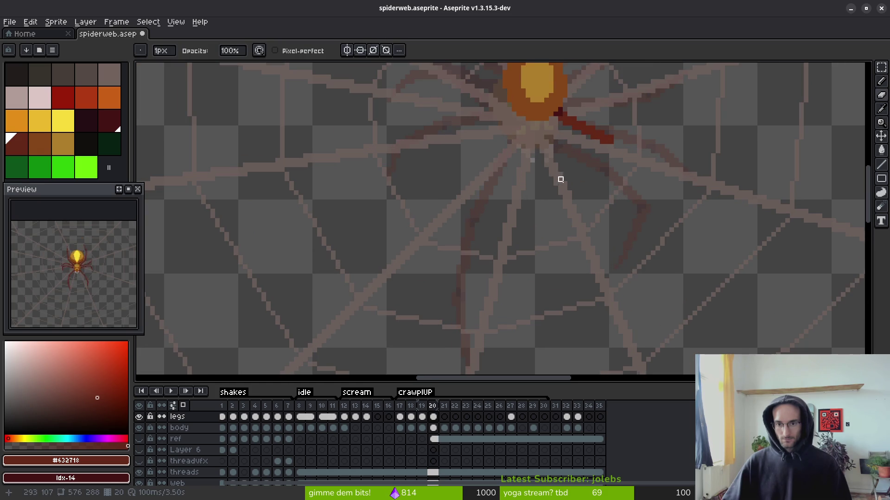
key("e")
scroll(614, 176, "up", 3)
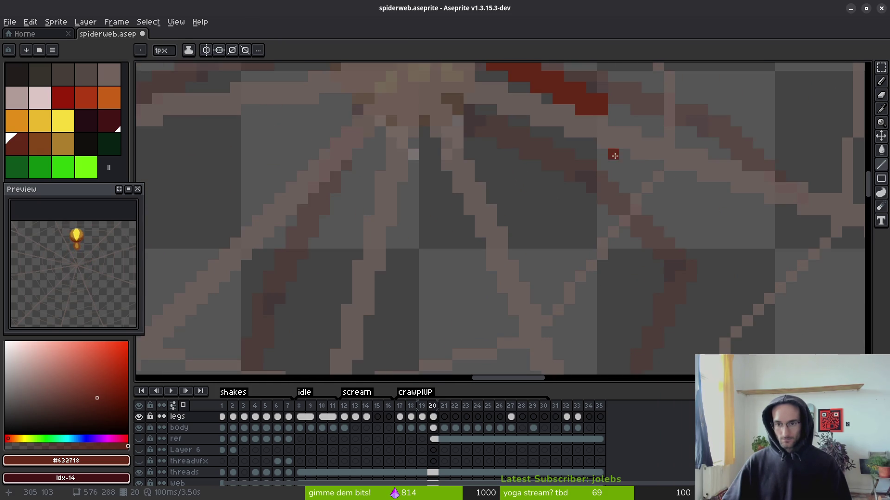
- Draw a dark-red leg segment down from the leg tip
scroll(616, 162, "down", 2)
mouse_move(615, 139)
left_mouse_down()
mouse_move(648, 188)
mouse_move(636, 212)
left_mouse_up()
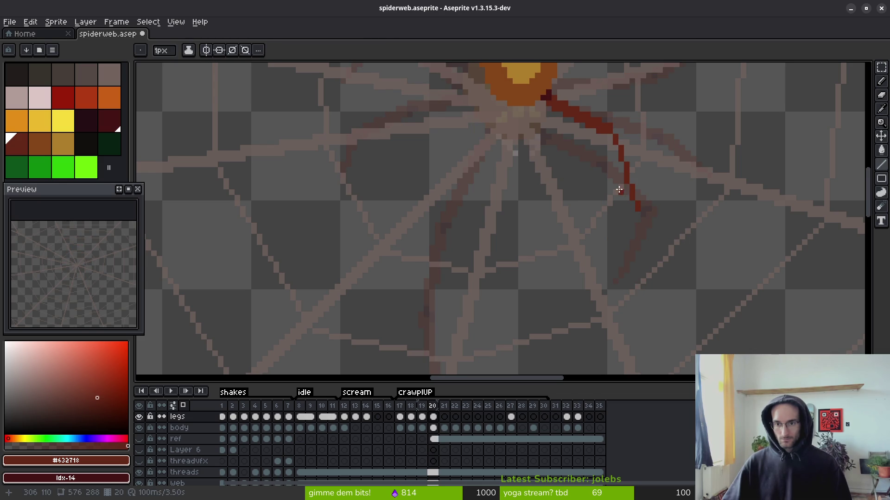
scroll(623, 187, "down", 2)
- Flick between crawl frames 17–19 comparing leg poses, then play the crawl animation
key("Left")
key("Left")
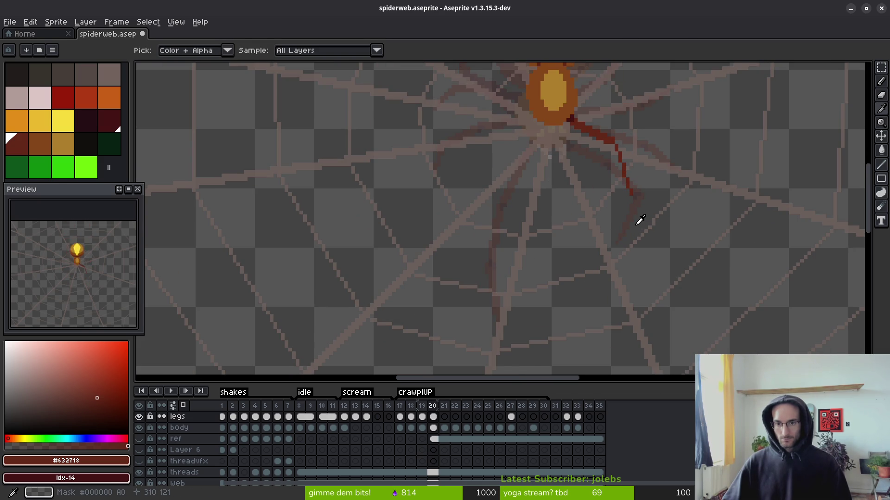
scroll(621, 218, "down", 1)
key("Left")
key("Right")
key("Right")
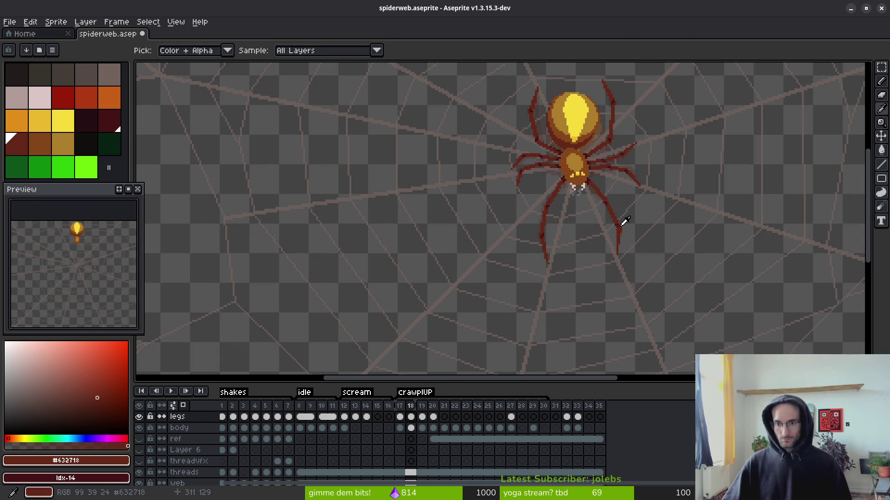
key("Left")
key("Left")
key("Right")
key("Right")
key("Left")
key("Right")
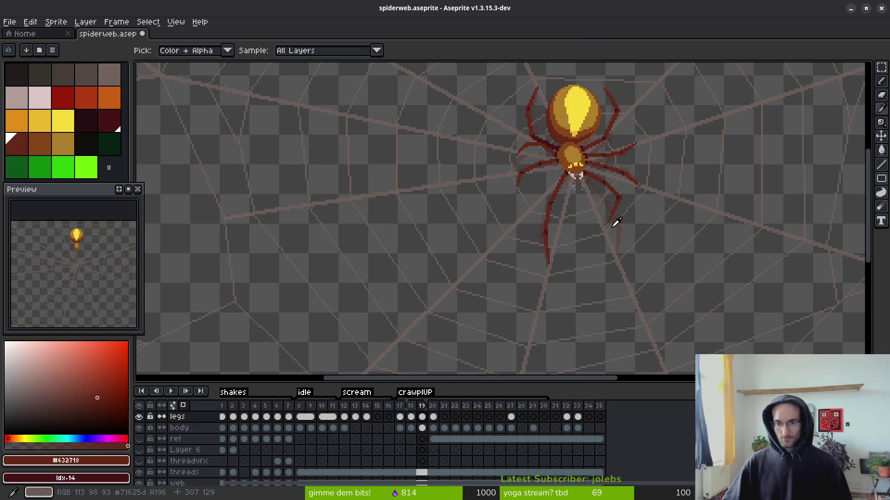
key("Left")
key("Right")
key("Left")
key("Right")
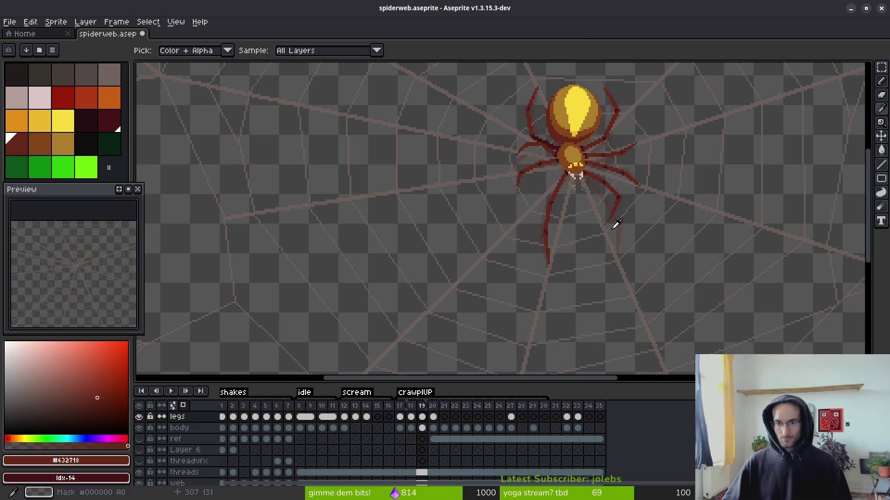
key("Return")
- Bring the spider's lower legs into view on frame 20
key("b")
left_click_drag(621, 214, 588, 236)
key("Right")
scroll(599, 235, "up", 3)
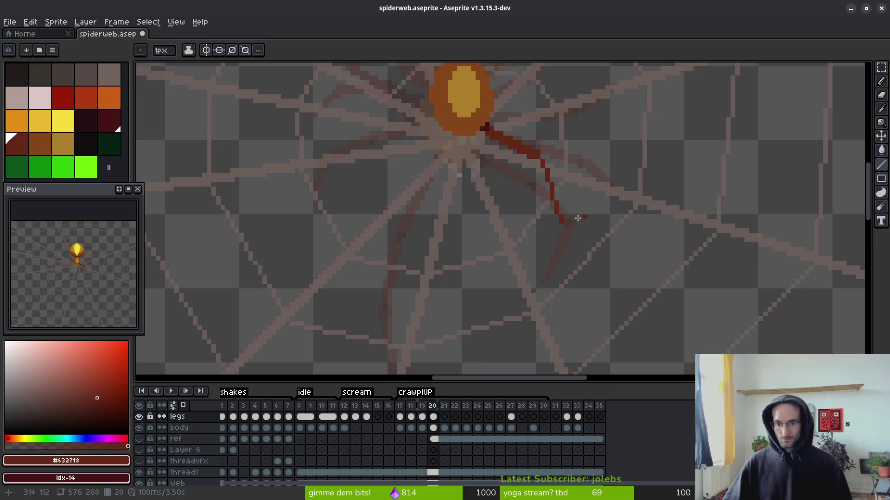
scroll(591, 243, "down", 2)
scroll(583, 251, "up", 1)
scroll(583, 250, "up", 3)
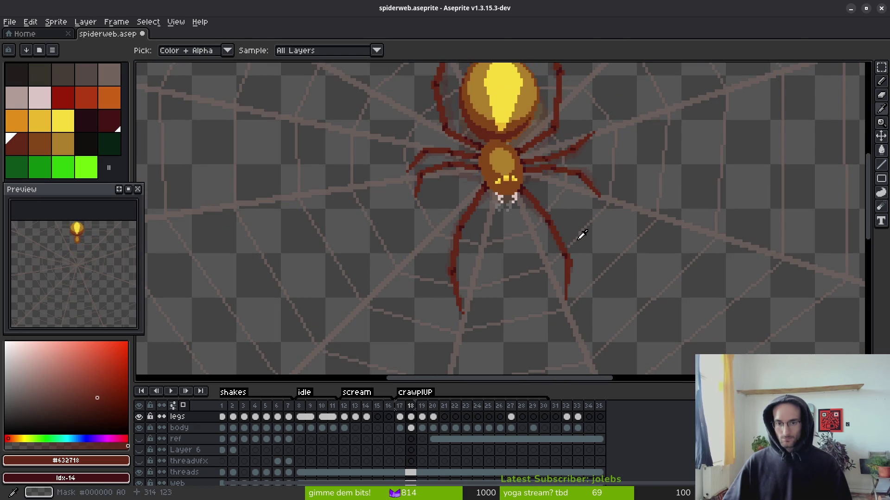
scroll(584, 250, "down", 2)
scroll(587, 251, "down", 1)
key("alt")
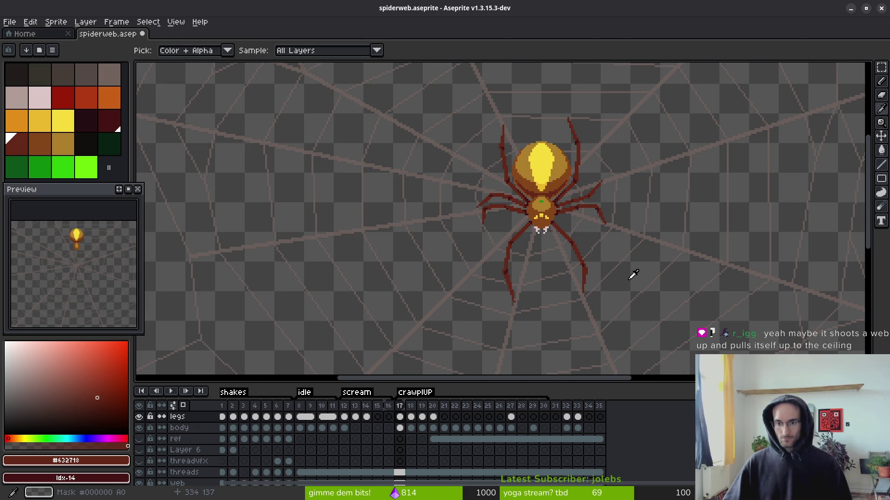
- Compare frames 16, 17 and 19, then zoom in on frame 17's legs beside the body
key("Left")
key("Right")
key("Left")
key("Right")
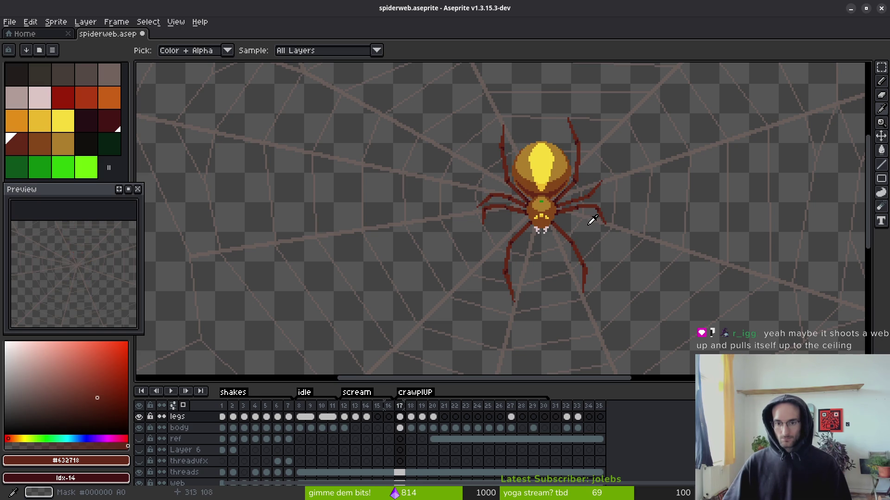
key("Right")
key("Right")
key("Left")
key("Left")
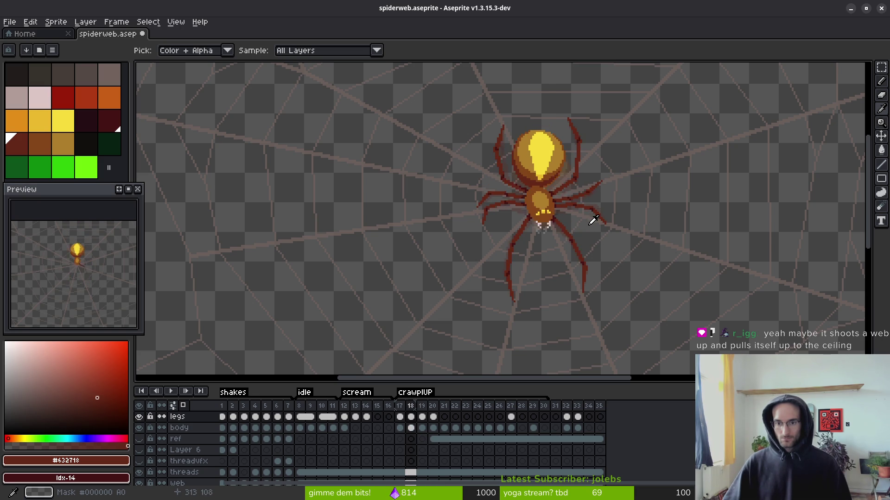
scroll(589, 215, "up", 5)
scroll(543, 197, "up", 1)
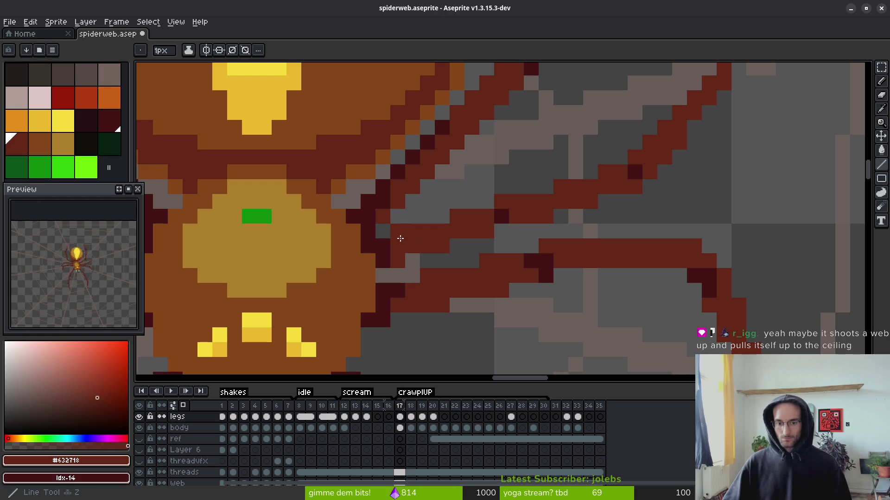
- Jump to an idle frame on the body layer and step through the idle frames
left_click(319, 428)
scroll(556, 272, "down", 3)
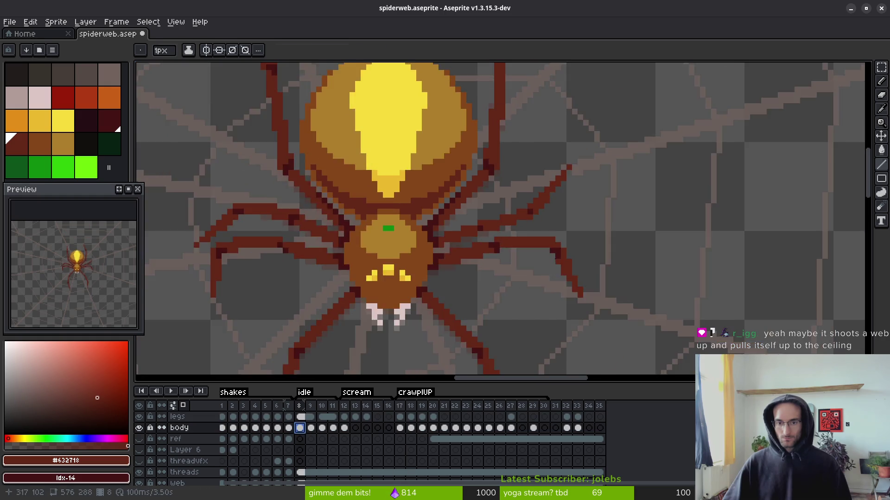
key("i")
scroll(551, 261, "up", 1)
key("Right")
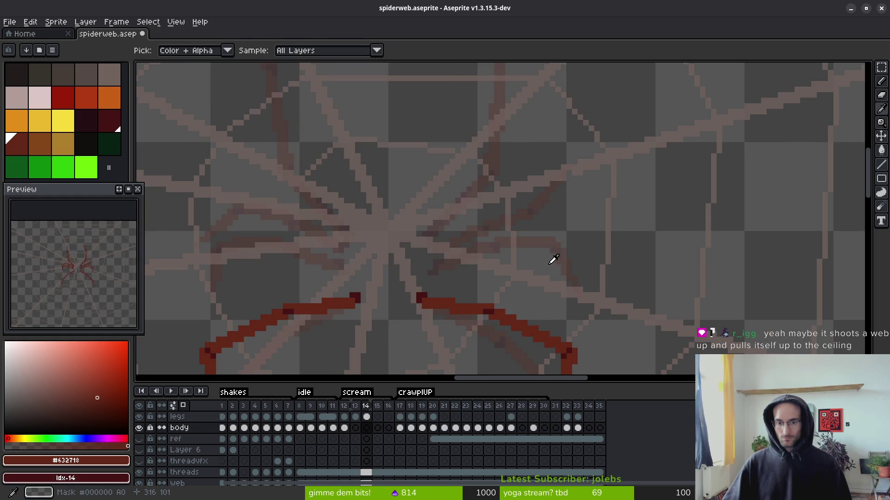
key("b")
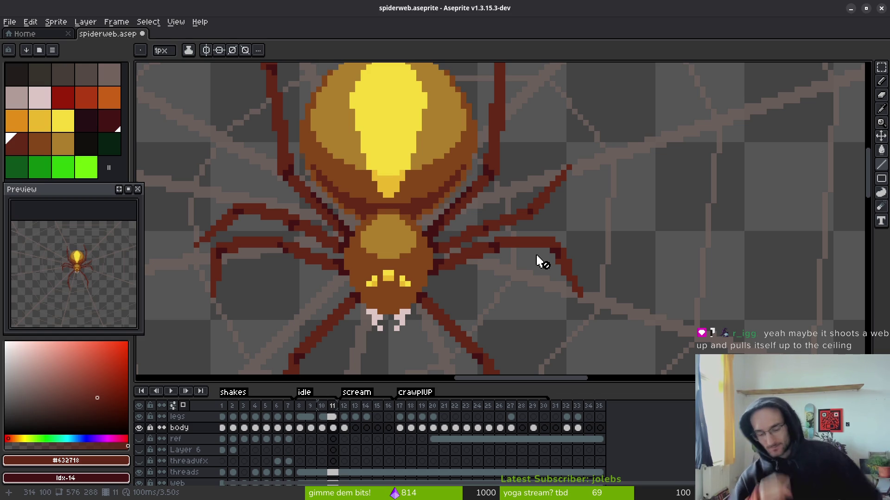
- Step through the scream frames to crawl frame 20 on the legs layer
key("i")
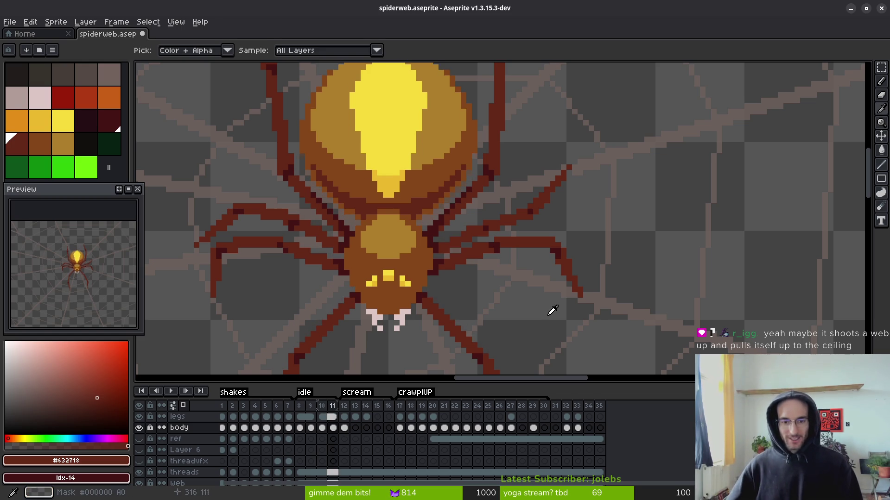
key("Right")
key("Right")
key("Right")
key("b")
key("Right")
scroll(454, 247, "down", 3)
key("i")
key("Right")
key("Right")
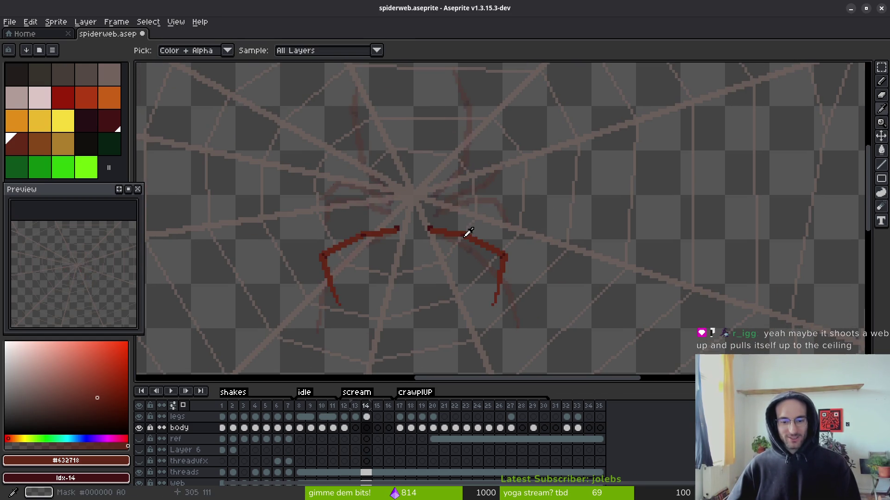
key("Up")
key("Right")
key("Right")
key("Right")
key("Down")
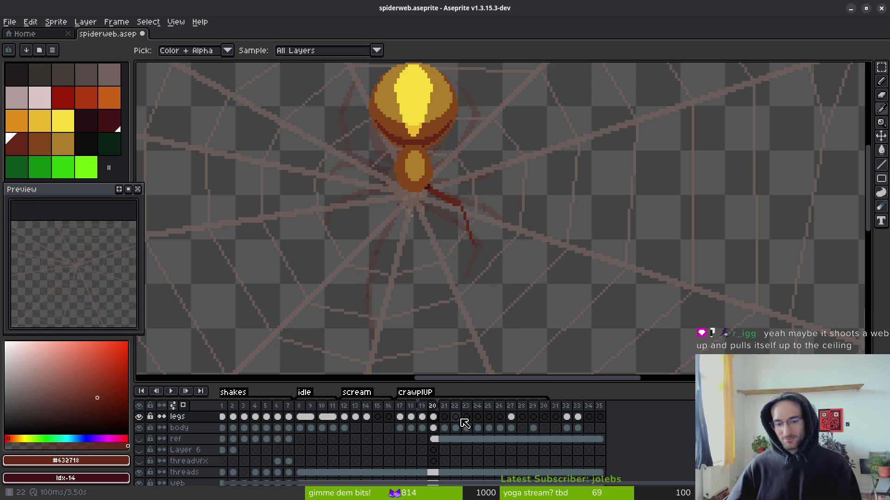
key("Left")
key("b")
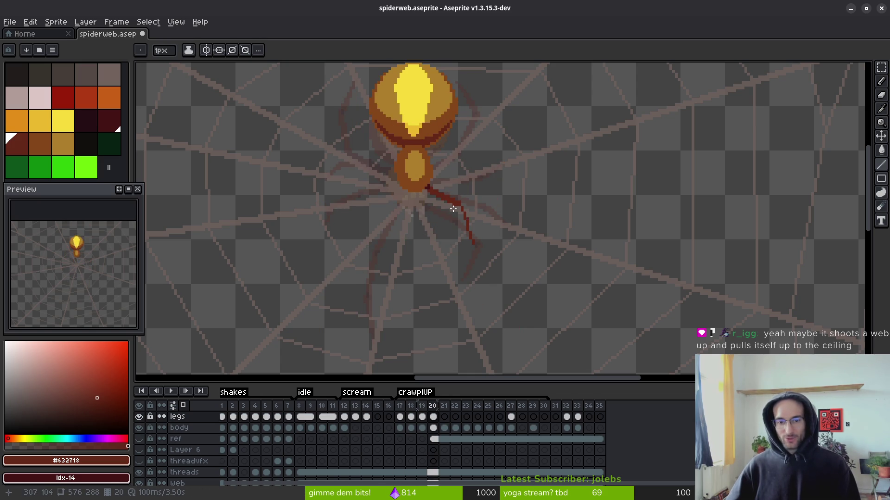
left_click_drag(454, 200, 492, 275)
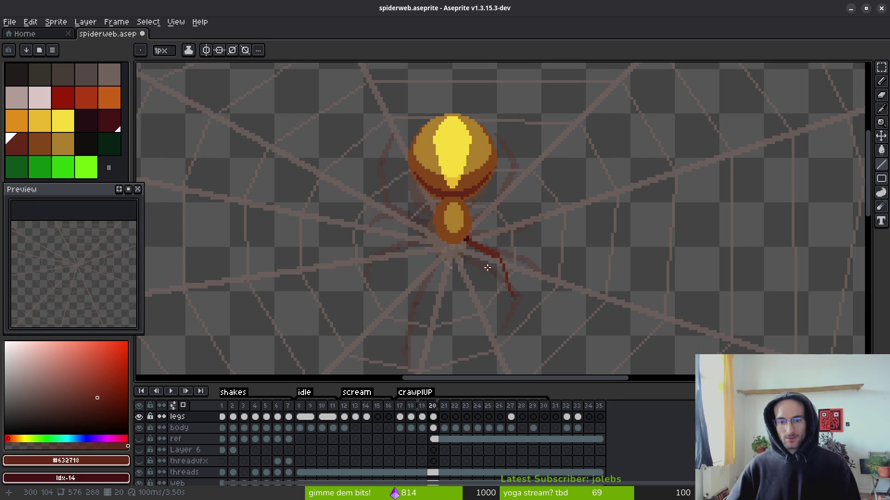
key("i")
key("Right")
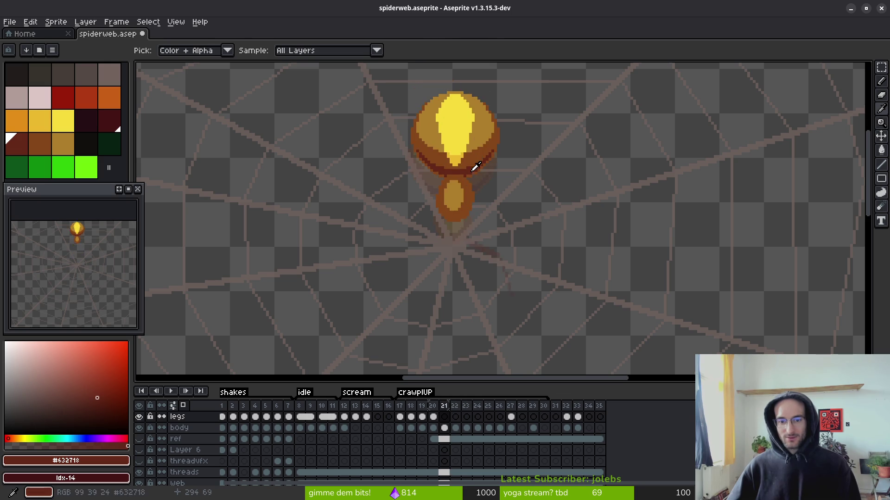
left_click_drag(486, 189, 526, 260)
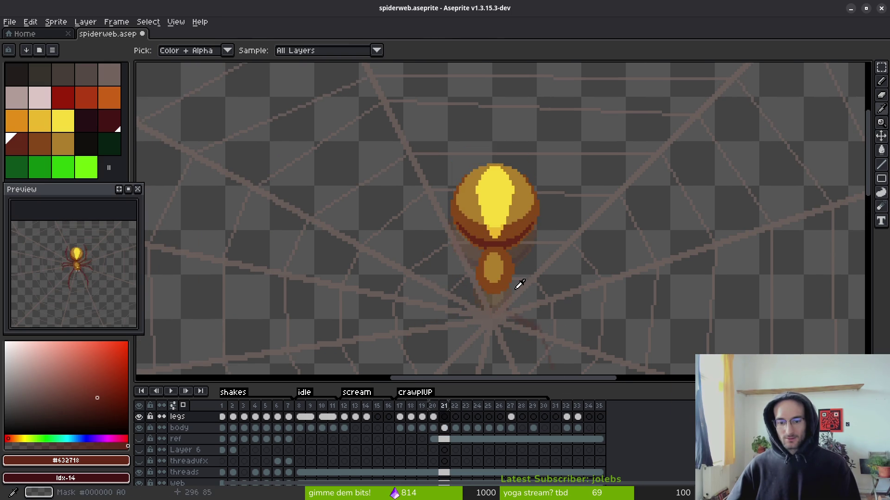
key("Left")
key("Left")
key("b")
scroll(522, 259, "down", 3)
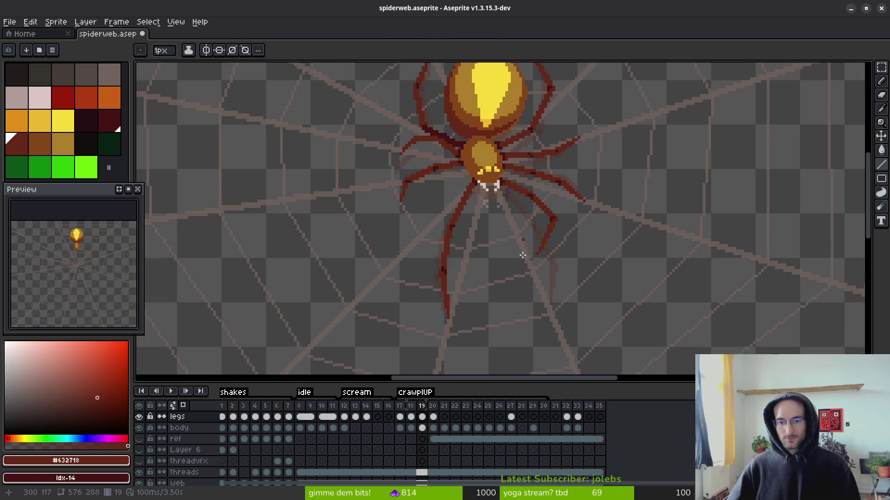
key("i")
scroll(556, 248, "up", 2)
key("Left")
key("Right")
key("Left")
key("Right")
key("Left")
key("Right")
key("Left")
key("Right")
key("Left")
key("Right")
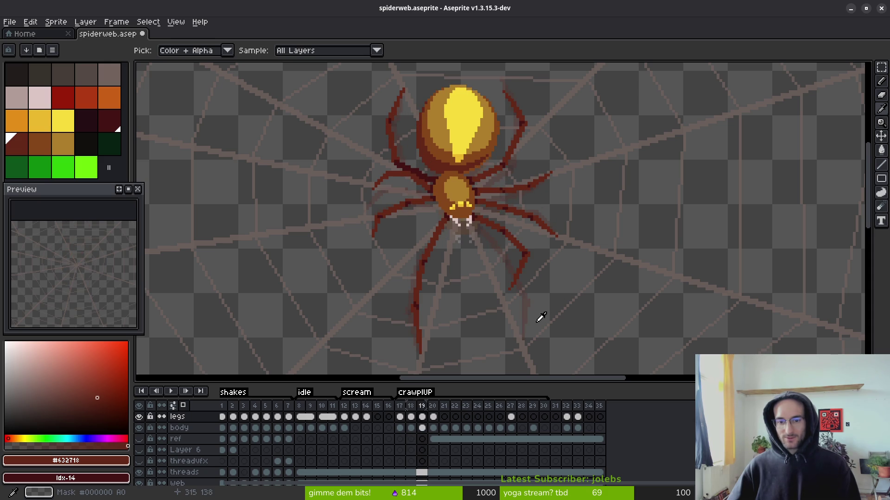
key("Left")
key("Right")
key("Left")
key("Right")
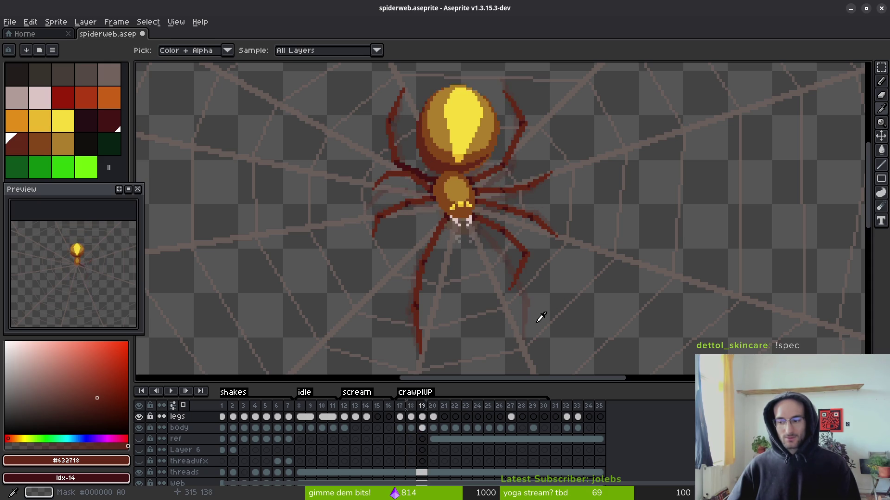
key("Left")
key("Right")
key("Left")
key("Right")
key("Left")
key("Right")
key("Left")
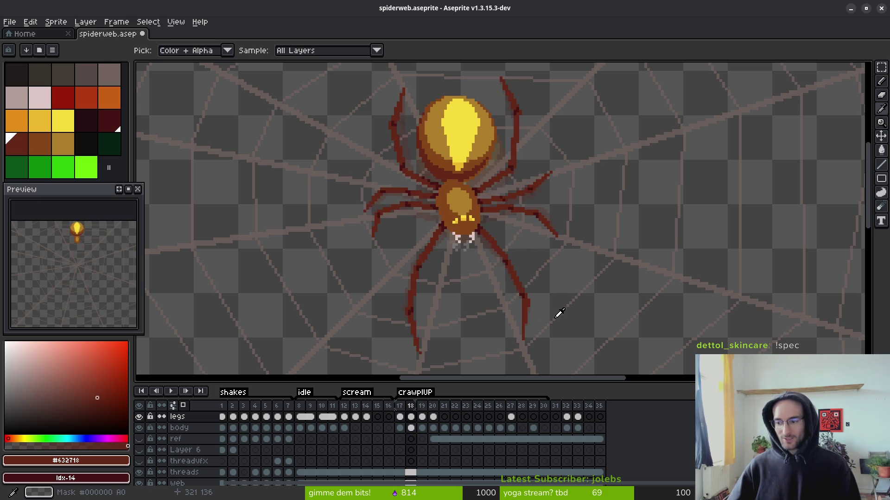
key("Right")
key("b")
mouse_move(561, 310)
left_mouse_down()
mouse_move(539, 288)
mouse_move(552, 258)
left_mouse_up()
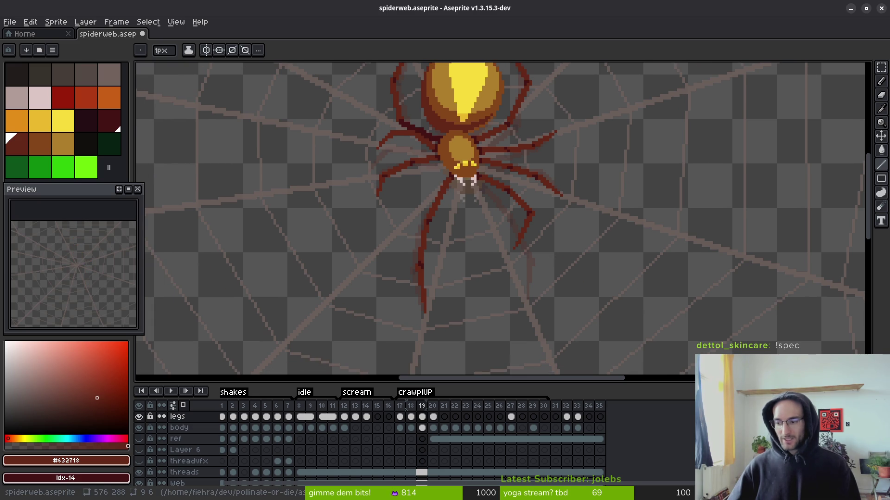
left_click_drag(551, 252, 591, 237)
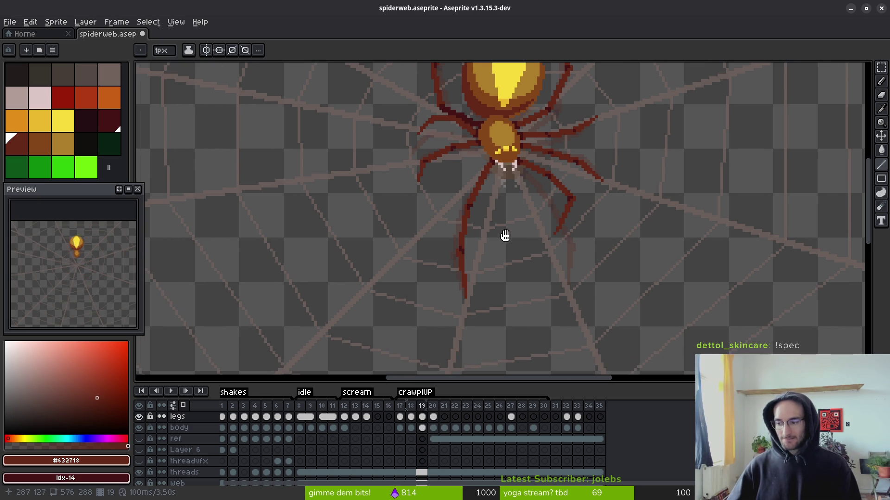
key("comma")
key("i")
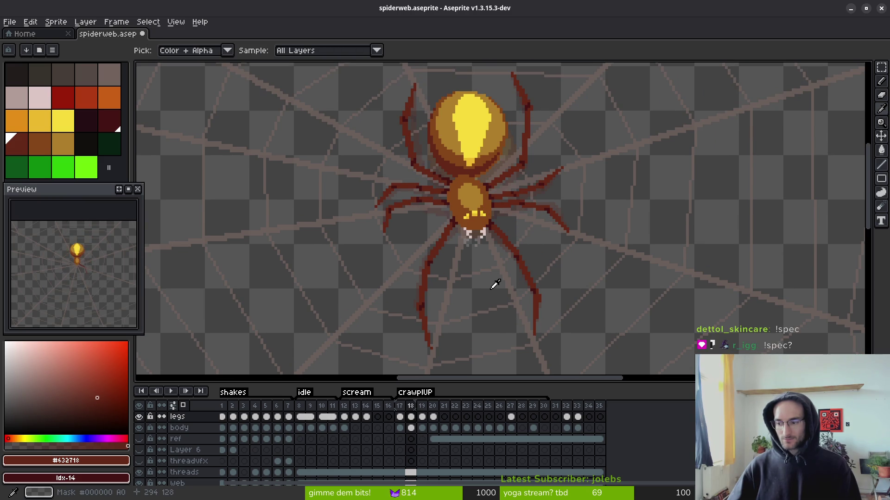
key("period")
key("comma")
key("period")
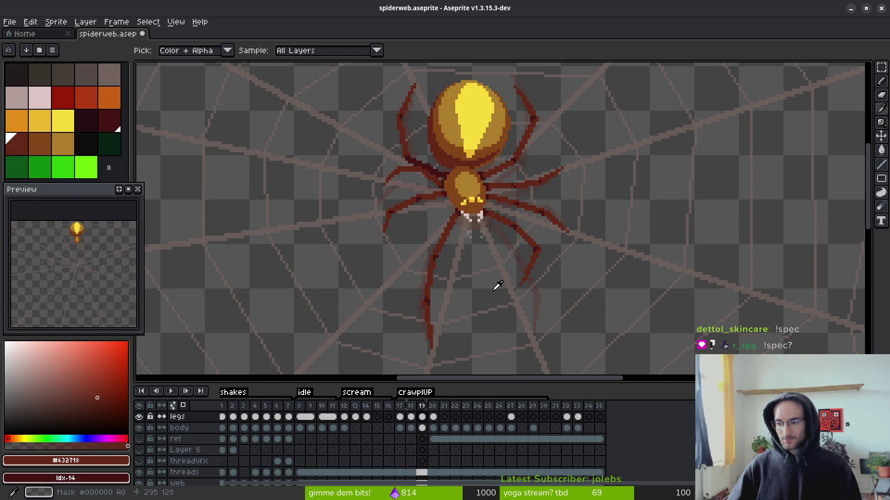
key("b")
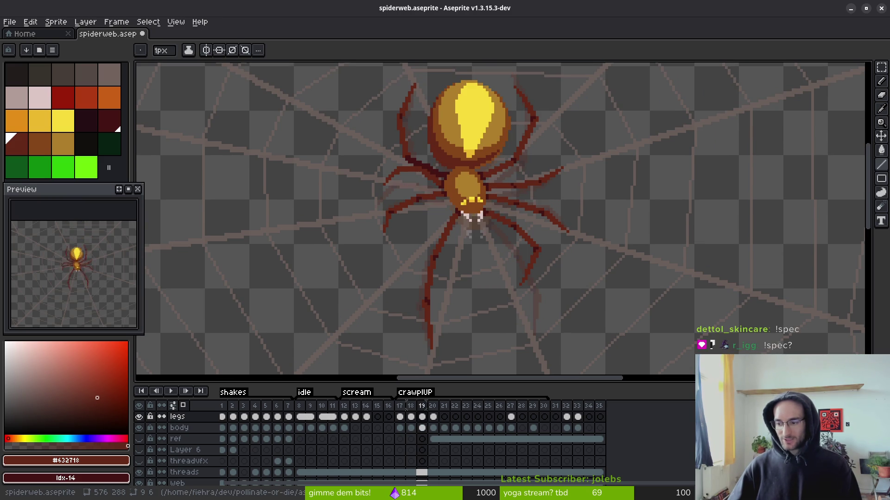
key("comma")
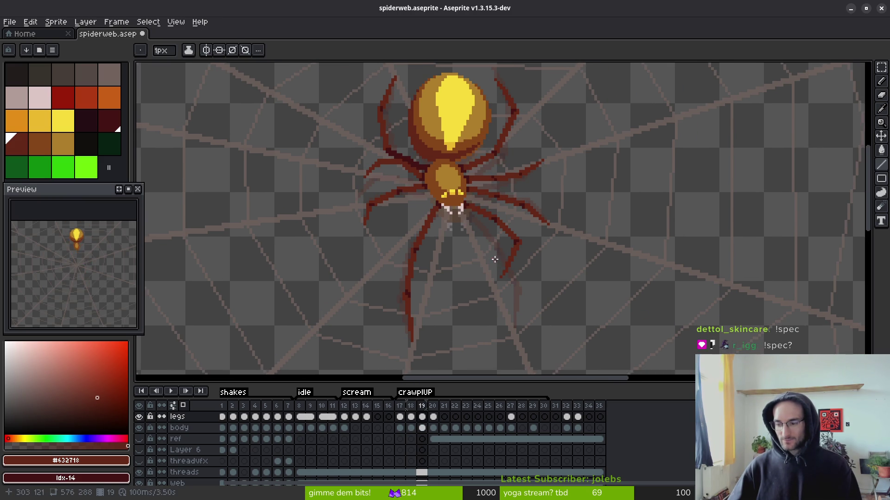
key("i")
key("period")
key("period")
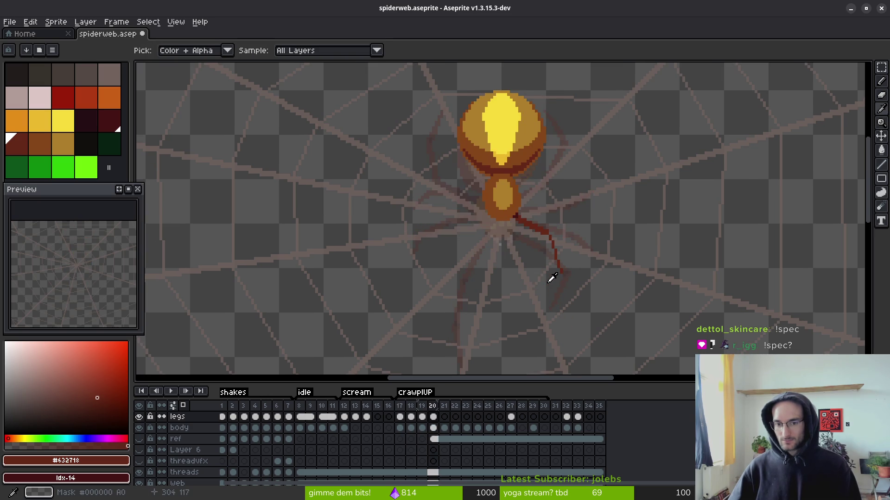
key("comma")
key("comma")
key("period")
key("period")
key("comma")
key("comma")
key("period")
key("b")
key("period")
key("comma")
key("i")
key("period")
key("b")
scroll(539, 270, "up", 5)
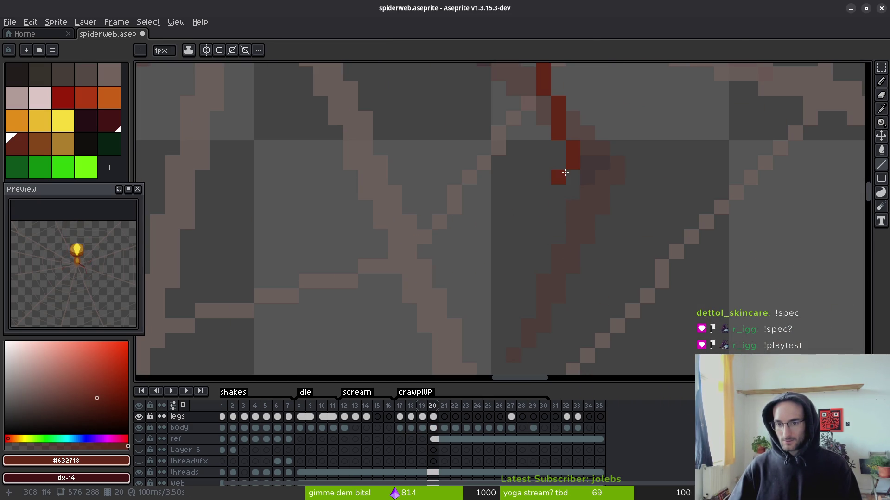
- Draw a dark-red leg segment from its bend point up to the tip on frame 20
left_click_drag(558, 203, 588, 187)
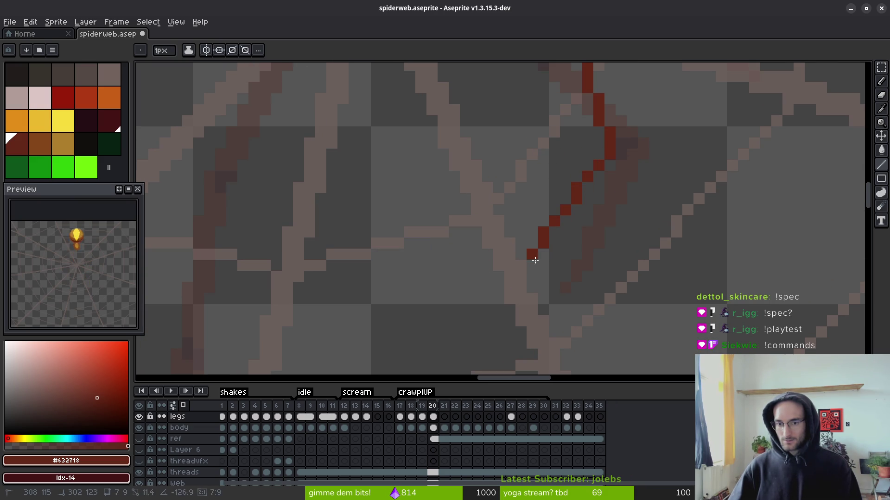
left_click(517, 276, "shift")
left_click(593, 148, "shift")
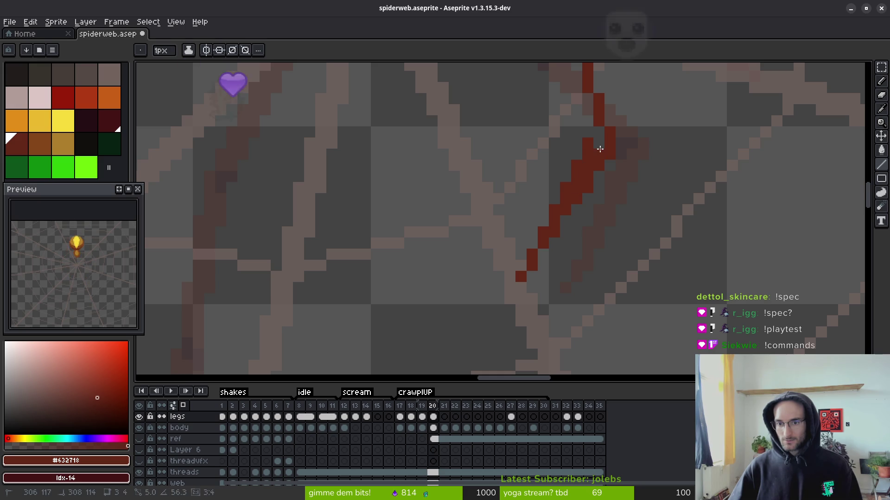
left_click_drag(617, 158, 591, 218)
left_click_drag(582, 260, 595, 301)
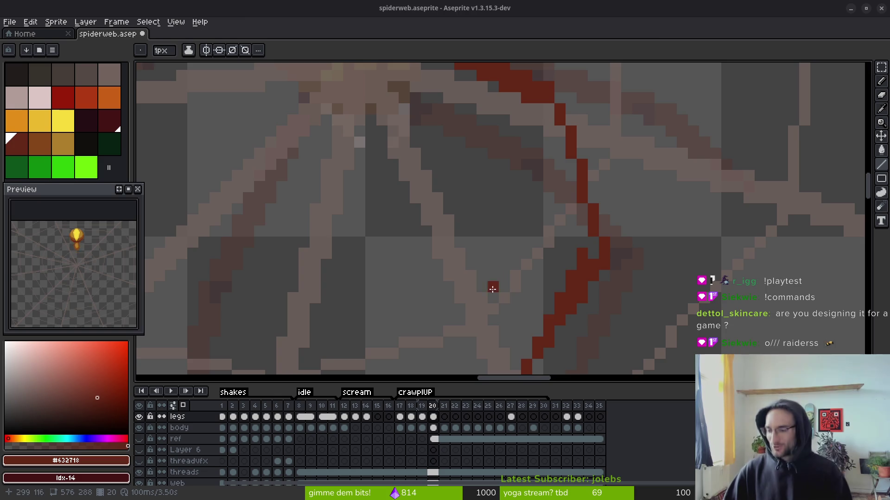
- Add another dark-red leg line running downward from the spider's right side
scroll(484, 229, "up", 2)
scroll(483, 229, "left", 2)
scroll(598, 264, "down", 5)
scroll(591, 292, "up", 2)
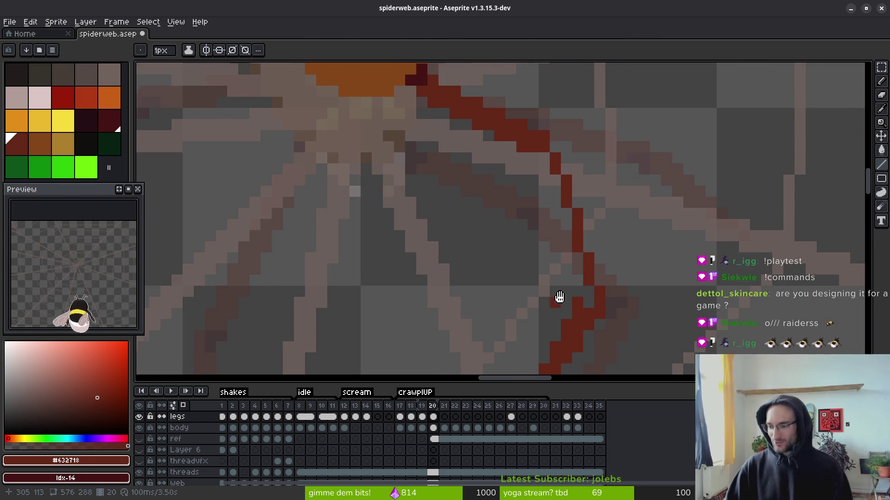
scroll(590, 331, "up", 3)
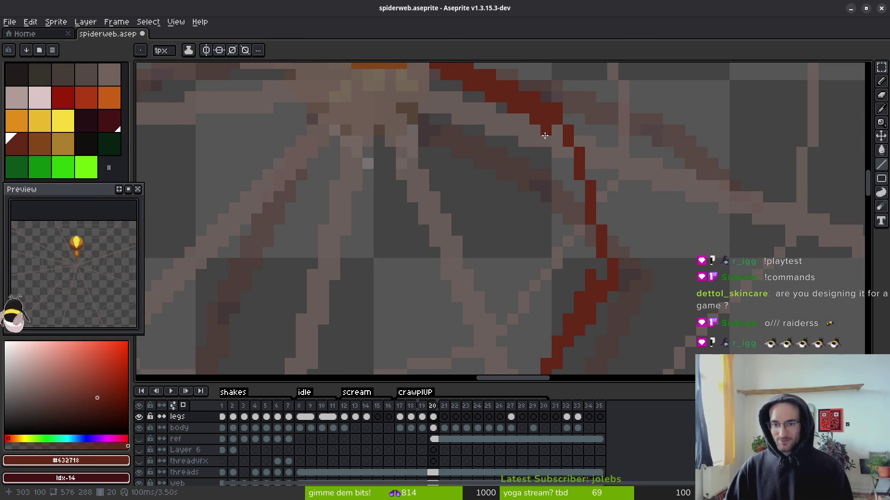
mouse_move(551, 132)
left_mouse_down()
mouse_move(595, 277)
mouse_move(577, 189)
mouse_move(591, 263)
mouse_move(577, 254)
mouse_move(555, 195)
left_mouse_up()
scroll(593, 272, "down", 5)
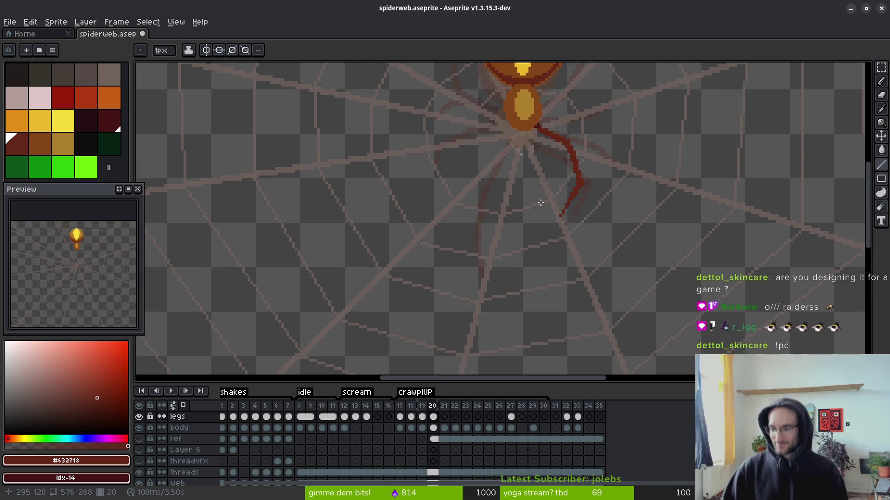
- Flick repeatedly between crawl frames 19 and 20 to compare their leg poses
key("i")
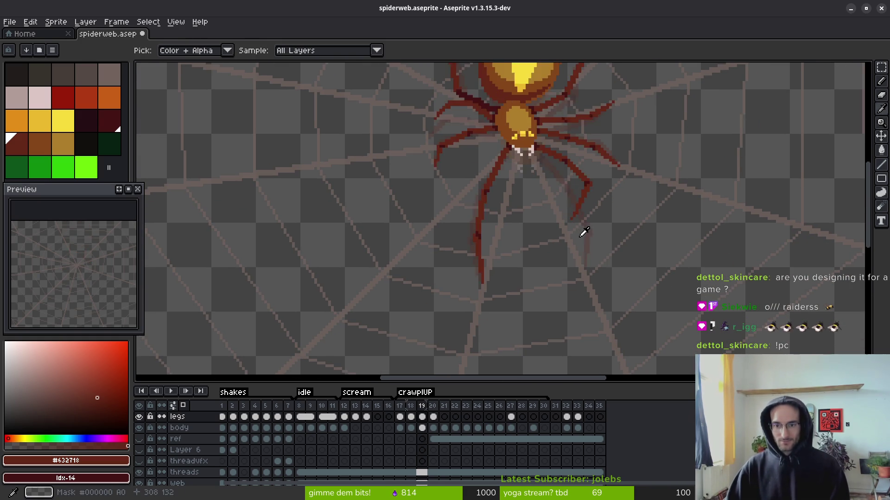
key("comma")
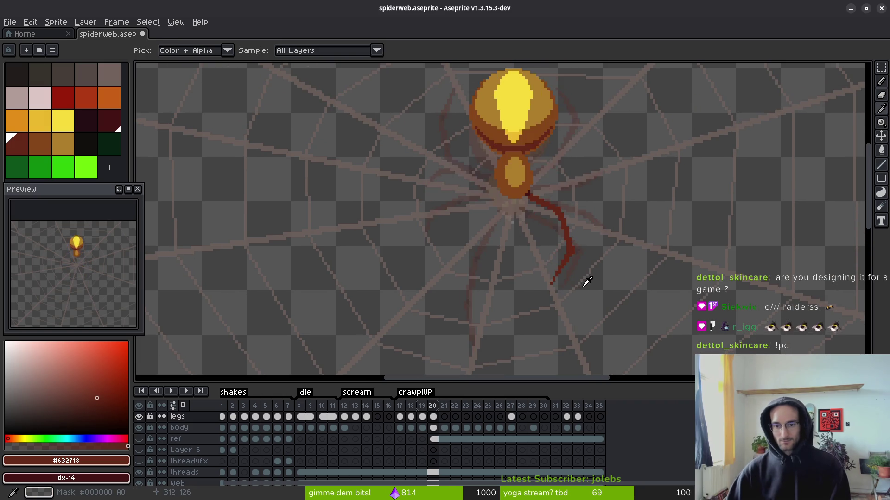
scroll(581, 288, "down", 1)
key("period")
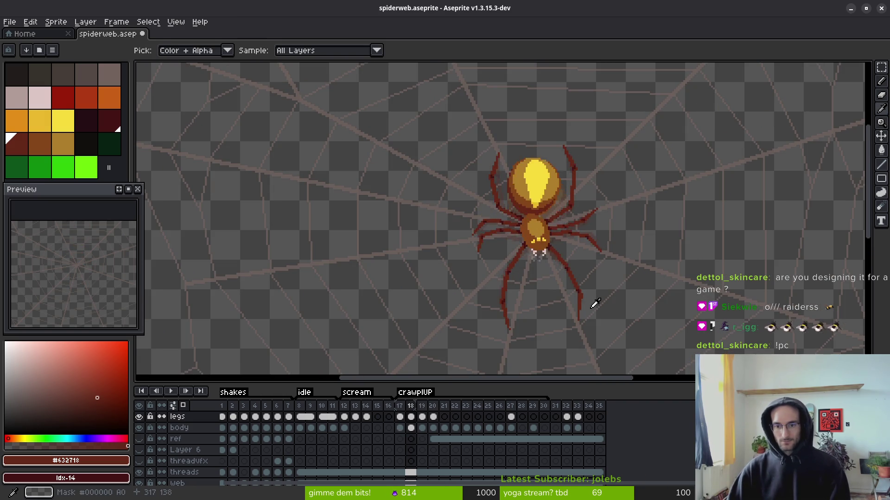
key("comma")
key("period")
key("comma")
key("period")
key("comma")
key("period")
key("comma")
key("period")
key("comma")
key("period")
key("comma")
key("period")
key("comma")
key("period")
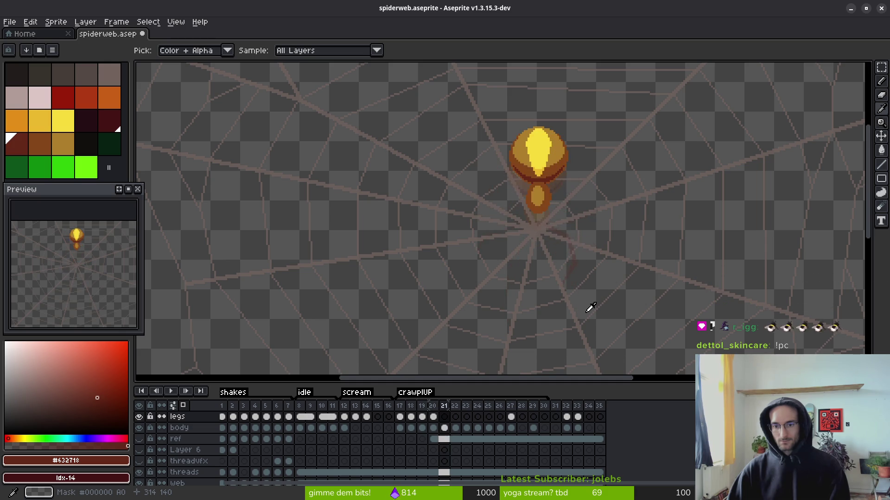
key("comma")
- Step through frames 17 to 20 comparing legs, settling on frame 19
key("period")
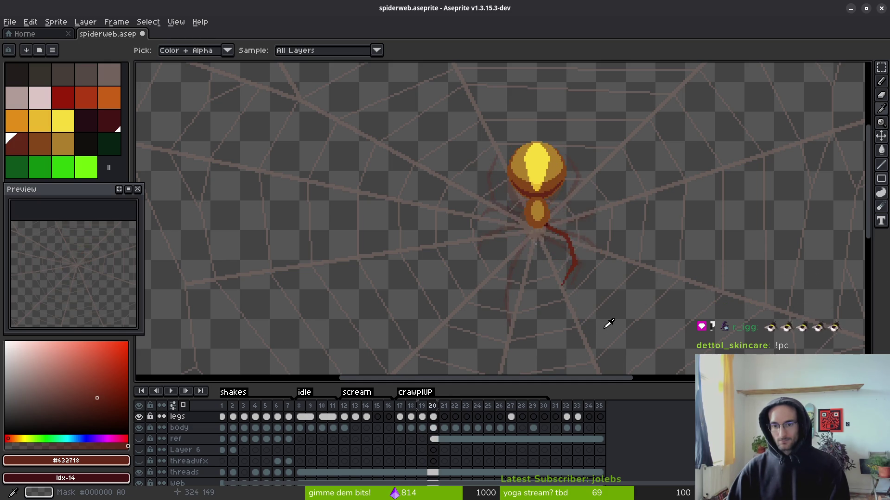
key("comma")
key("comma")
key("comma")
key("period")
key("period")
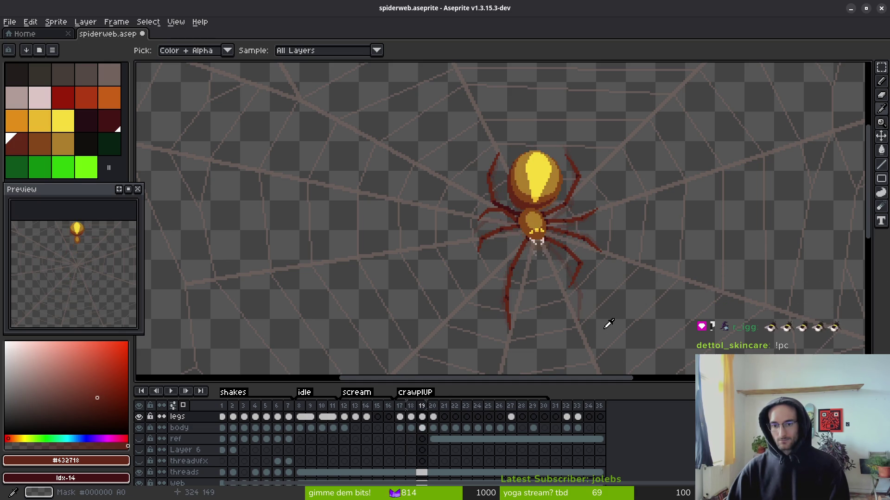
key("comma")
key("comma")
key("period")
key("period")
key("comma")
key("period")
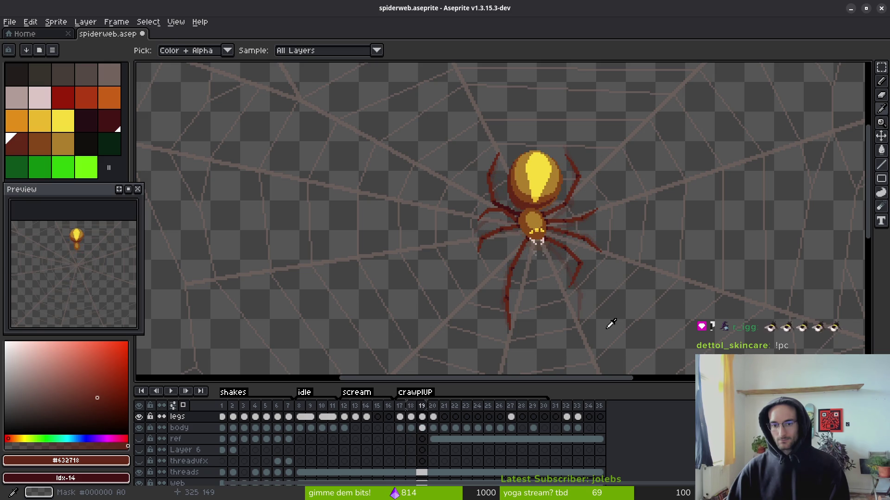
key("comma")
key("comma")
key("period")
key("period")
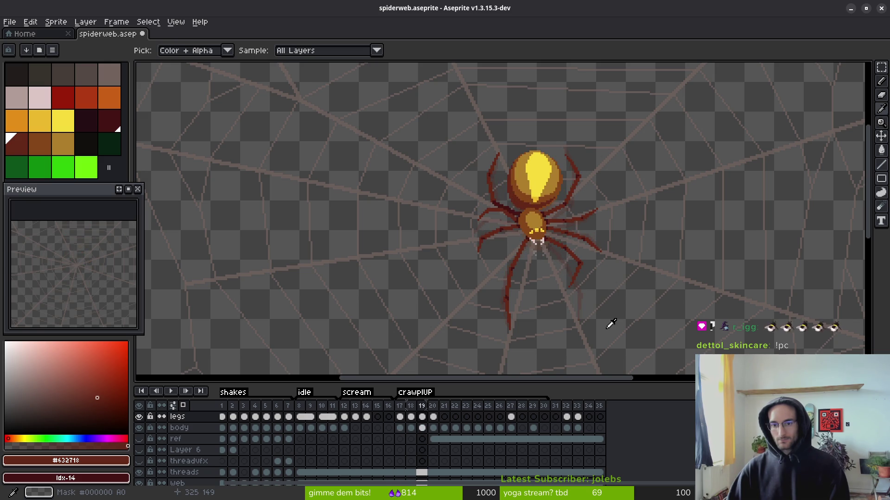
key("period")
- On frame 20, paint a dark-red leg rising from the head's lower-right edge
key("b")
scroll(576, 199, "up", 3)
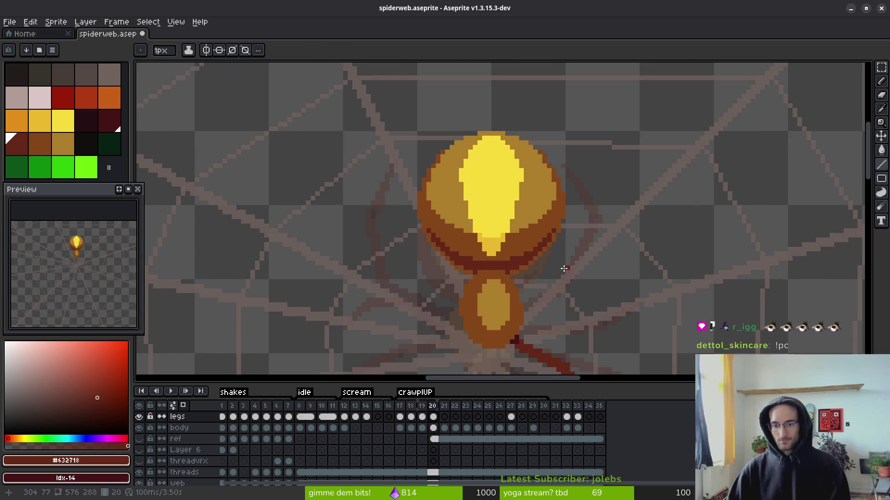
scroll(517, 279, "up", 2)
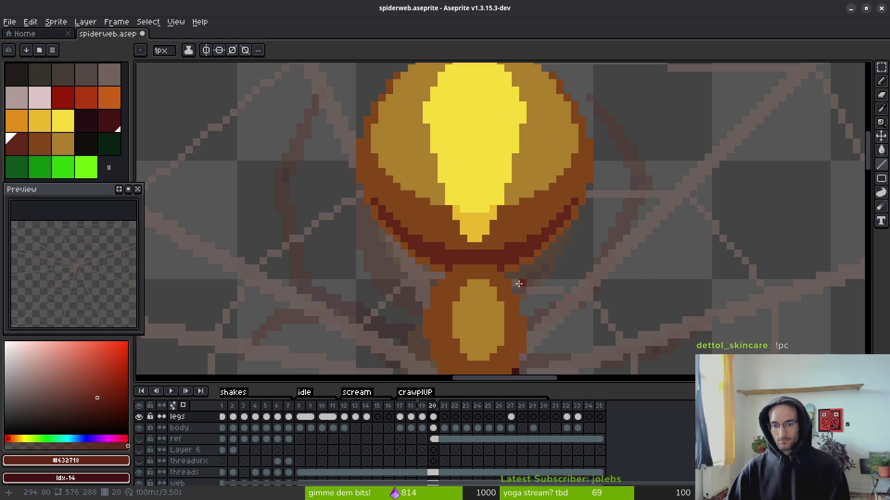
mouse_move(515, 285)
left_mouse_down()
mouse_move(525, 300)
mouse_move(609, 197)
mouse_move(594, 229)
mouse_move(591, 291)
left_mouse_up()
left_click_drag(563, 327, 587, 209)
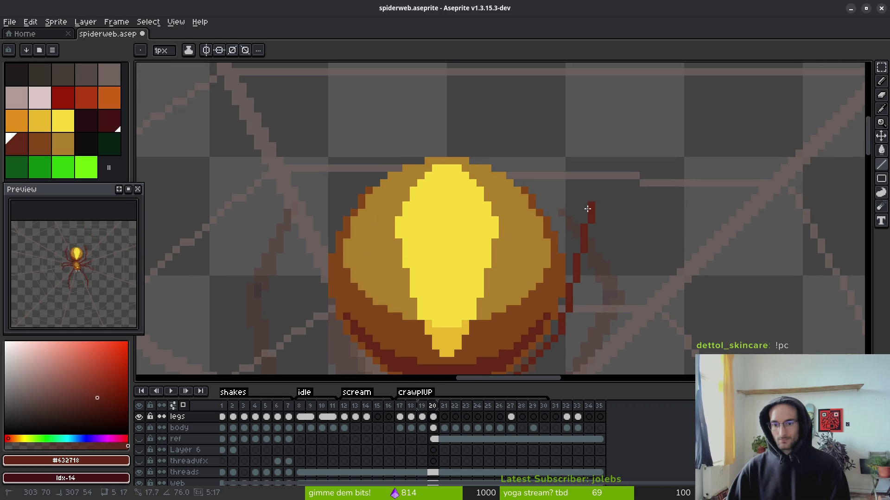
scroll(588, 209, "down", 2)
- Check frame 19's leg pose for reference twice, returning to frame 20 each time
key("Left")
key("i")
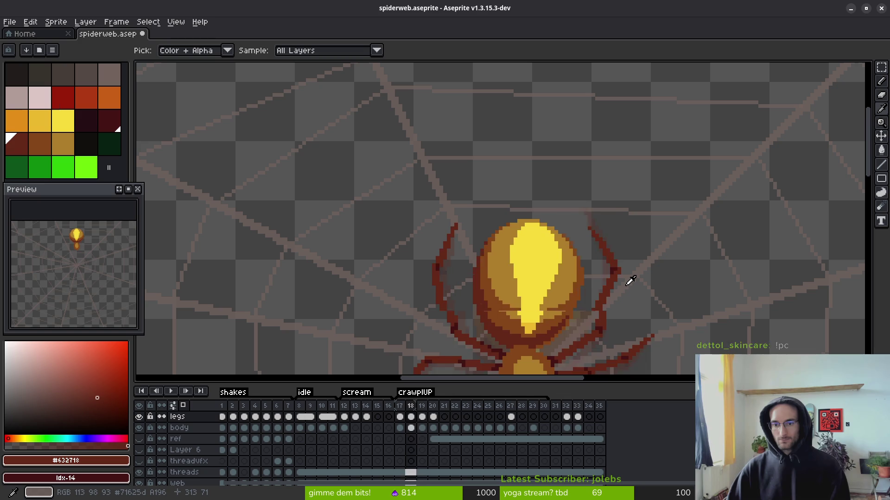
key("Right")
key("b")
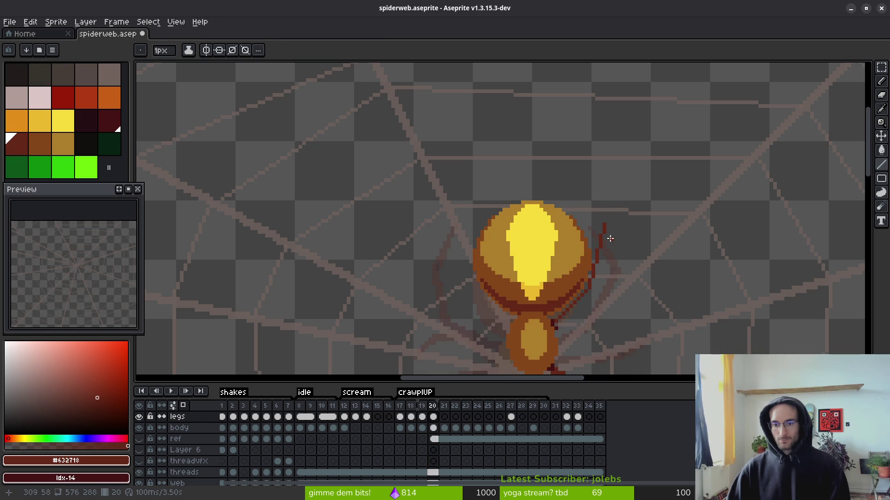
mouse_move(609, 239)
left_mouse_down()
mouse_move(612, 247)
mouse_move(617, 235)
left_mouse_up()
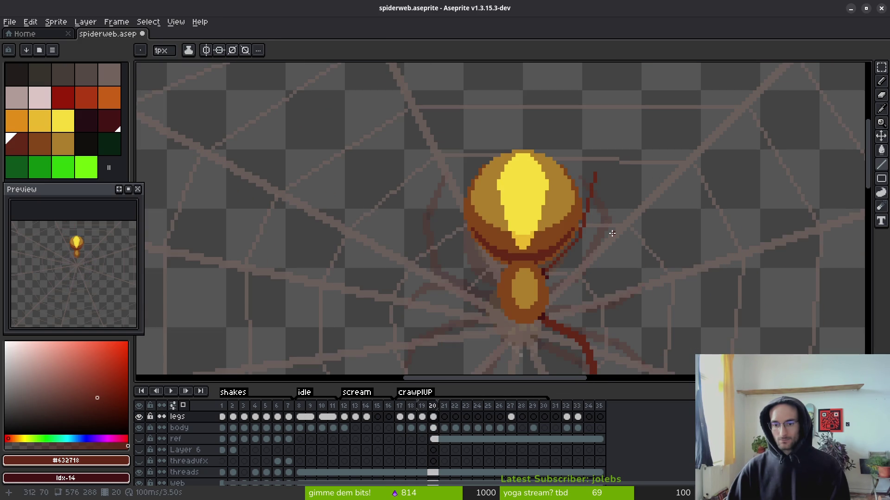
key("i")
key("Left")
key("Right")
key("b")
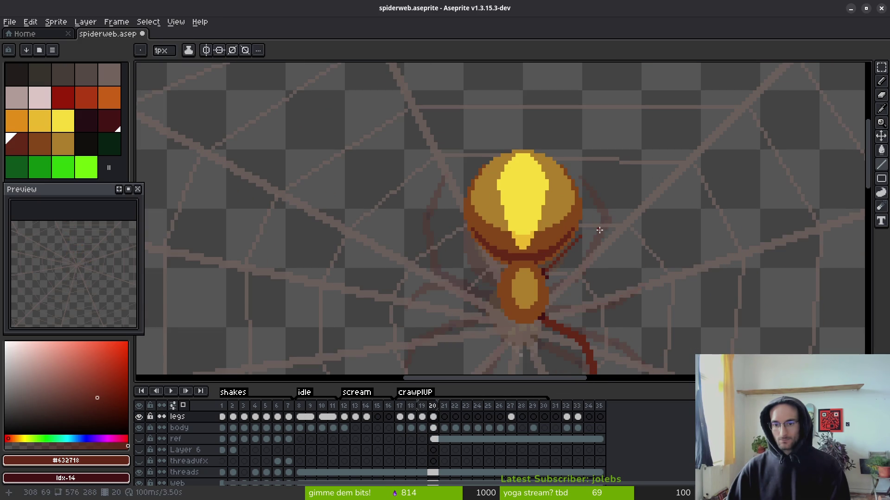
scroll(583, 265, "up", 1)
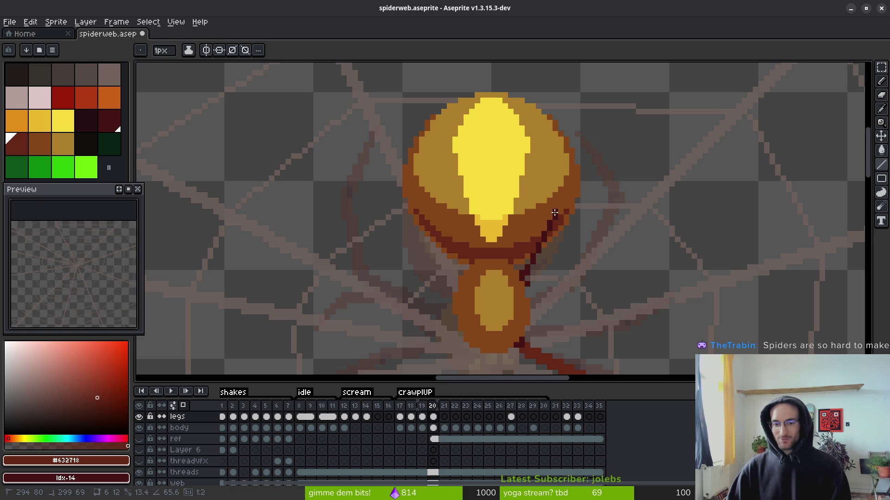
- Flip between frames 18 and 19 to compare their leg poses, panning the canvas
key("i")
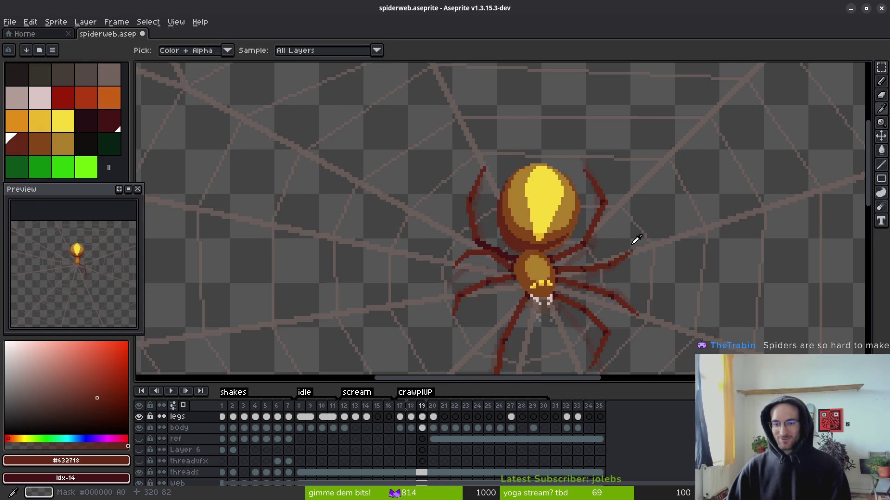
key("comma")
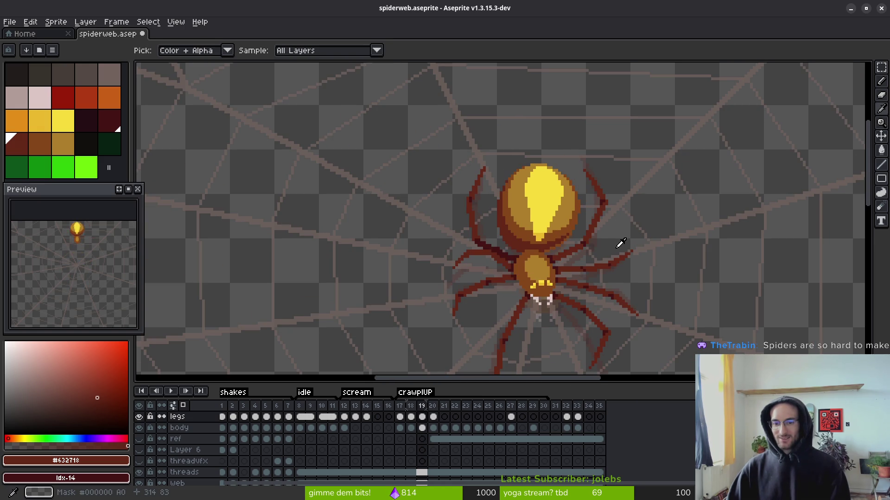
key("period")
key("comma")
key("comma")
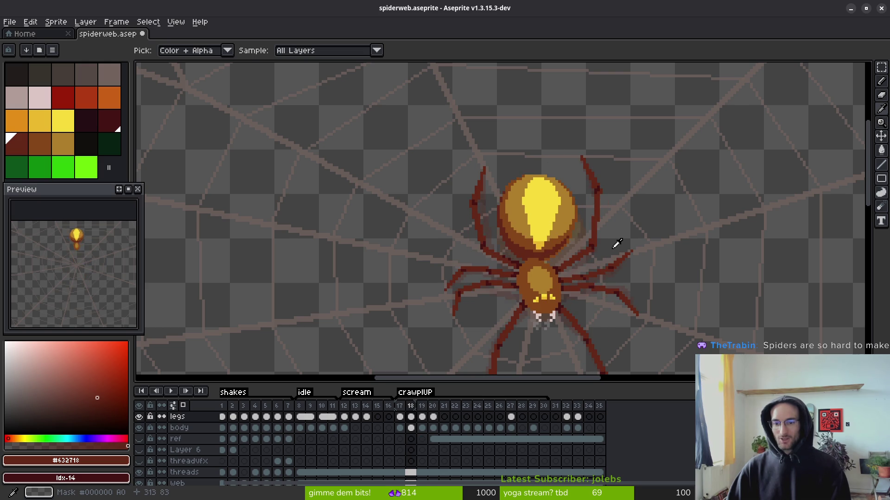
key("b")
scroll(614, 247, "down", 2)
scroll(611, 250, "up", 2)
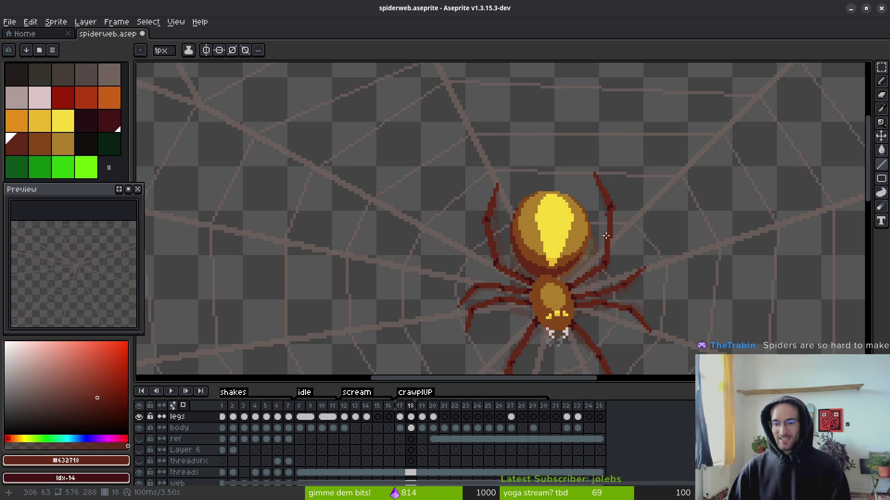
left_click_drag(633, 258, 582, 181)
key("period")
key("i")
key("comma")
key("period")
key("comma")
key("period")
key("comma")
key("period")
key("comma")
key("period")
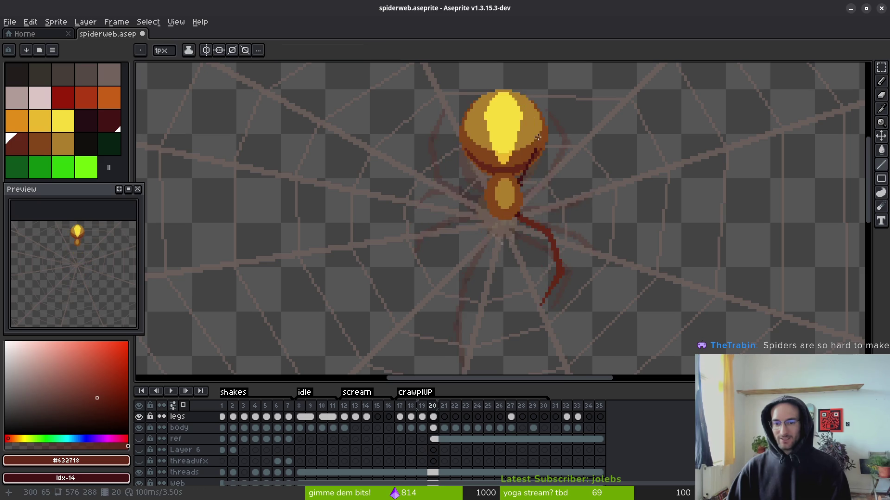
- Return to frame 20 with the Pencil and place the first dark-red pixel of a leg
scroll(602, 227, "up", 2)
key("comma")
key("period")
key("comma")
key("period")
key("period")
key("b")
scroll(571, 214, "up", 1)
left_click_drag(572, 213, 566, 201)
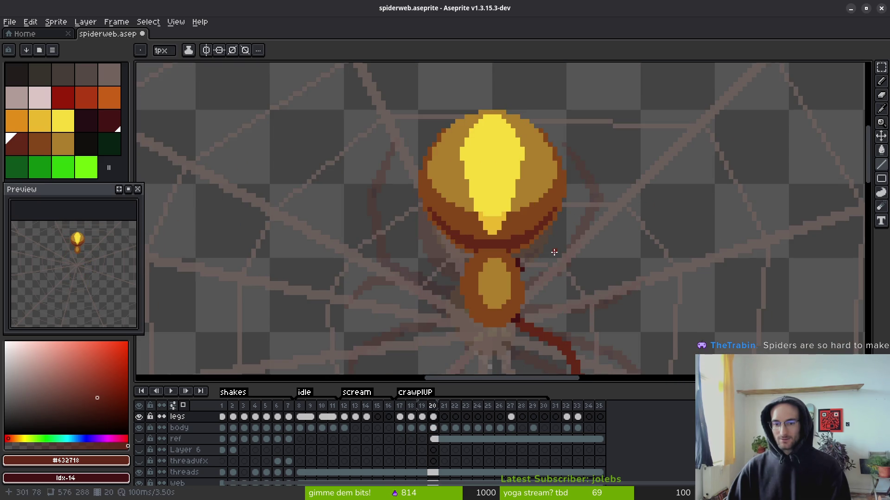
- Draw straight dark-red leg segments out to the right and diagonally up-right from the body
scroll(584, 251, "up", 2)
left_click(478, 276)
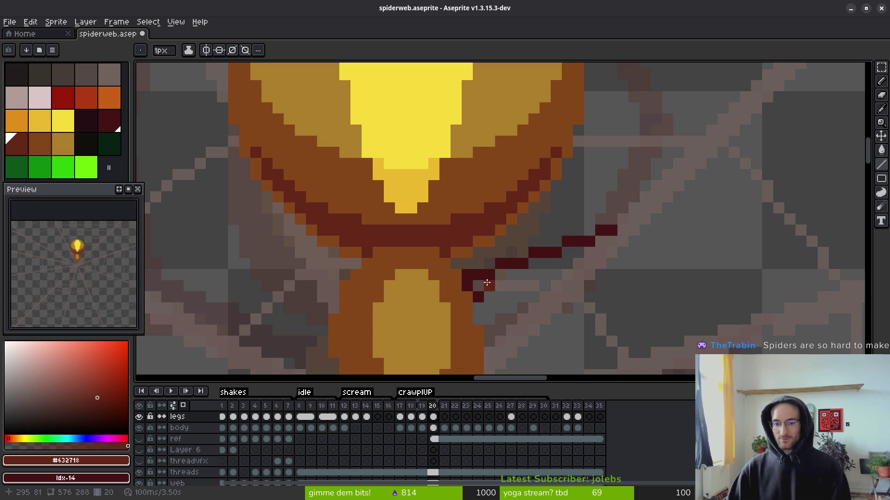
mouse_move(485, 284)
left_mouse_down()
mouse_move(618, 236)
mouse_move(626, 244)
left_mouse_up()
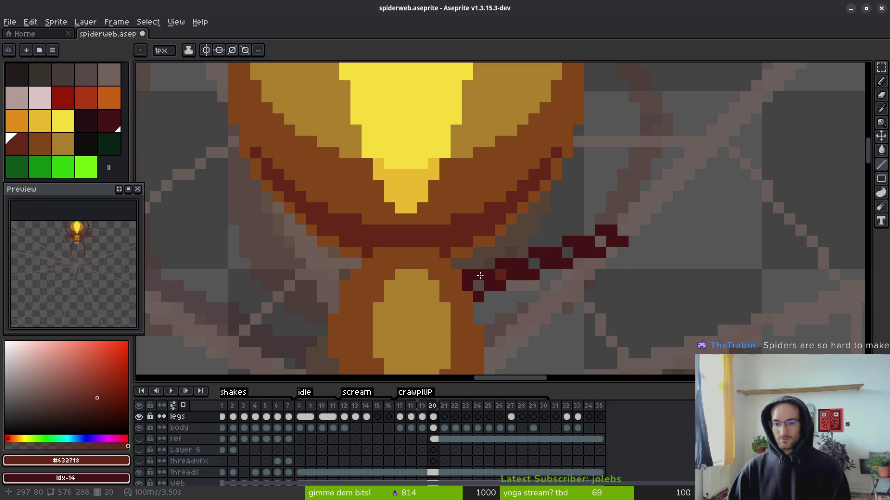
scroll(631, 260, "down", 2)
scroll(607, 255, "up", 2)
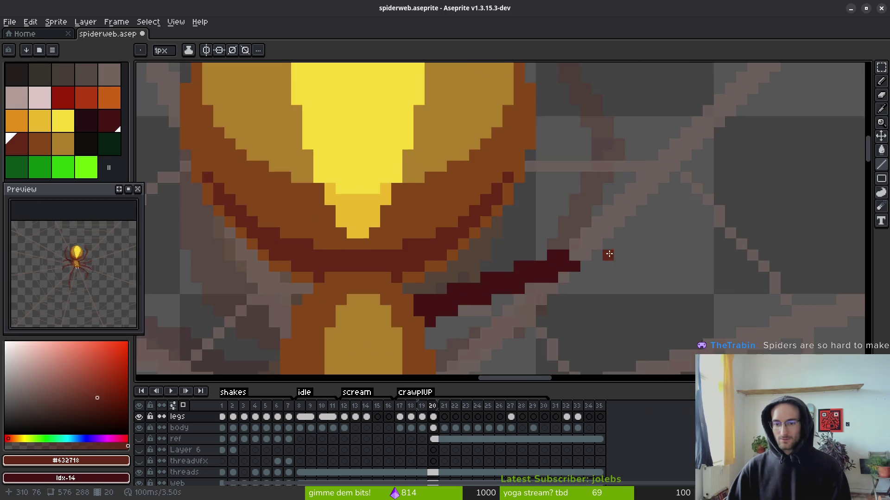
mouse_move(552, 283)
left_mouse_down()
mouse_move(635, 178)
mouse_move(627, 196)
mouse_move(559, 111)
mouse_move(563, 88)
mouse_move(595, 92)
mouse_move(572, 79)
left_mouse_up()
- Add a down-right leg segment, thicken it, and add a down-left stroke beside the web
scroll(587, 164, "up", 3)
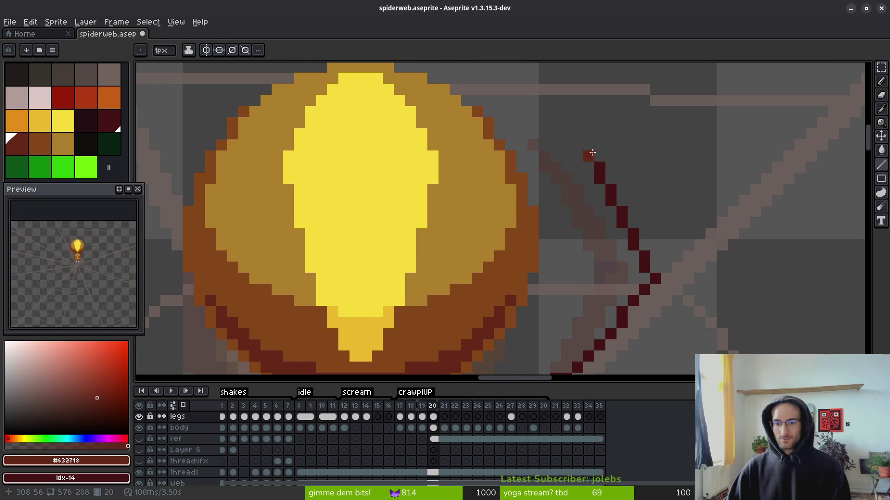
left_click_drag(604, 174, 673, 275)
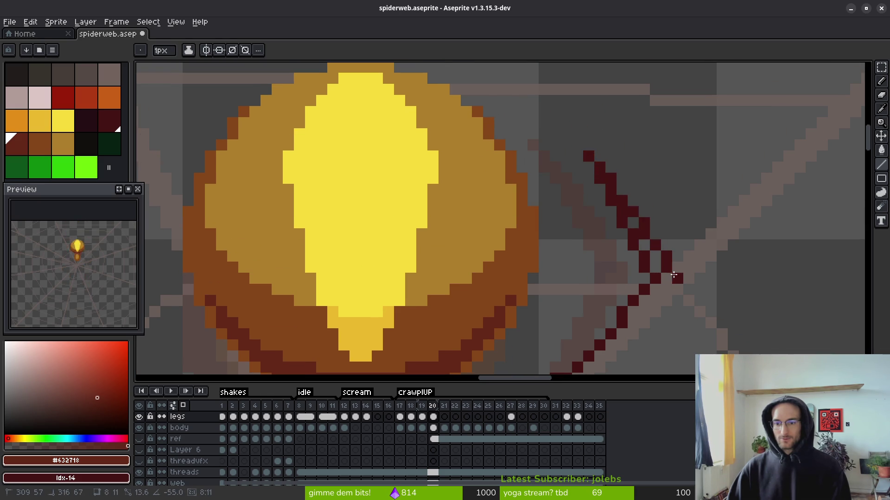
left_click_drag(638, 223, 674, 283)
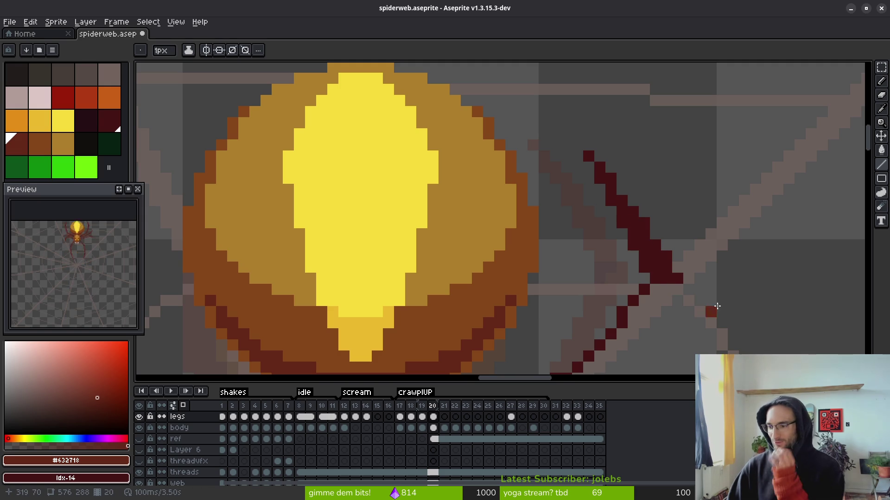
scroll(645, 235, "down", 3)
scroll(646, 234, "left", 2)
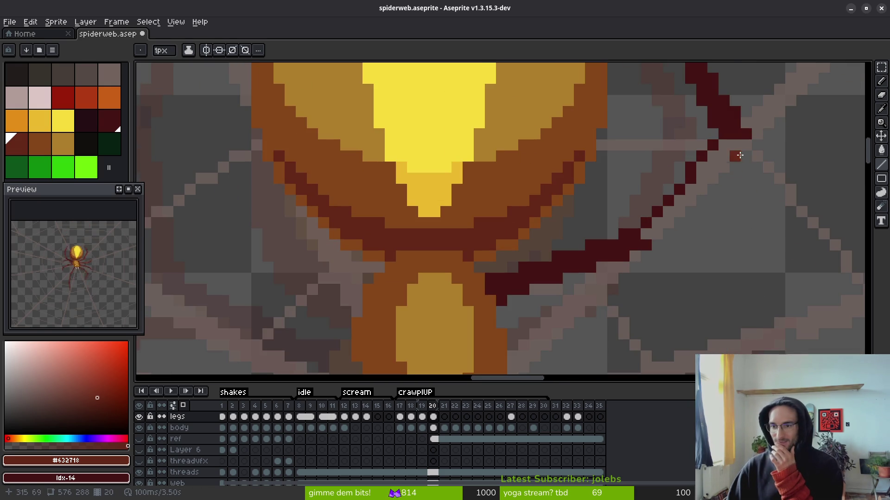
mouse_move(736, 145)
left_mouse_down()
mouse_move(653, 235)
mouse_move(703, 159)
left_mouse_up()
- Extend the raised upper-right leg with more dark-red pixels, then zoom out to check it
scroll(716, 156, "down", 4)
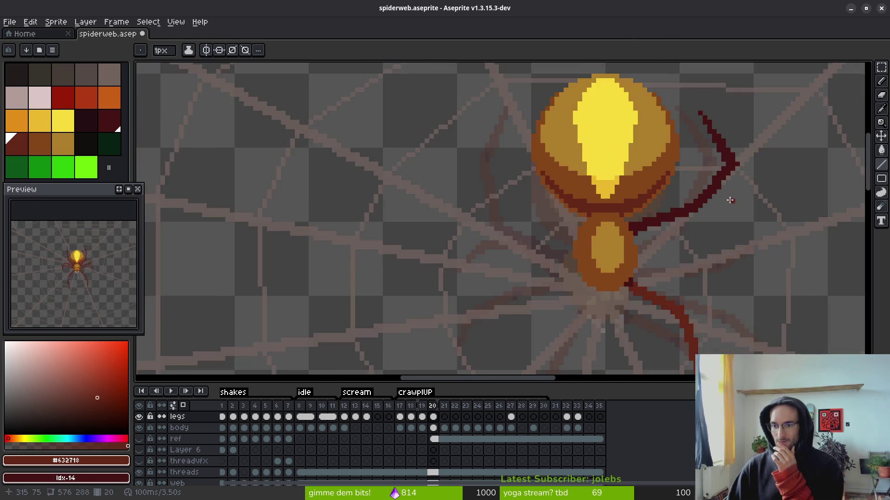
scroll(728, 193, "up", 5)
mouse_move(693, 238)
left_mouse_down()
mouse_move(695, 221)
mouse_move(737, 179)
left_mouse_up()
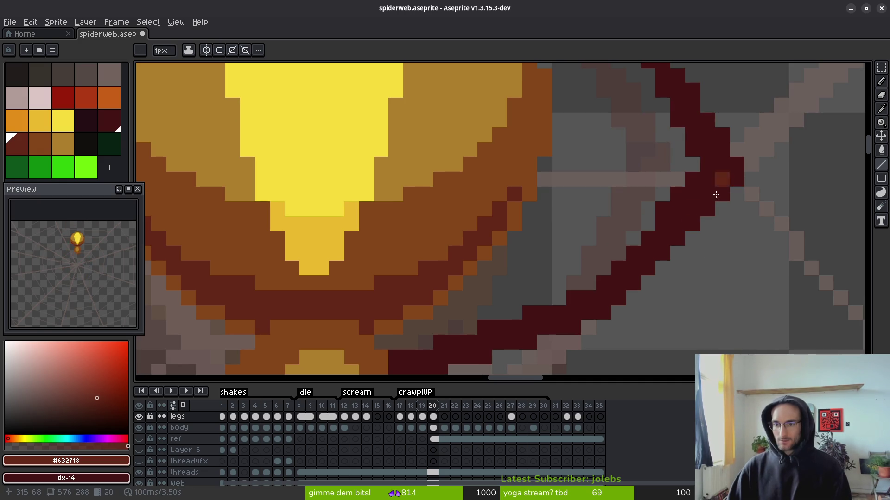
key("b")
scroll(751, 209, "down", 3)
scroll(736, 200, "up", 3)
scroll(715, 182, "down", 1)
scroll(740, 219, "down", 2)
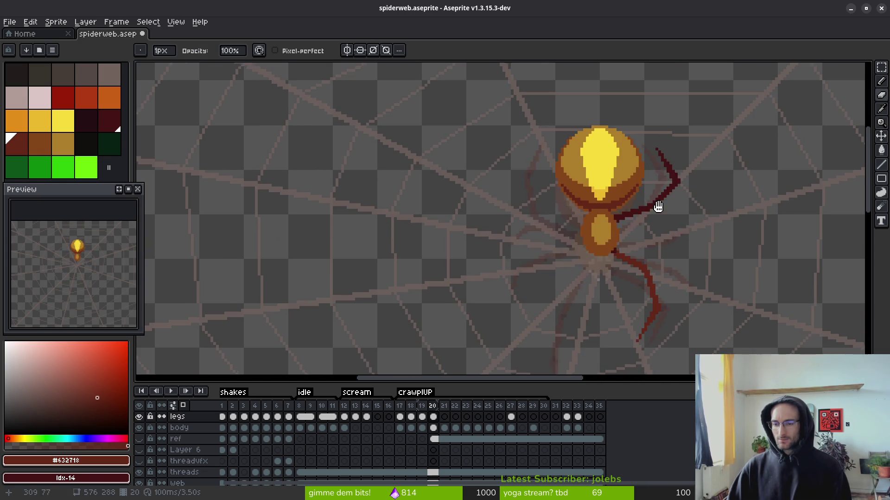
key("alt")
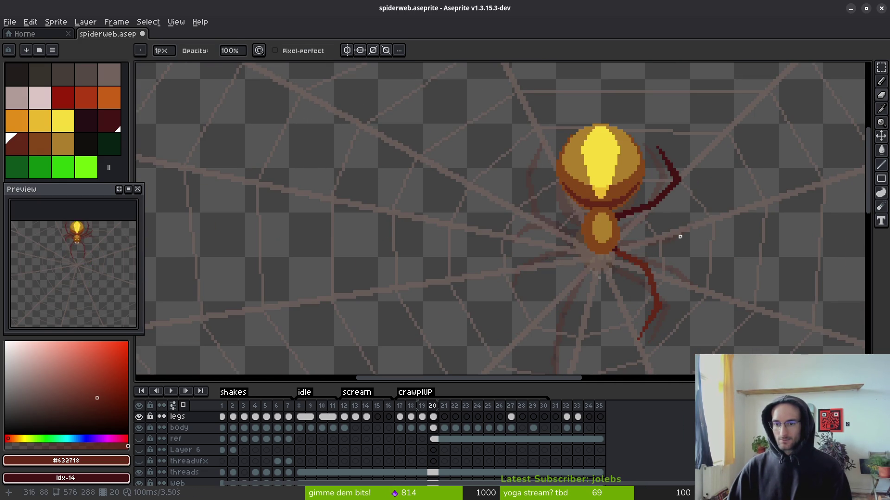
scroll(677, 235, "down", 3)
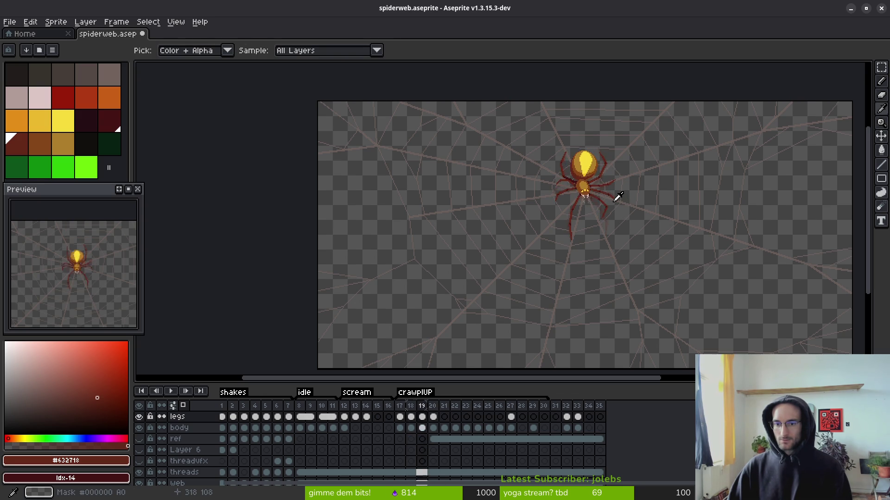
- Erase the old lower-right leg segment with a 4px Eraser and recentre the view
scroll(602, 190, "up", 3)
scroll(559, 190, "up", 4)
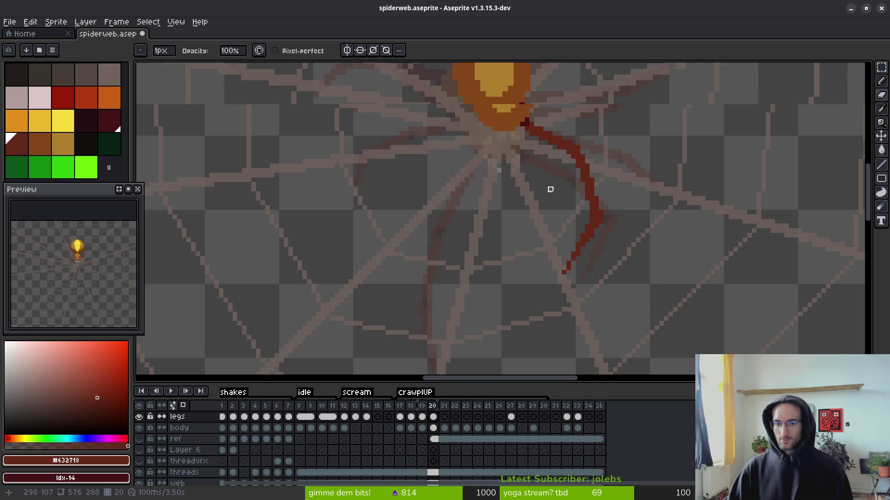
scroll(562, 195, "down", 3)
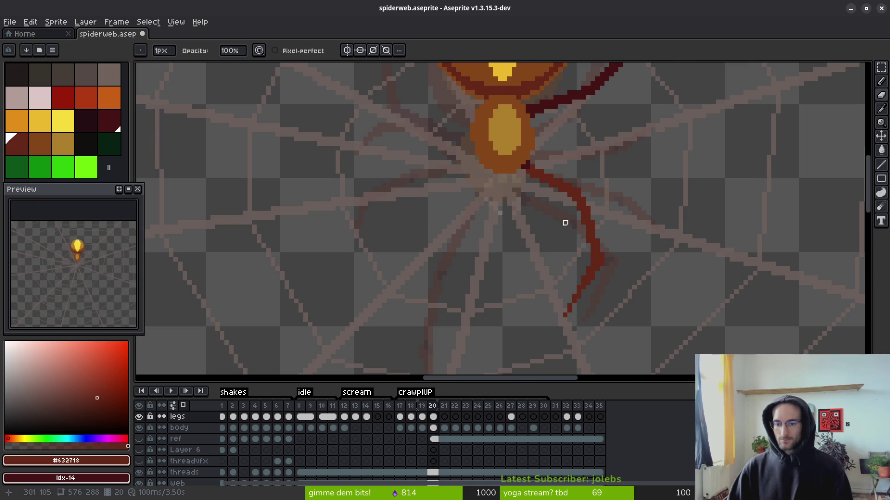
key("e")
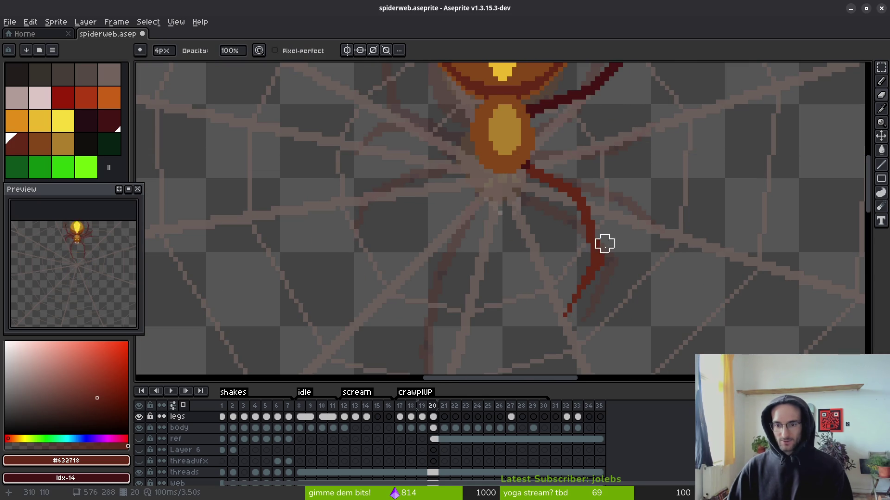
left_click_drag(602, 253, 539, 175)
key("b")
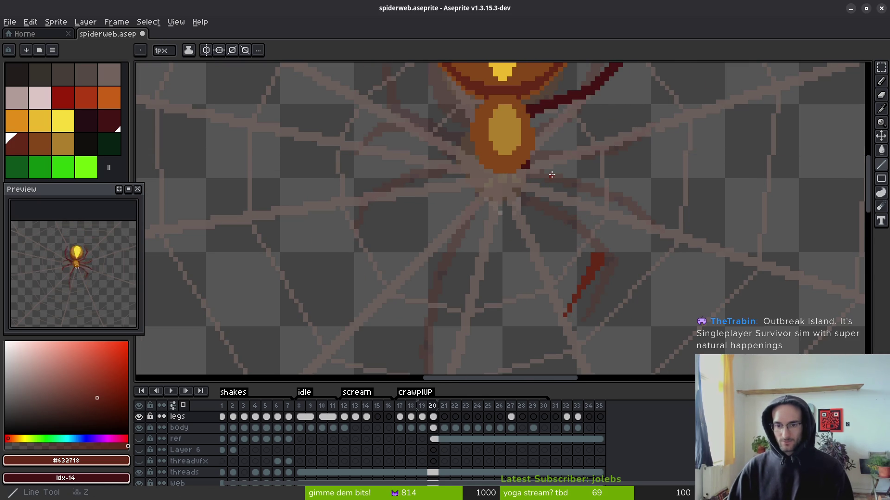
scroll(551, 187, "up", 2)
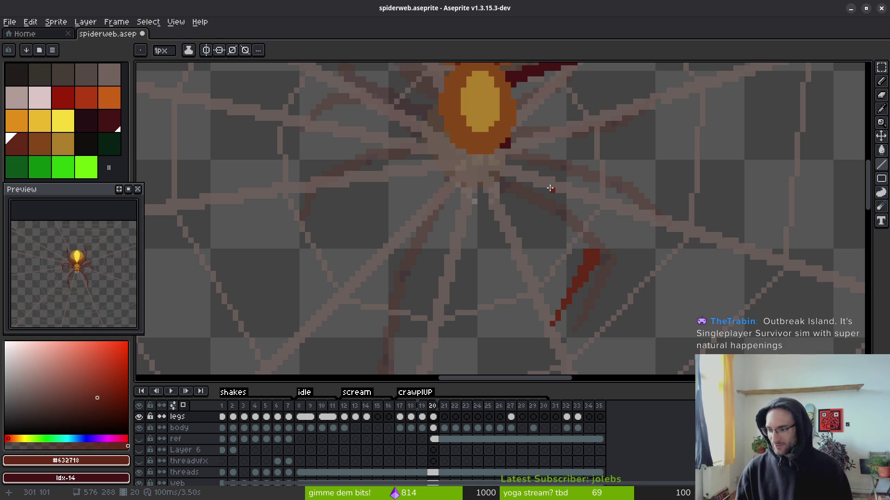
mouse_move(554, 190)
left_mouse_down()
mouse_move(554, 208)
mouse_move(550, 175)
mouse_move(583, 195)
left_mouse_up()
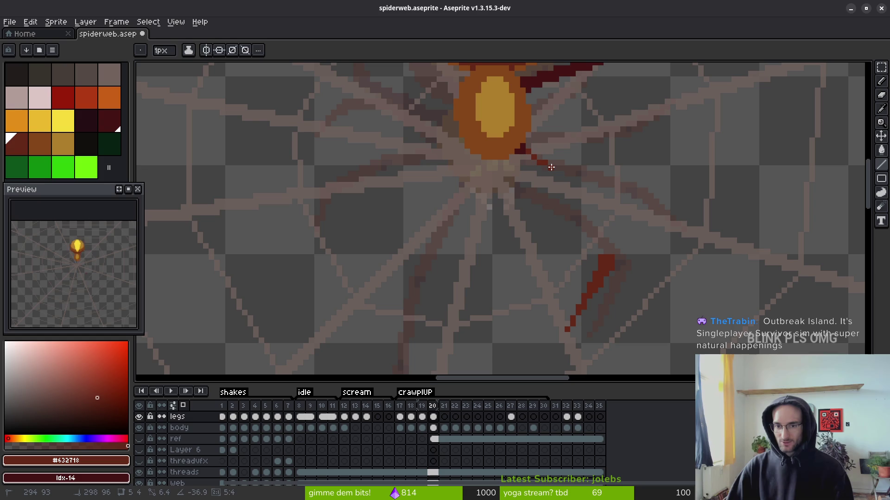
- Draw a new leg line from the body, then compare it against frames 18 and 19
left_click_drag(563, 168, 577, 174)
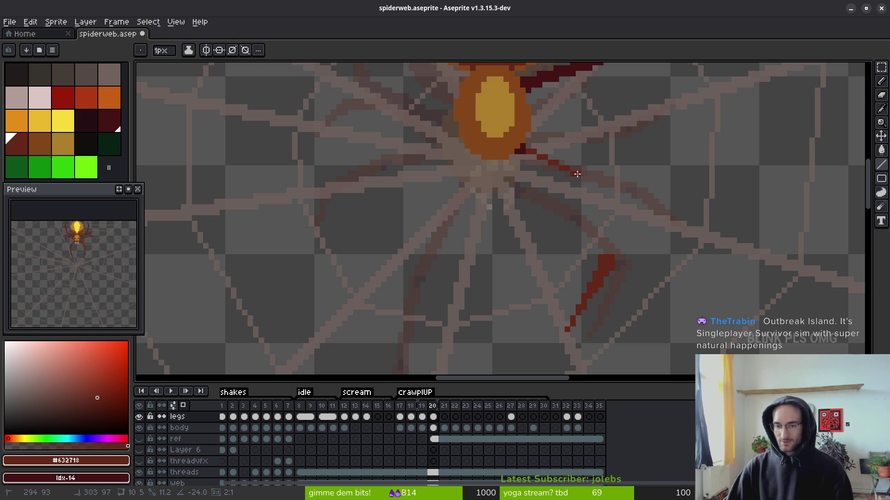
key("comma")
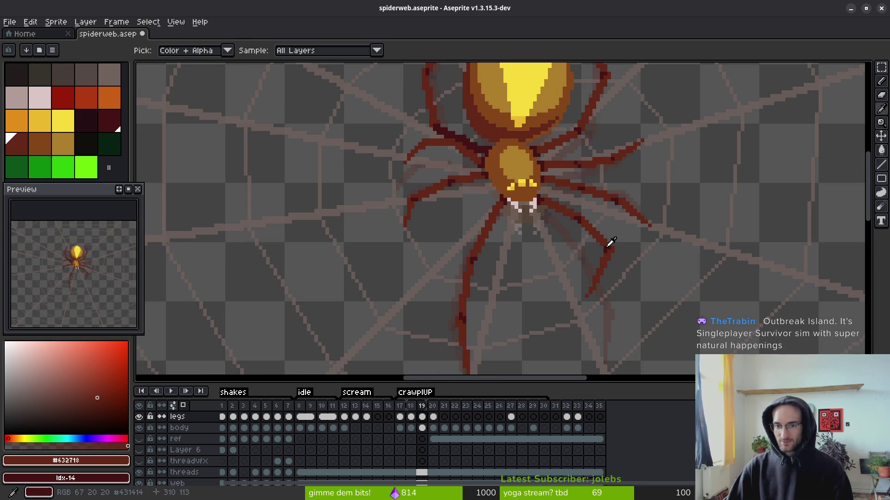
key("comma")
key("period")
key("period")
key("comma")
key("comma")
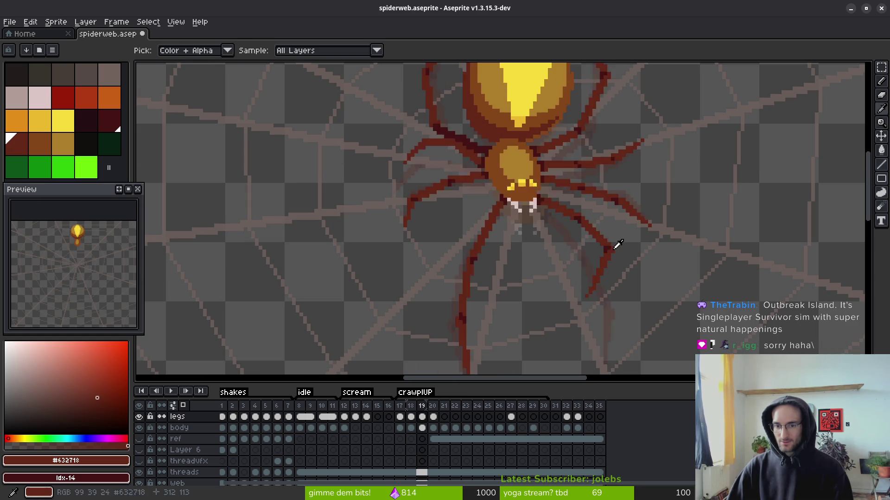
key("period")
key("period")
- Remove the misplaced leg pixels and draw the upper leg line down-right from the body
scroll(582, 228, "up", 3)
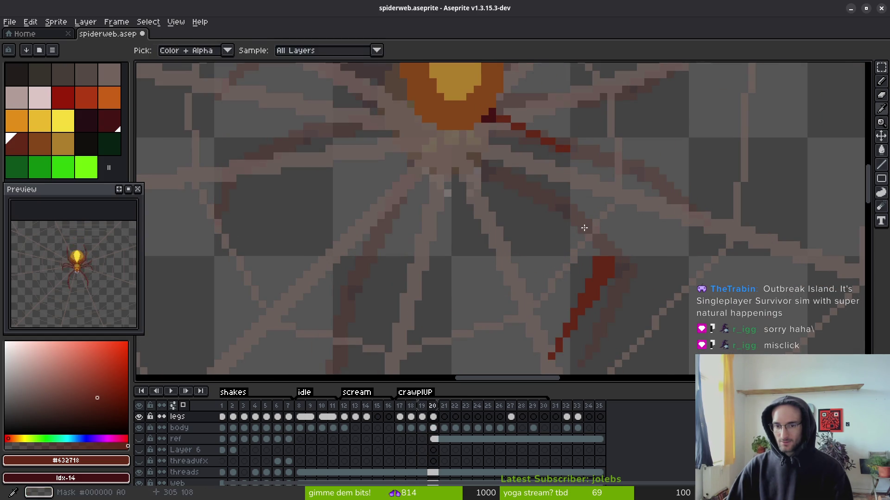
mouse_move(539, 158)
left_mouse_down()
mouse_move(521, 125)
mouse_move(570, 184)
left_mouse_up()
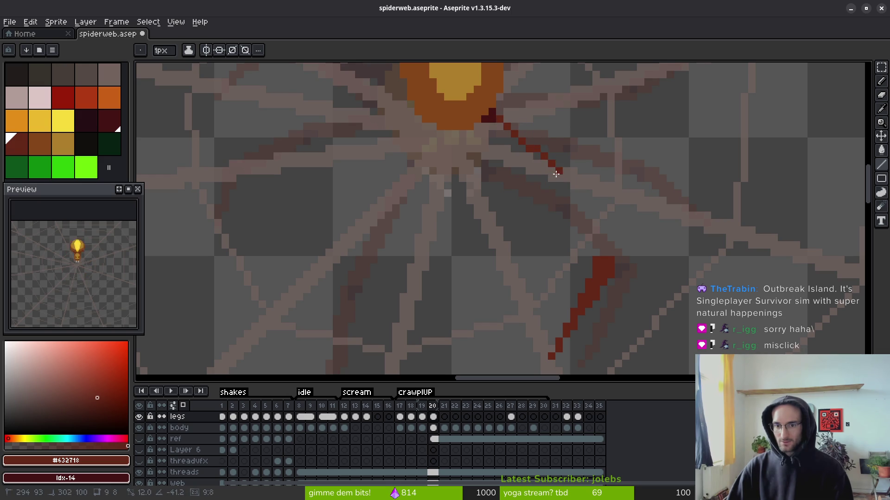
mouse_move(555, 175)
left_mouse_down()
mouse_move(505, 135)
mouse_move(559, 172)
left_mouse_up()
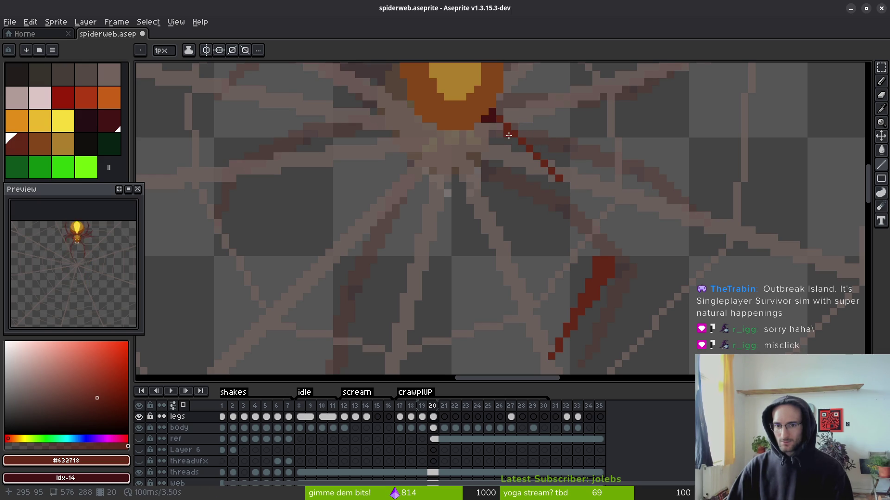
left_click_drag(494, 127, 547, 183)
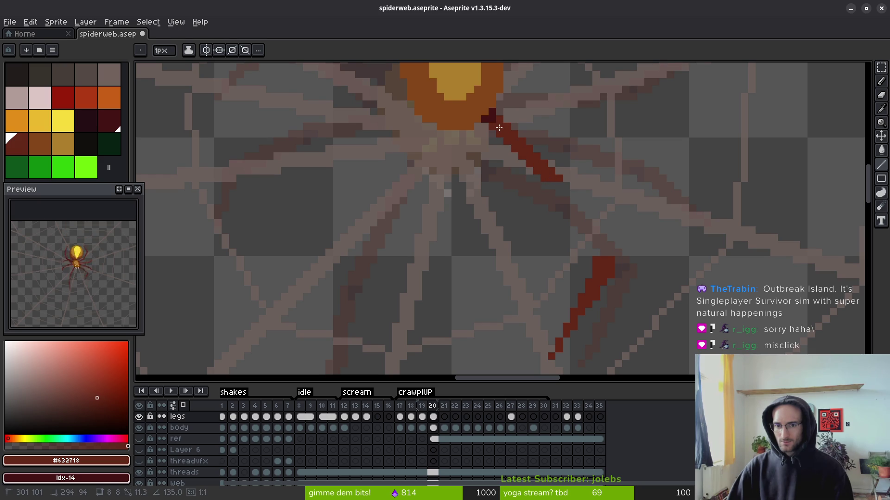
scroll(576, 248, "down", 3)
- Flip between frames 19 and 20 to compare the leg poses
key("i")
key("Left")
key("Right")
key("Left")
key("Right")
- Redraw the long dark-red leg with the Line tool from the body down to the lower foot
key("b")
scroll(609, 173, "up", 2)
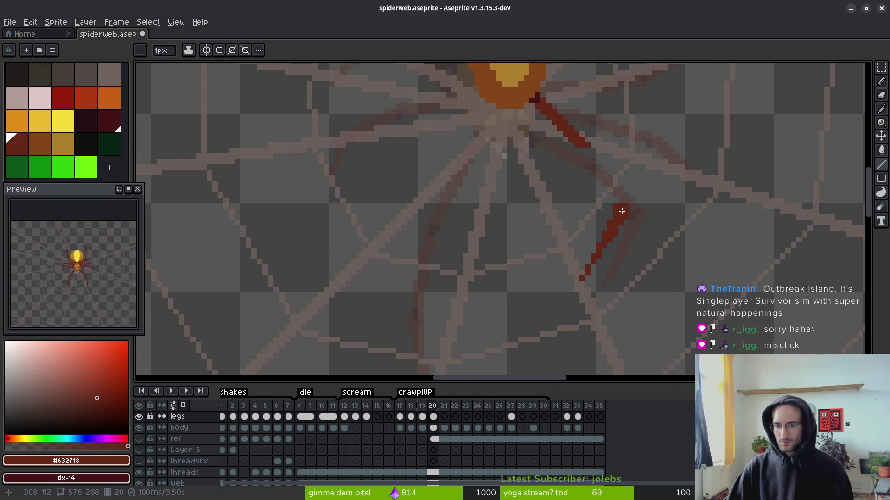
scroll(623, 210, "up", 2)
key("e")
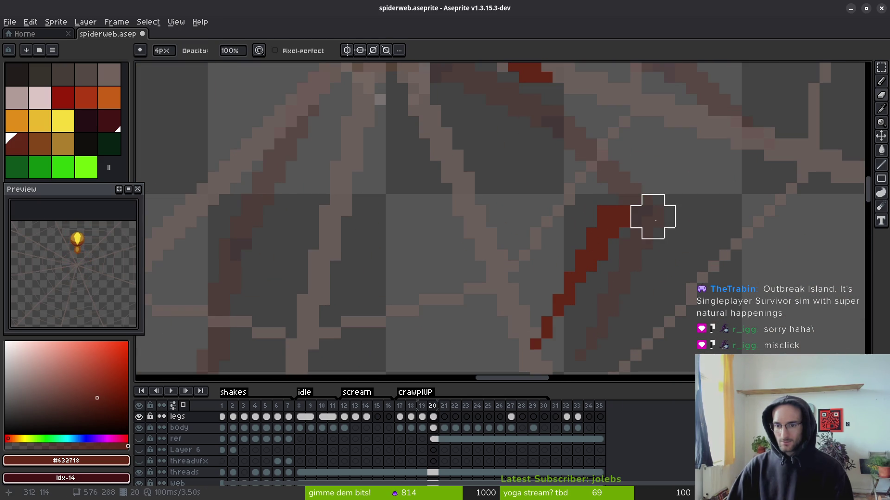
scroll(647, 236, "up", 3)
key("l")
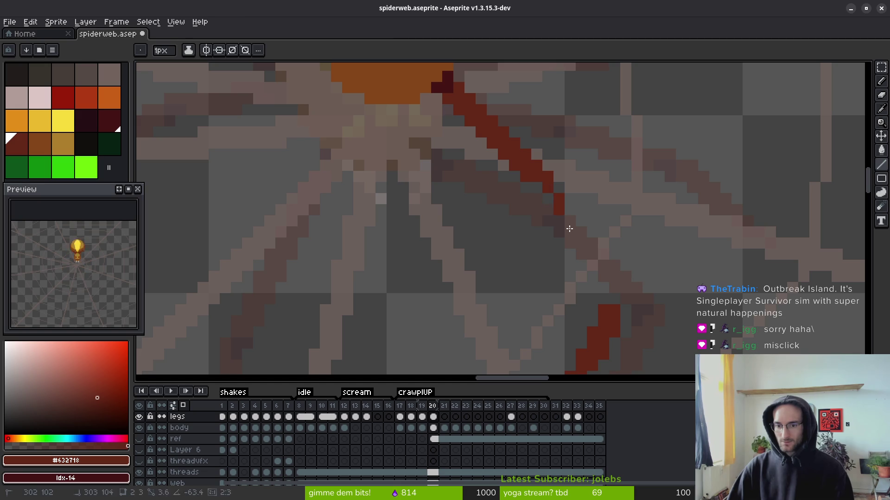
left_click_drag(548, 191, 599, 306)
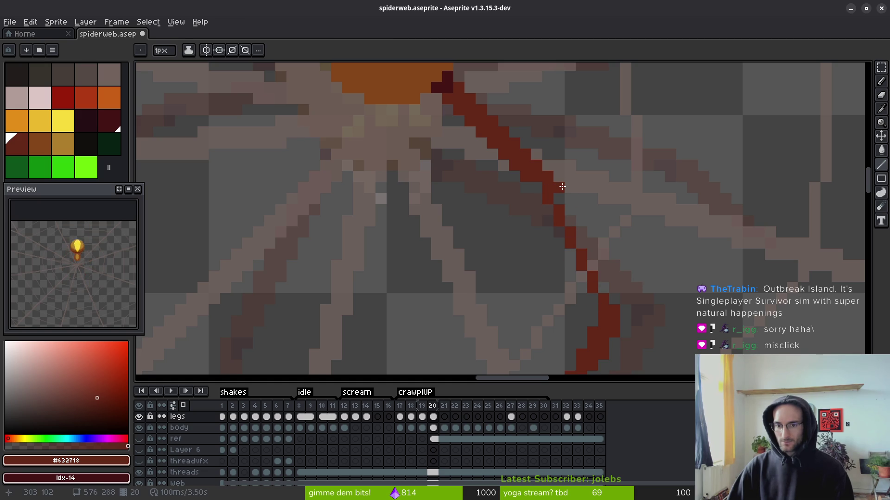
left_click_drag(562, 187, 619, 303)
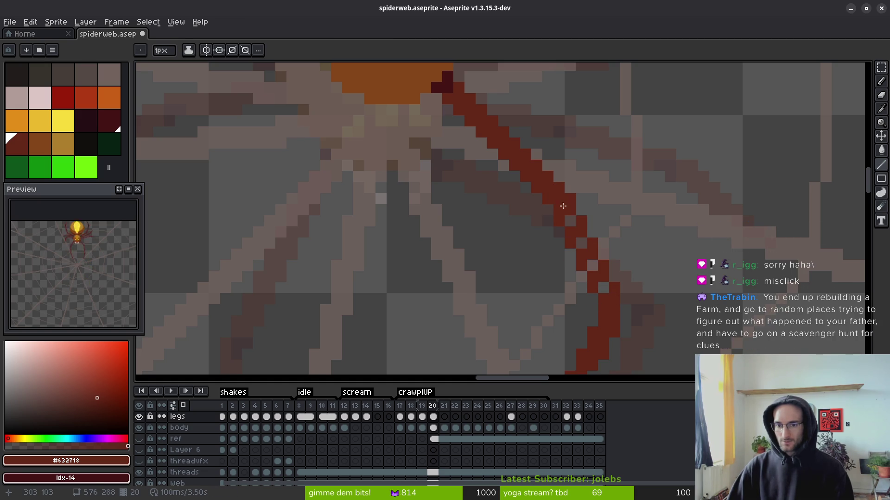
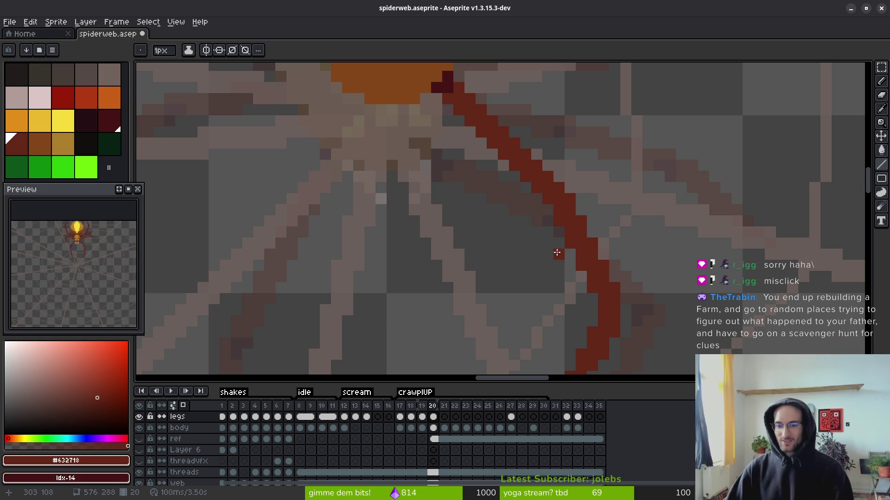
- Undo back to the thinner curved red leg and paint dark shading pixels on it
key("ctrl+z")
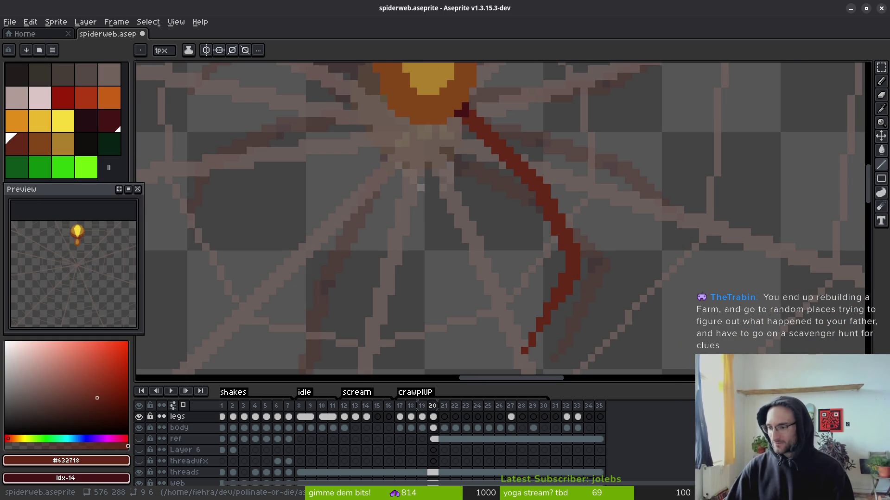
scroll(604, 259, "up", 3)
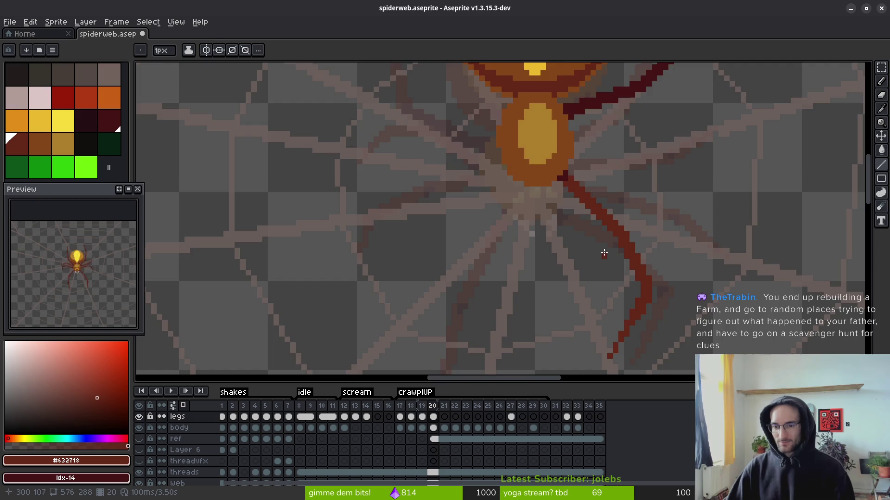
scroll(603, 260, "up", 3)
scroll(596, 214, "up", 1)
right_click(611, 200)
right_click(634, 200)
right_click(634, 222)
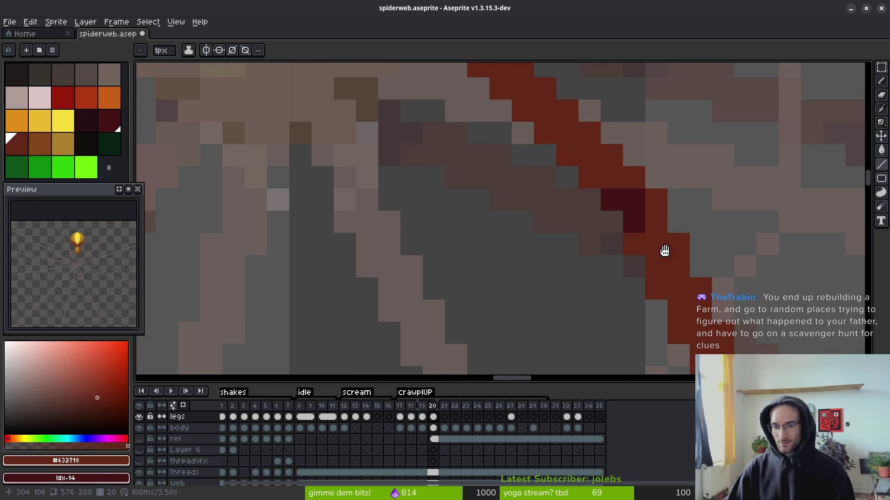
- Darken more pixels along the upper part of the red leg
left_click_drag(624, 208, 550, 105)
right_click(560, 98)
scroll(560, 99, "down", 3)
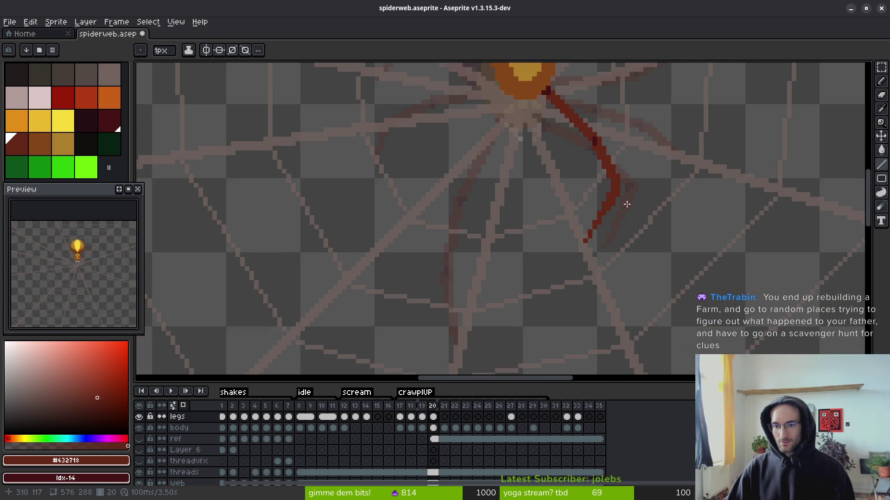
scroll(620, 190, "up", 3)
left_click_drag(613, 206, 601, 211)
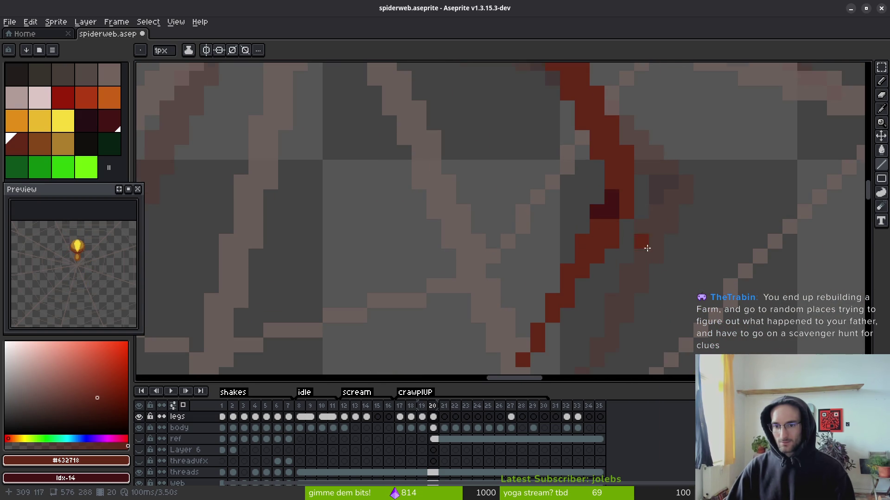
scroll(648, 234, "down", 2)
scroll(618, 226, "up", 3)
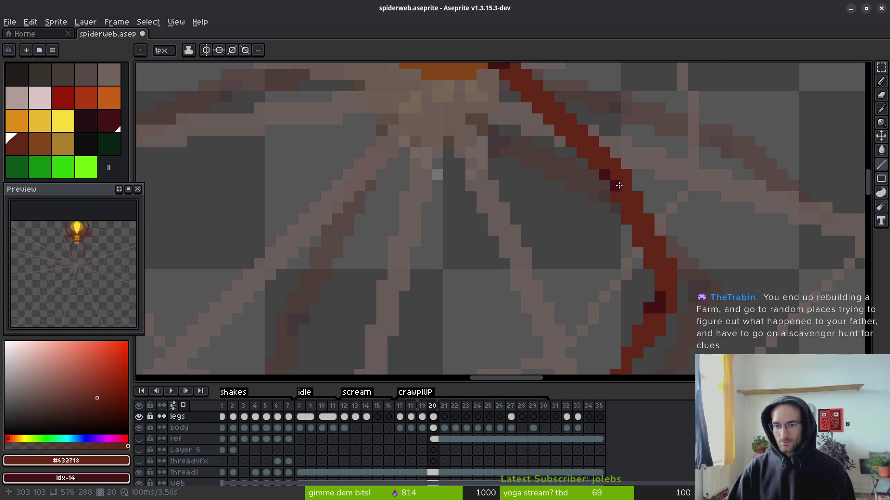
scroll(607, 172, "down", 3)
scroll(620, 251, "up", 3)
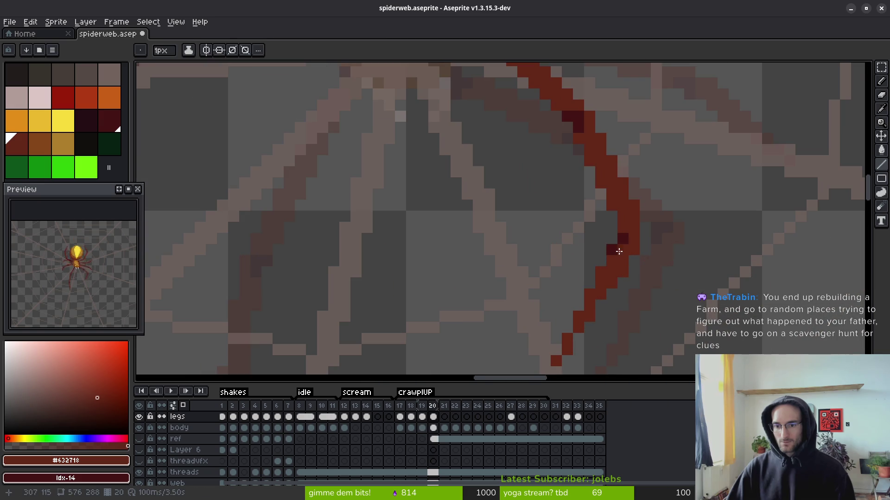
scroll(613, 251, "down", 3)
- Flip between frames 19 and 20 to compare the leg pose, ending on frame 20
key("Left")
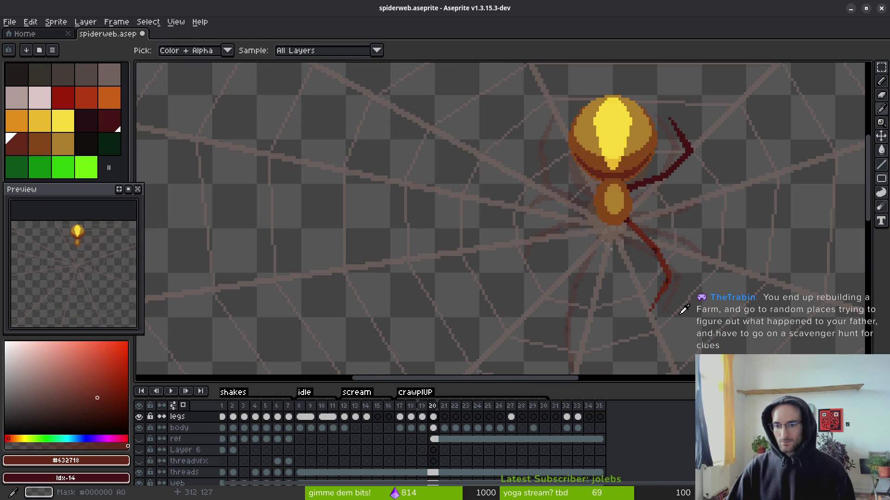
key("Right")
key("Left")
key("Right")
key("Left")
key("Right")
key("Left")
key("Right")
left_click_drag(683, 310, 613, 250)
key("Left")
key("Right")
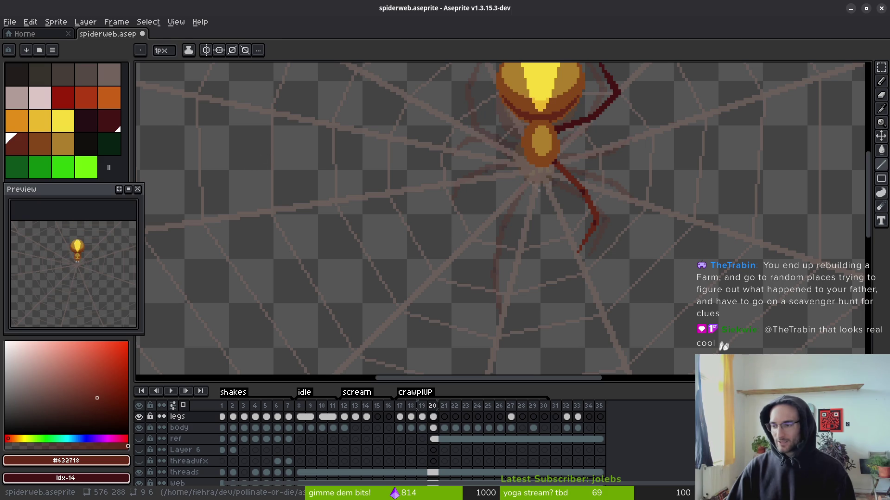
key("Left")
key("Right")
key("Left")
key("Right")
- Undo the last change and draw a straight line thickening the leg's upper part
scroll(620, 246, "up", 3)
scroll(611, 216, "up", 2)
scroll(462, 92, "down", 2)
scroll(485, 121, "up", 2)
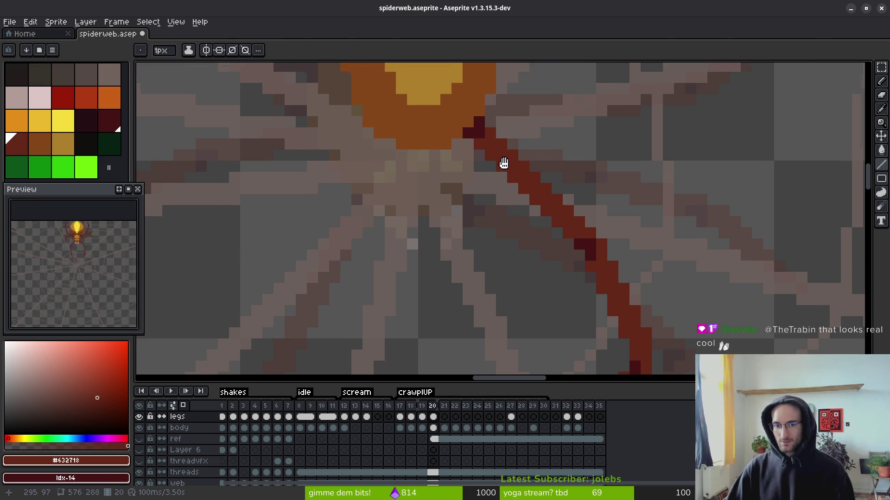
key("ctrl+z")
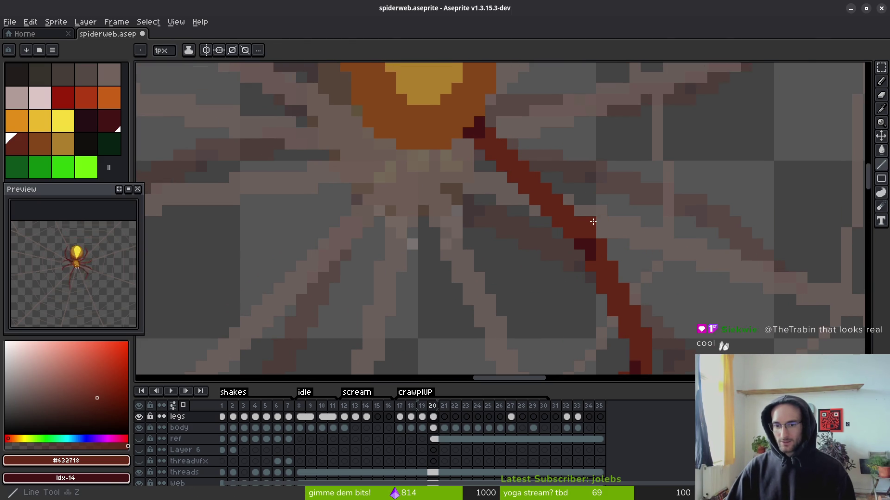
left_click_drag(586, 217, 529, 157)
- Erase red pixels from the leg's upper-left edge and redraw a red line thickening it near the body
key("e")
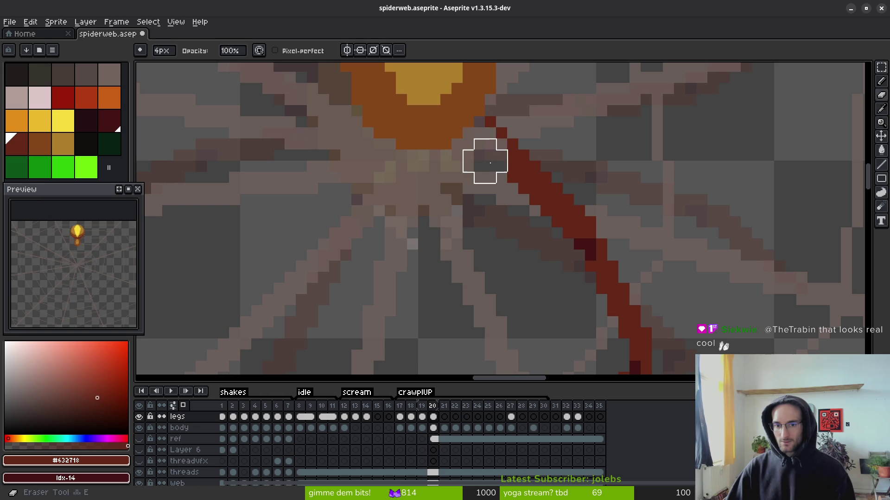
key("Tab")
left_click_drag(483, 173, 548, 243)
key("l")
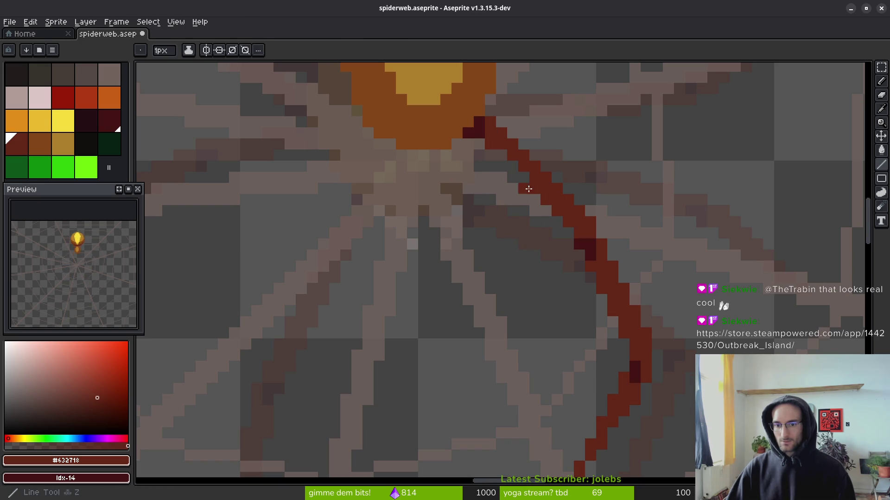
left_click_drag(536, 182, 497, 149)
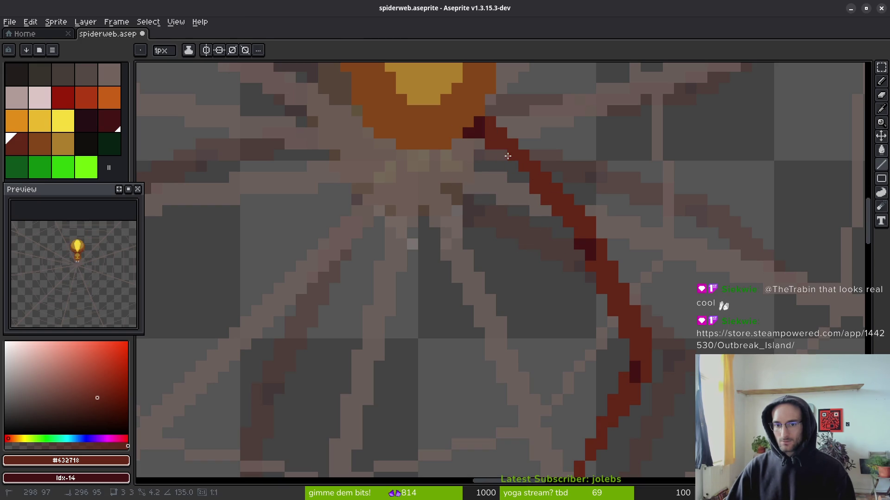
left_click_drag(527, 175, 496, 149)
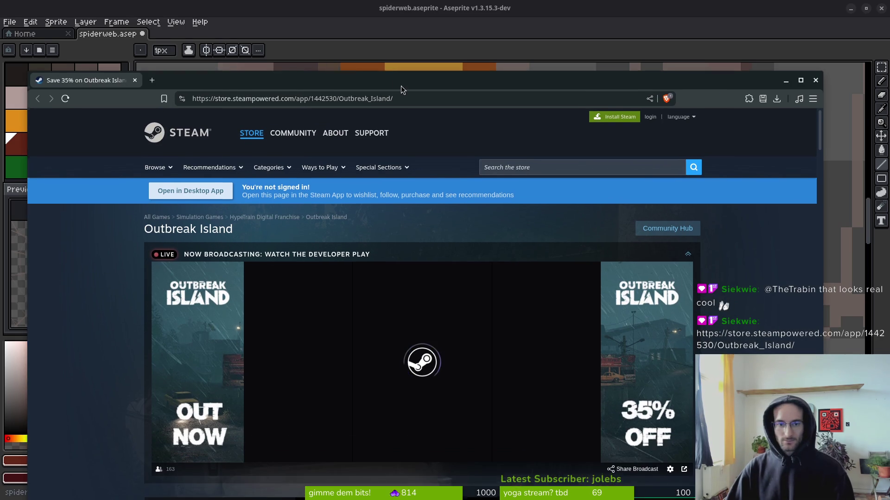
- Scroll down through the Outbreak Island store page details and back up
scroll(119, 277, "down", 5)
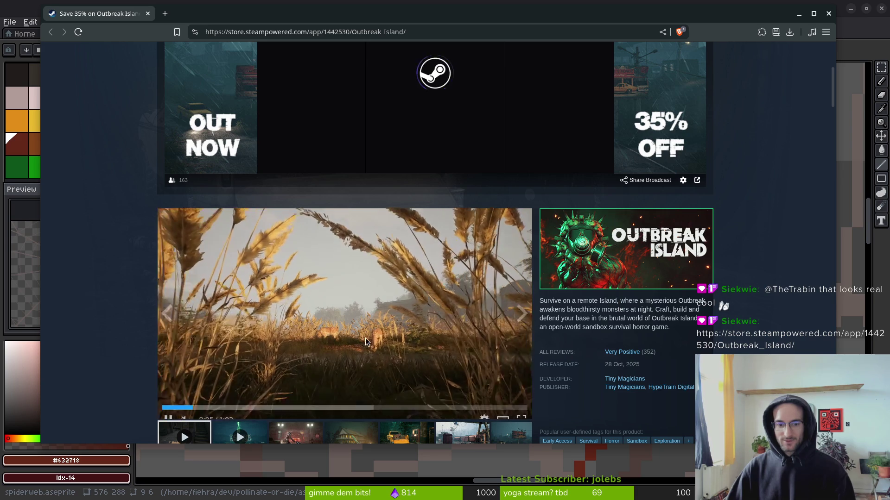
scroll(124, 343, "down", 1)
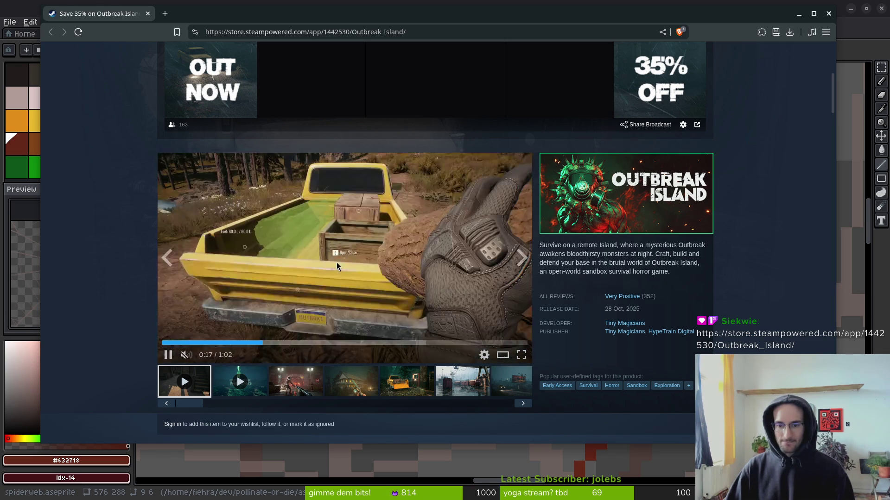
mouse_move(655, 301)
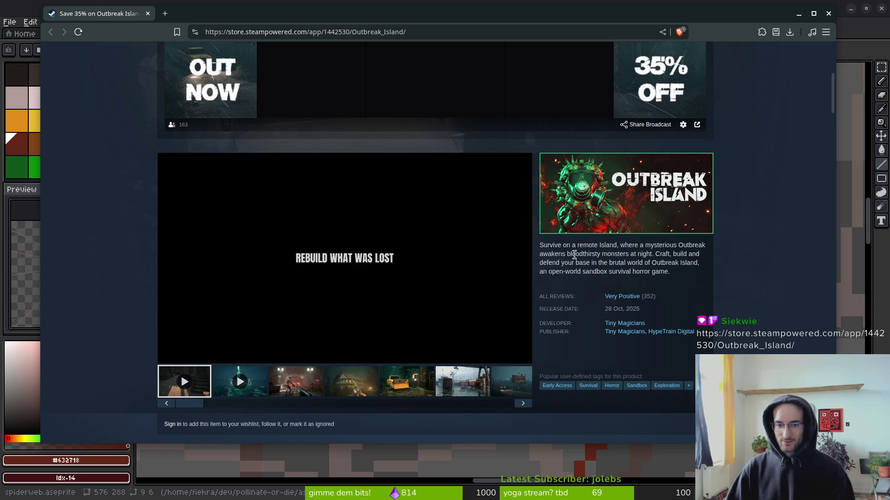
scroll(392, 240, "down", 3)
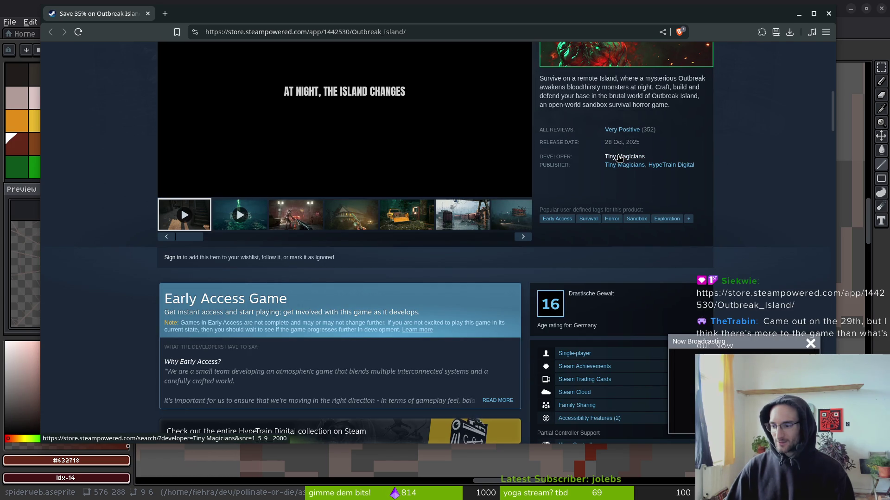
scroll(651, 244, "up", 1)
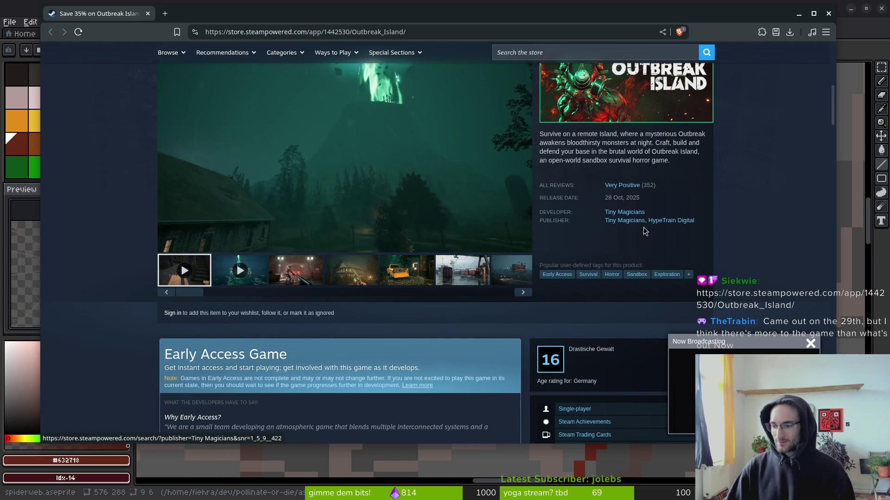
scroll(650, 245, "up", 2)
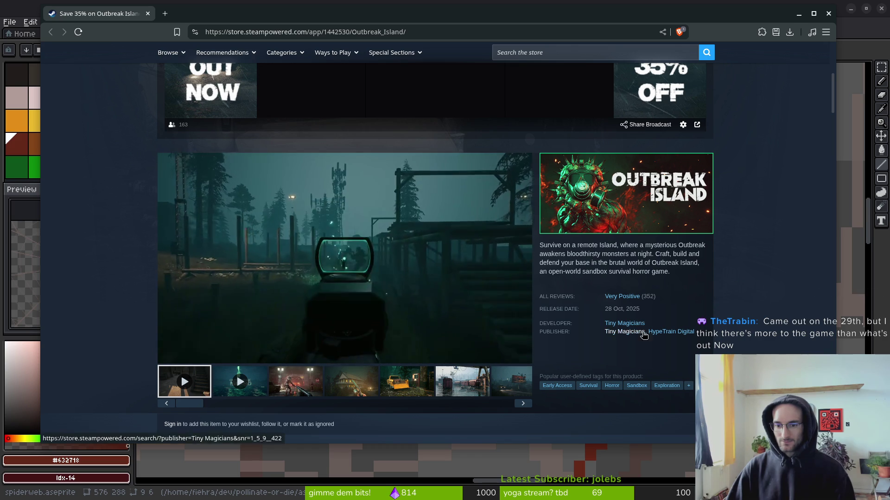
- Browse the game's screenshots: the farmhouse, the yellow truck and the flooded harbour
left_click(318, 392)
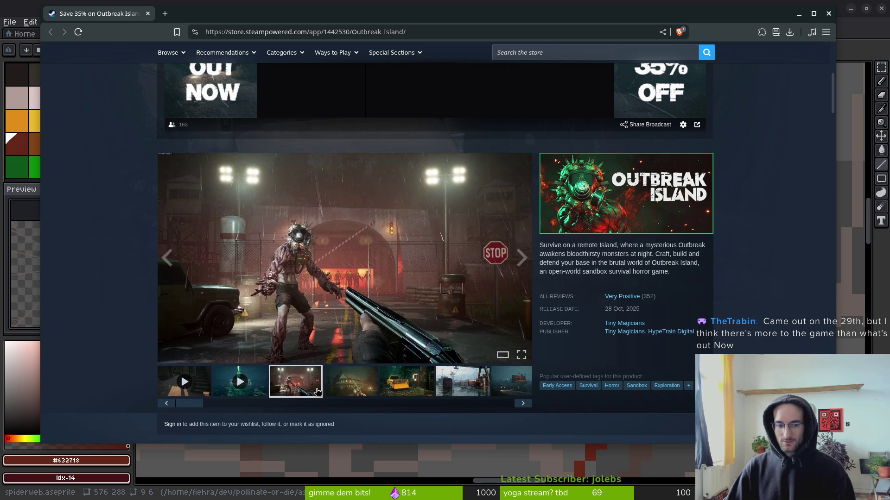
left_click(344, 391)
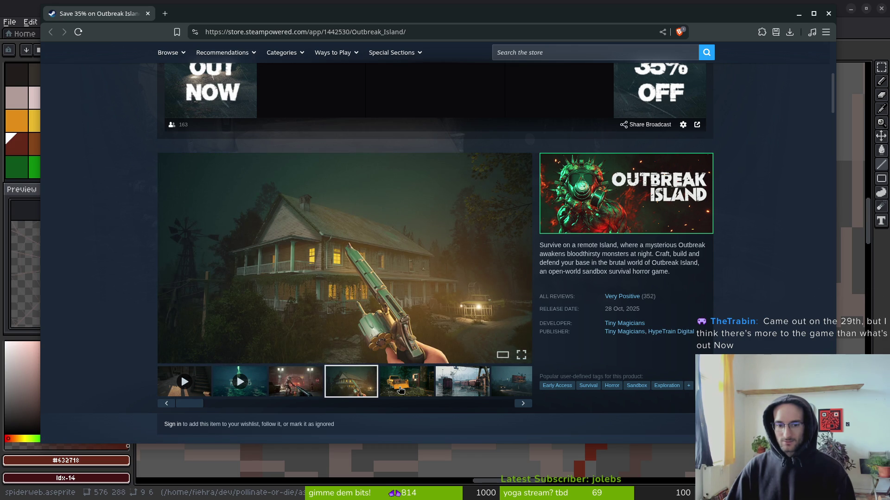
left_click(401, 391)
left_click(451, 391)
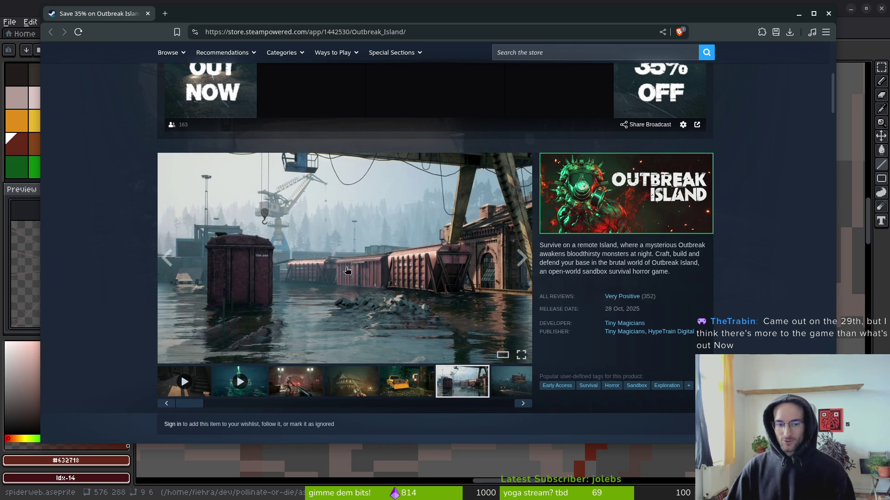
- Scroll down to the reviews and purchase options, then close the browser
scroll(325, 346, "down", 8)
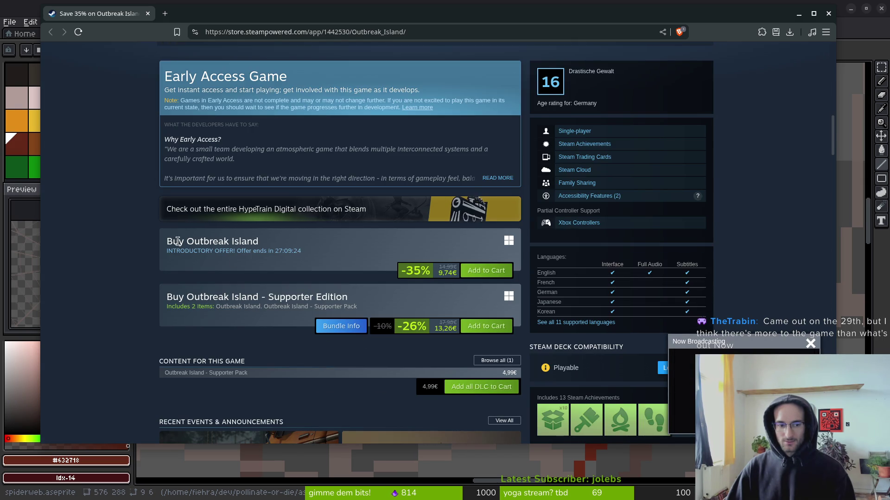
scroll(345, 383, "down", 3)
scroll(345, 383, "down", 3)
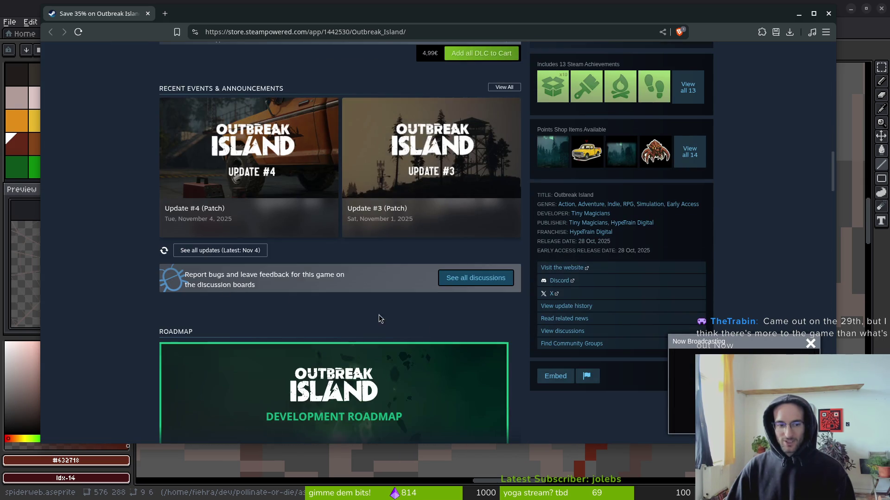
scroll(388, 282, "up", 14)
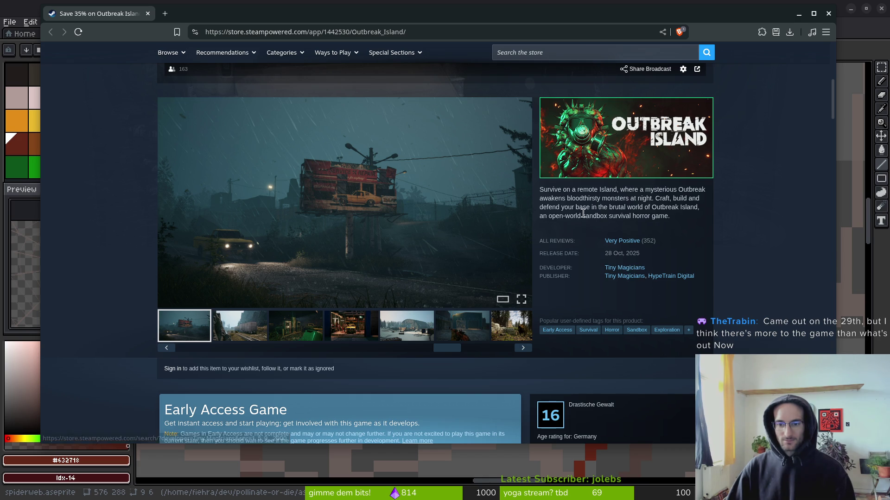
left_click(147, 14)
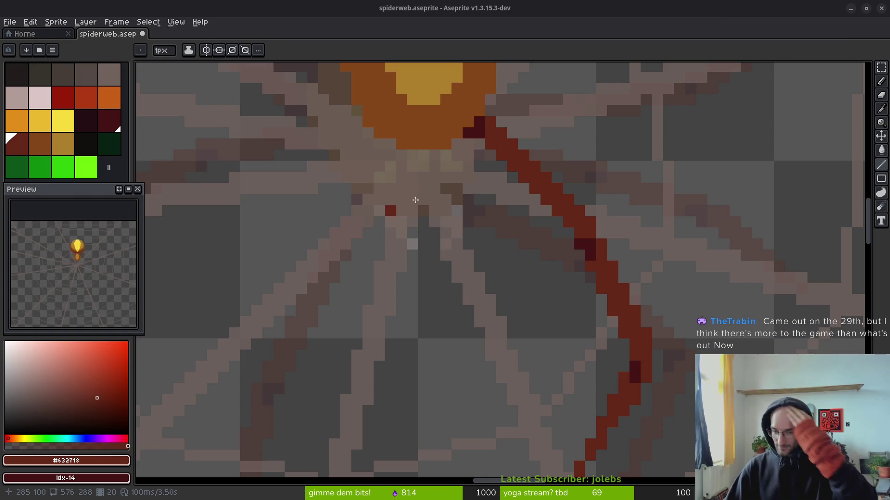
- Undo the stray pixels at the leg joint and save spiderweb.aseprite
scroll(496, 232, "down", 2)
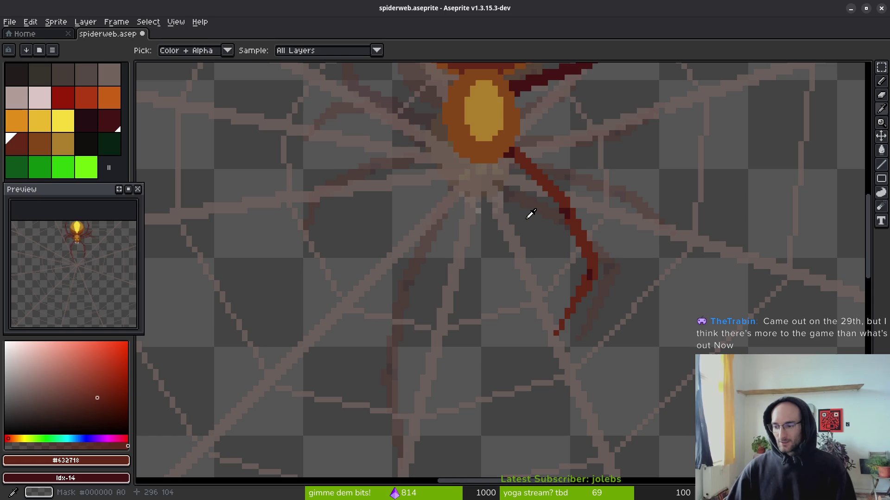
scroll(516, 145, "up", 2)
scroll(515, 143, "up", 1)
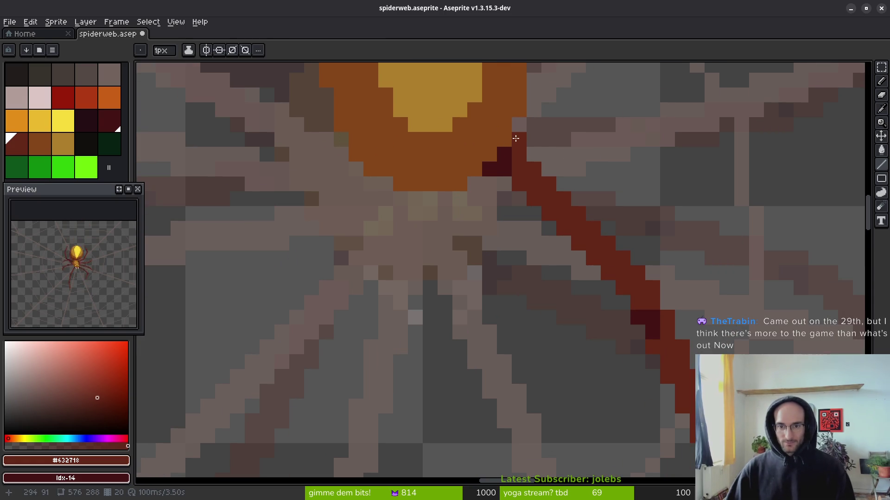
key("ctrl+z")
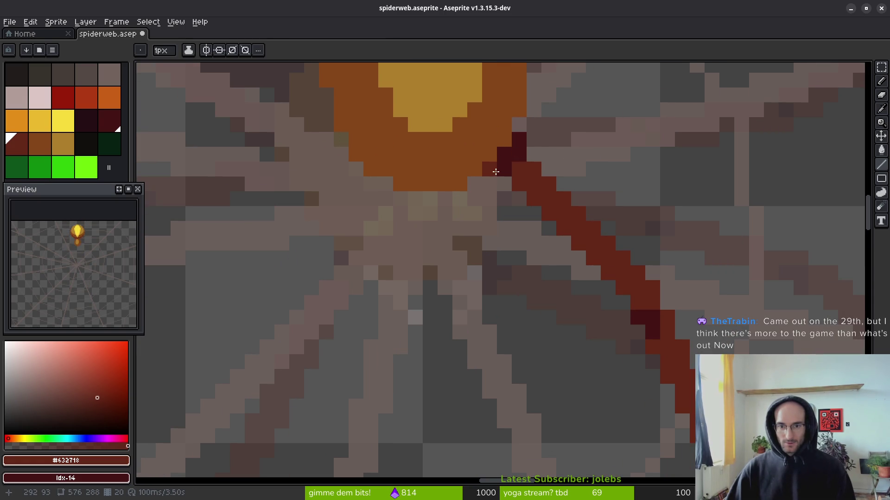
key("b")
scroll(519, 214, "down", 3)
key("b")
scroll(520, 242, "up", 1)
scroll(530, 246, "down", 1)
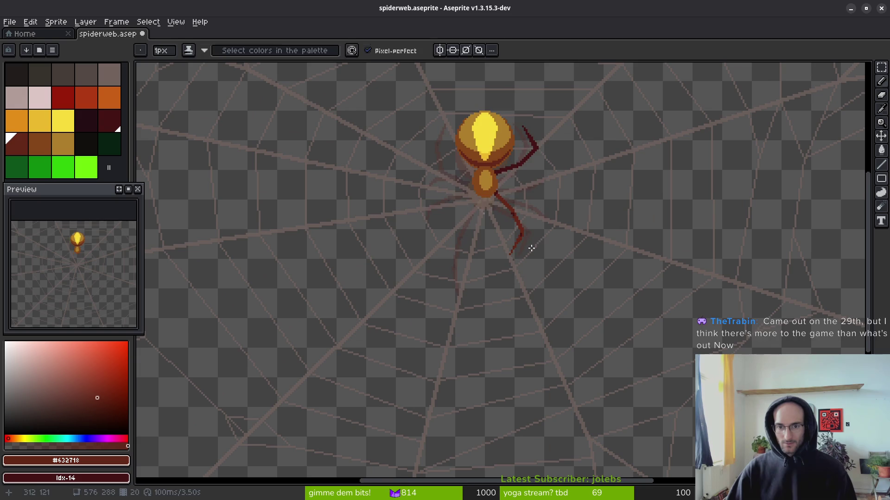
key("alt")
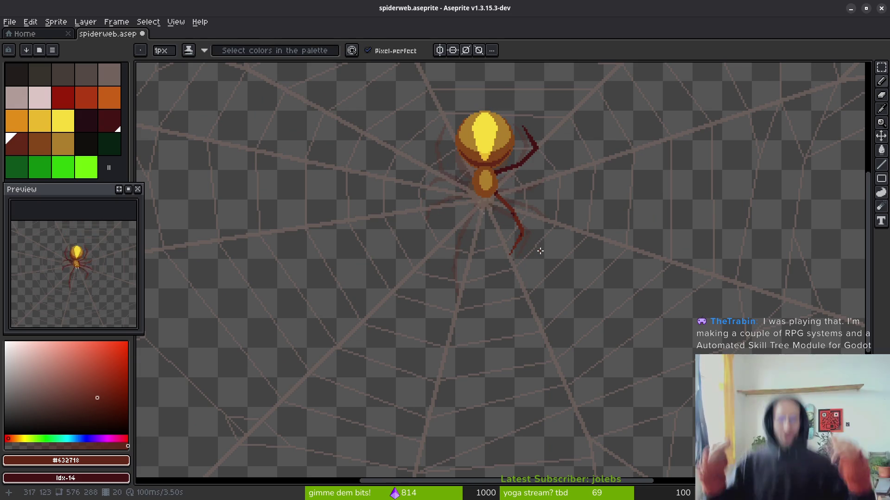
key("ctrl+s")
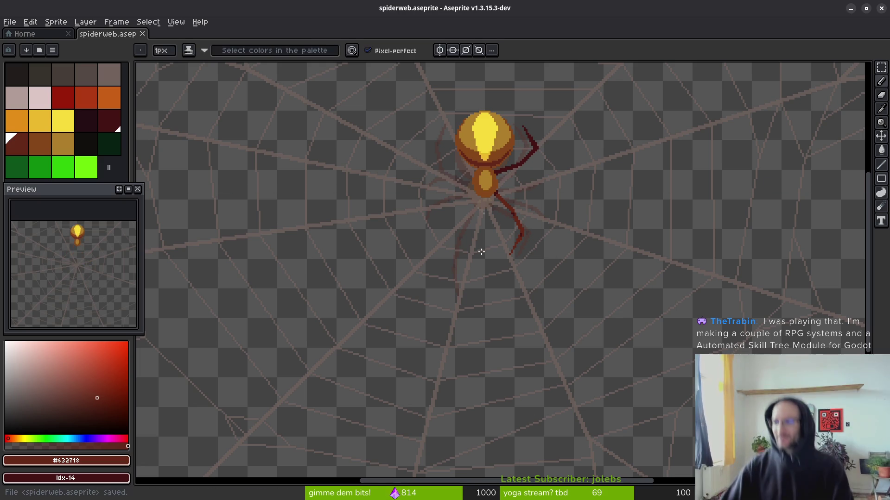
- Show the timeline and flip between frames 18, 19 and 20 to compare leg poses
scroll(508, 260, "down", 2)
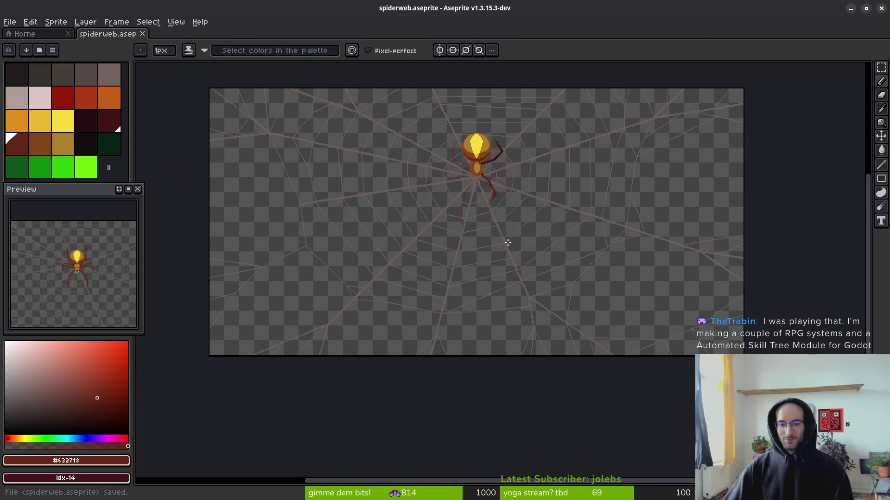
scroll(520, 250, "up", 4)
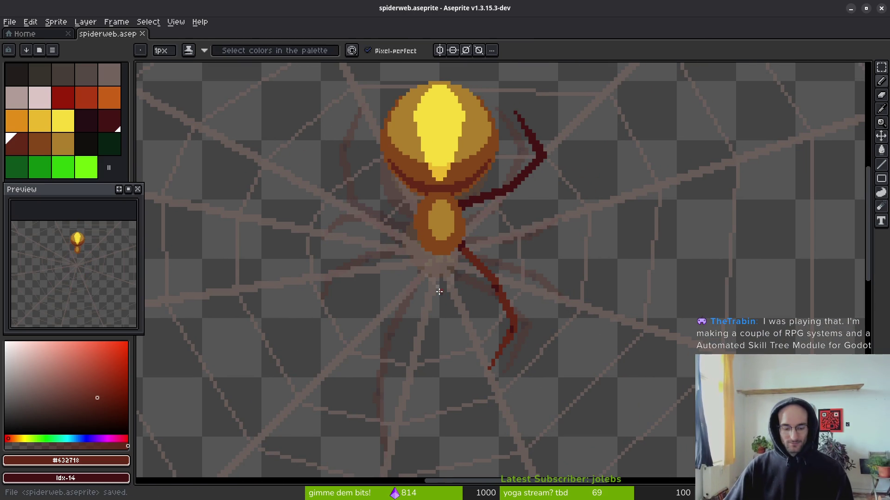
key("Tab")
key("Left")
key("Left")
key("i")
scroll(529, 260, "down", 2)
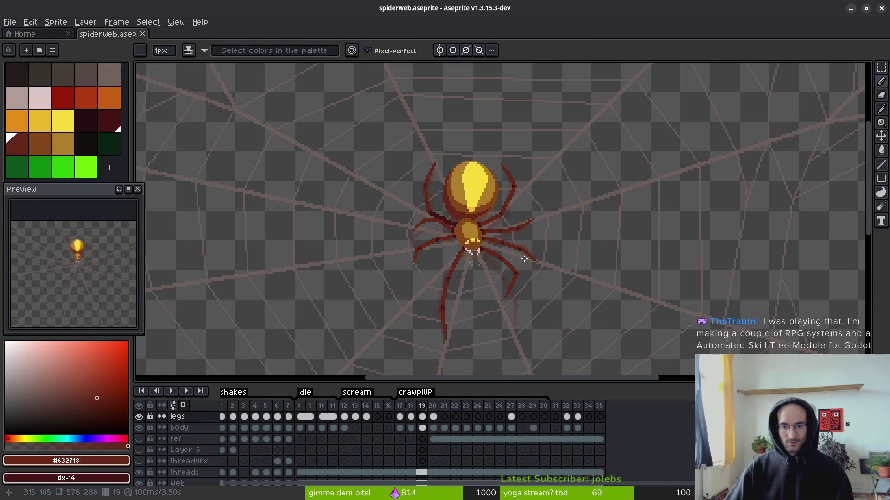
key("Right")
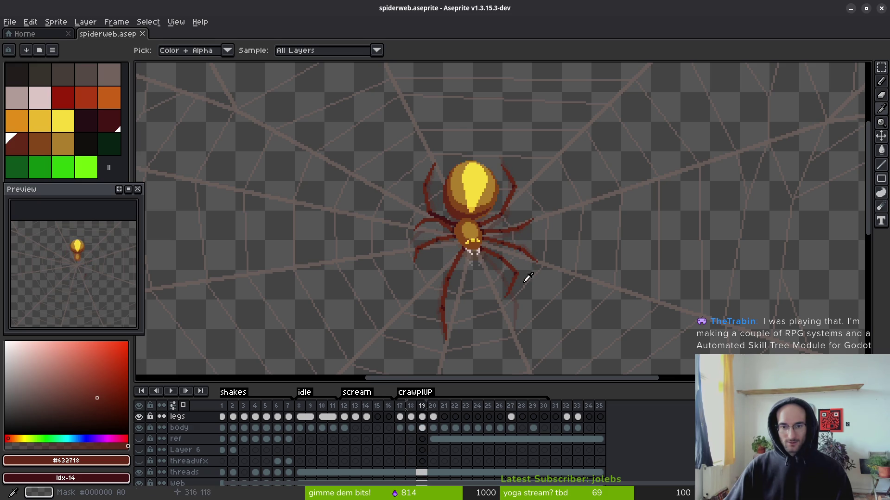
key("Left")
key("Right")
key("Left")
key("Right")
key("Left")
key("Right")
key("Right")
key("l")
- Frame the spider's body and lower legs, checking frames 19 and 20
left_click_drag(469, 284, 476, 214)
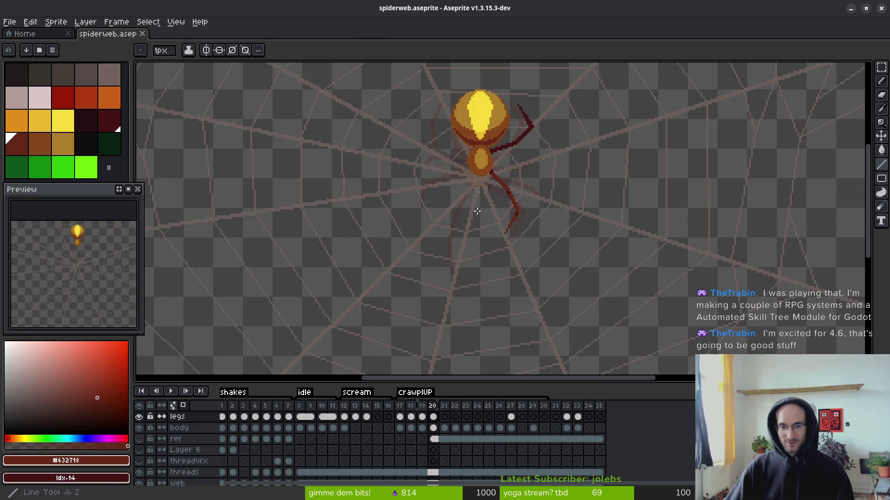
scroll(476, 214, "up", 5)
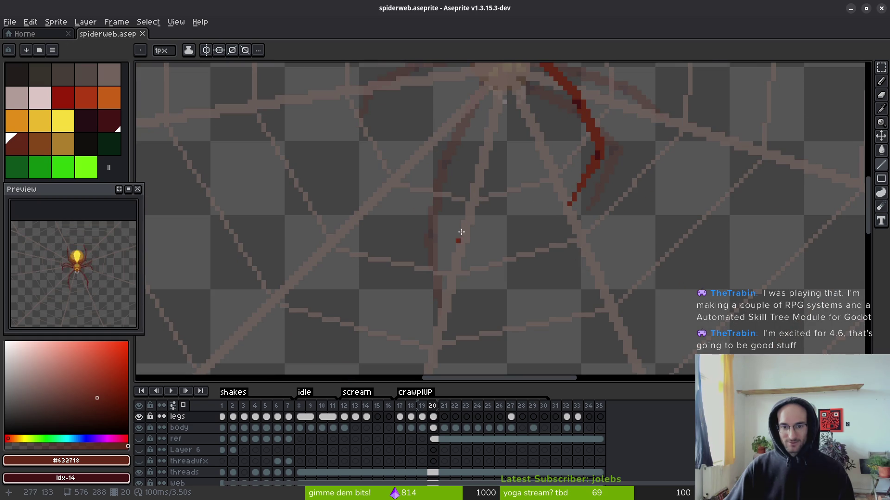
scroll(471, 258, "down", 2)
scroll(475, 165, "up", 2)
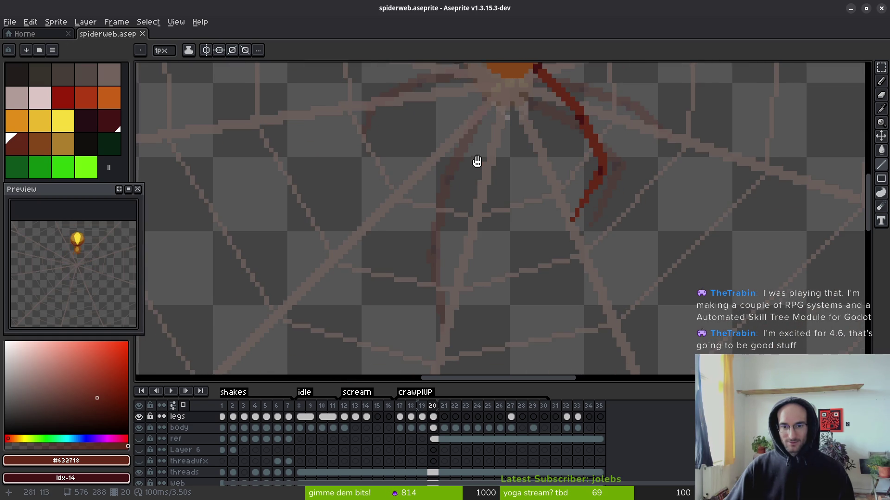
left_click_drag(479, 143, 480, 175)
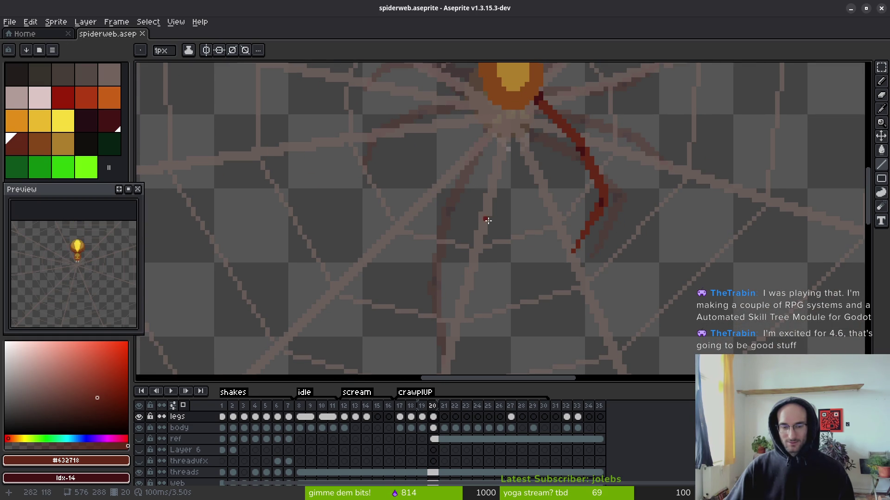
left_click_drag(484, 218, 474, 199)
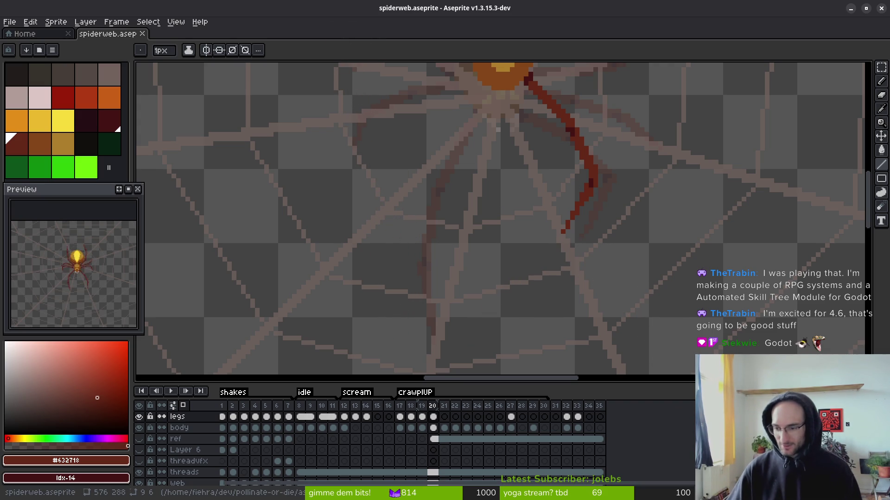
scroll(491, 283, "down", 5)
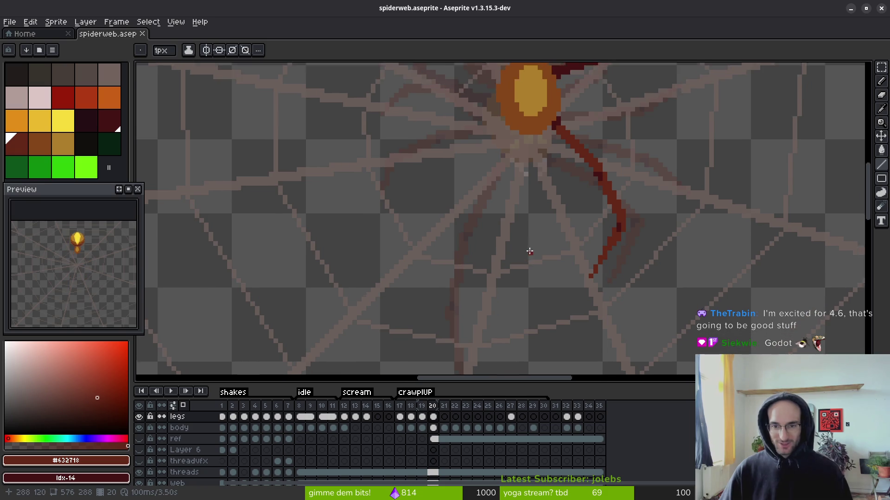
key("Left")
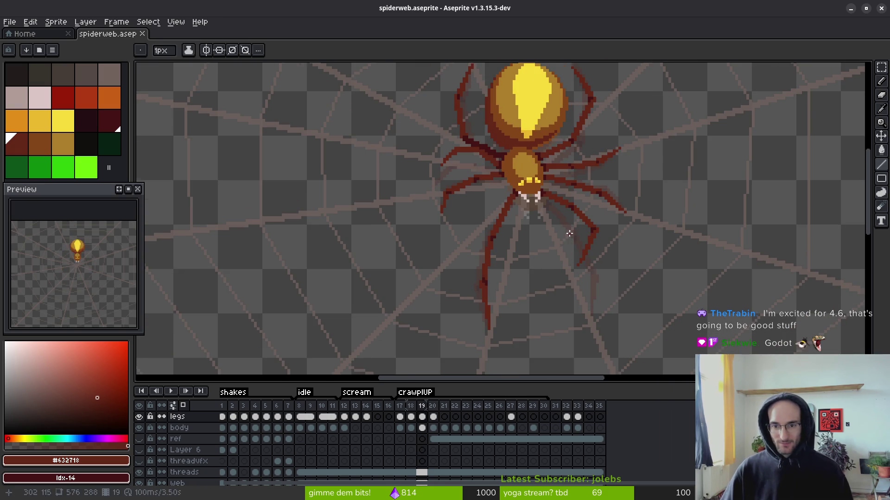
scroll(568, 232, "down", 3)
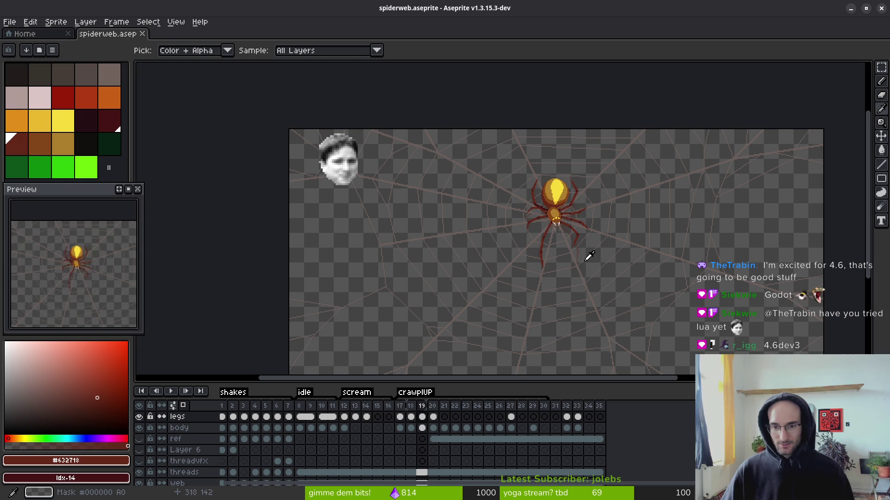
key("Right")
- Sample the dark-red leg colour (index 15) and compare frames 19 and 20 again
mouse_move(574, 243)
left_mouse_down()
mouse_move(562, 223)
mouse_move(570, 226)
left_mouse_up()
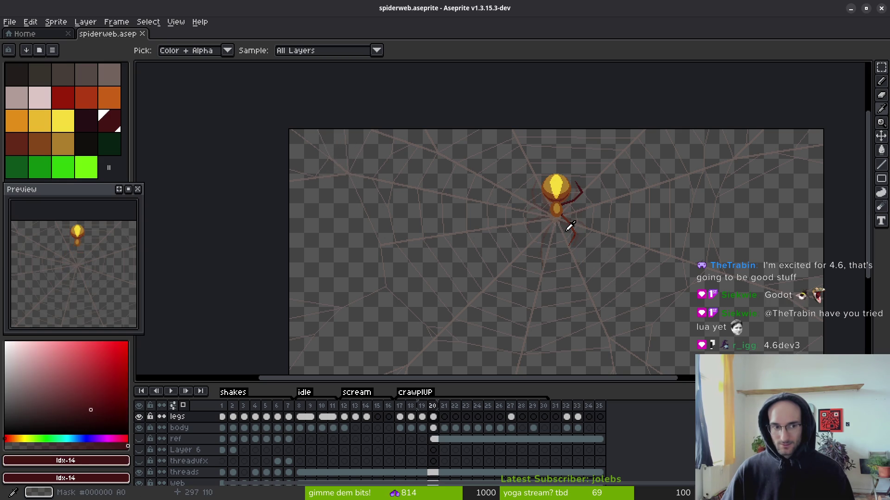
left_click(570, 226)
key("b")
scroll(583, 205, "up", 3)
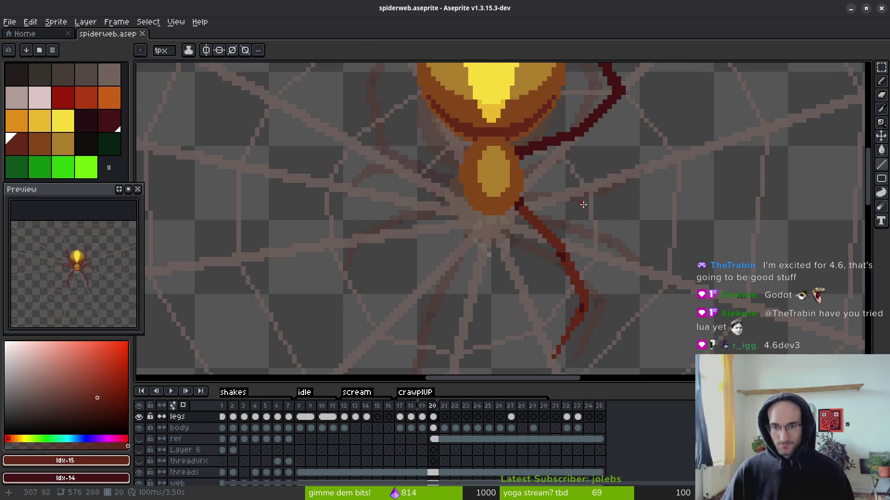
key("i")
key("Left")
key("Right")
key("Left")
key("Right")
key("Left")
key("Right")
key("Right")
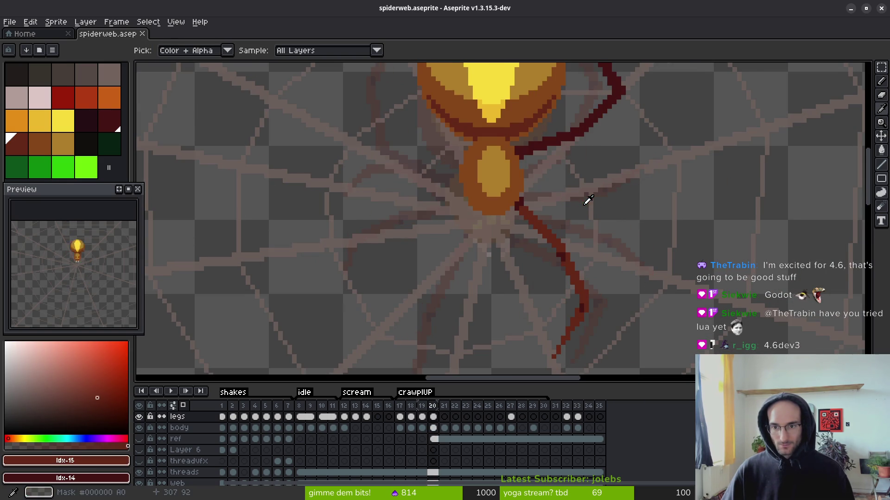
key("Left")
- On frame 19, draw a new dark-red leg stroke reaching up-right from the body
key("b")
key("Left")
scroll(602, 211, "up", 2)
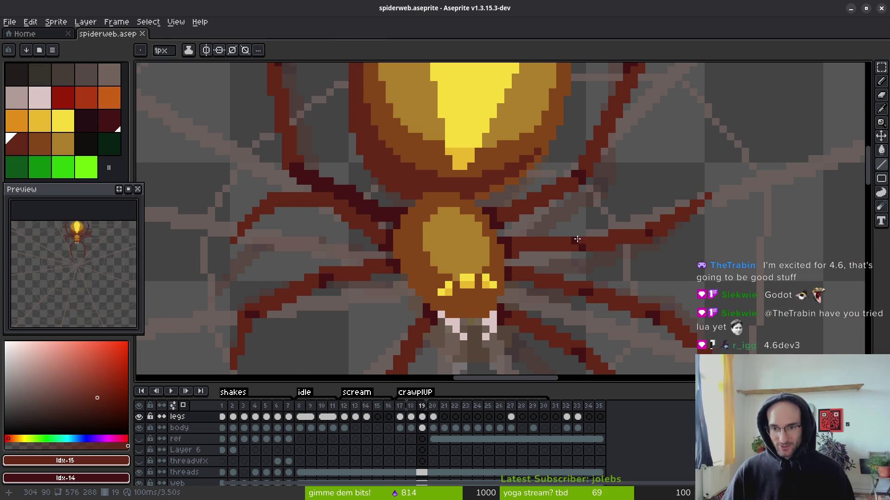
key("Right")
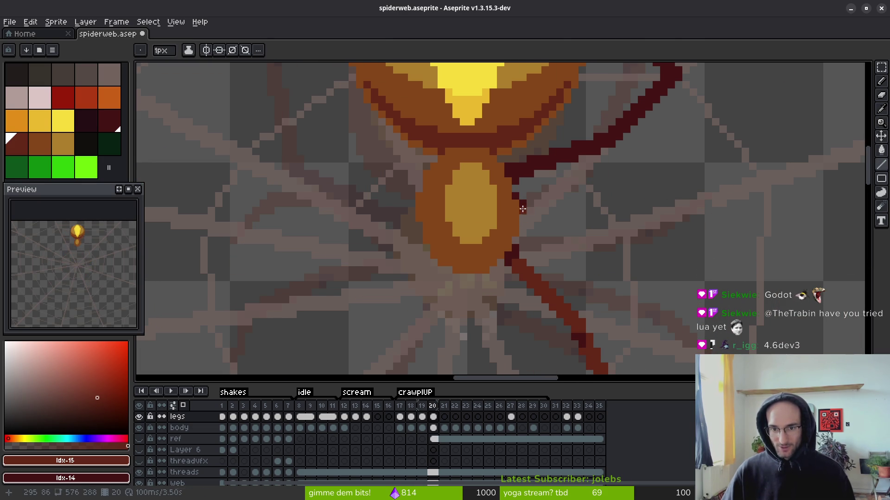
key("Left")
mouse_move(523, 233)
left_mouse_down()
mouse_move(611, 202)
mouse_move(690, 195)
left_mouse_up()
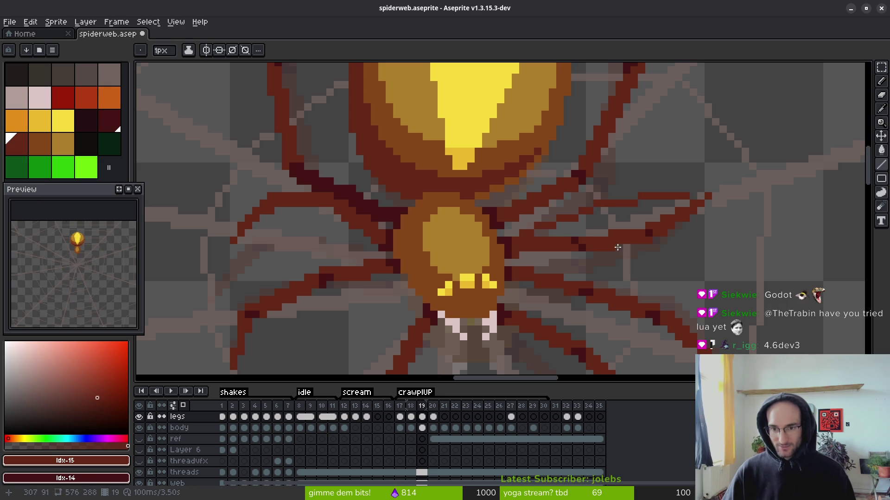
scroll(612, 246, "down", 3)
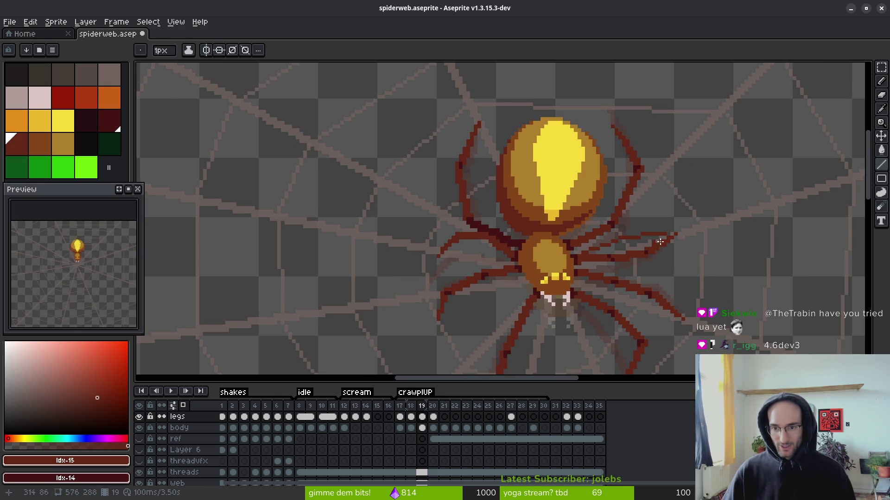
left_click_drag(648, 244, 613, 189)
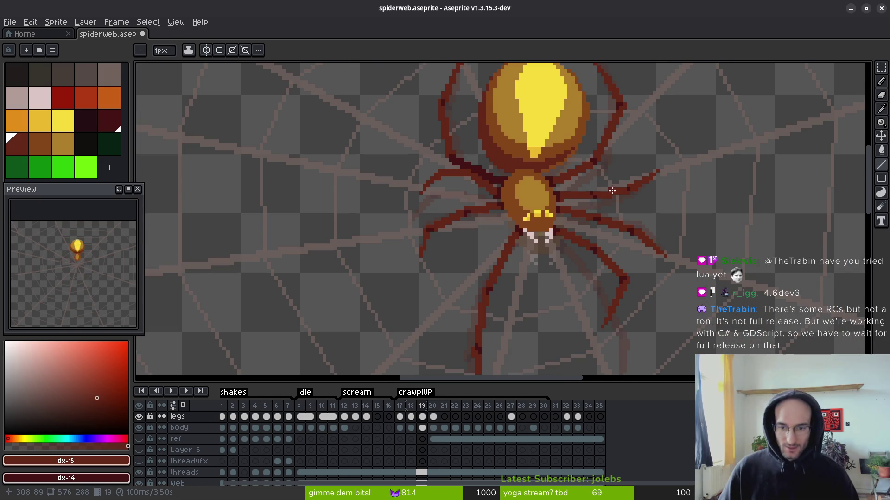
- Select the legs cel on frame 8 and centre the spider in view
left_click(300, 427)
left_click_drag(609, 246, 569, 254)
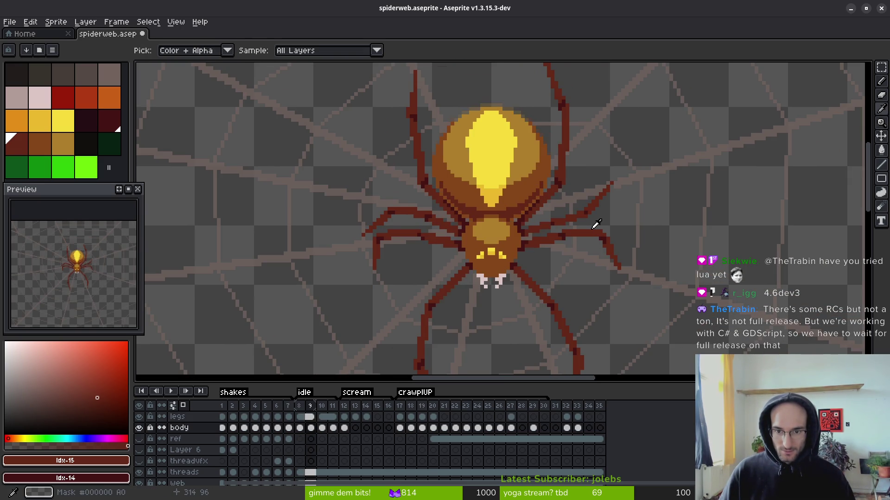
scroll(547, 216, "up", 1)
scroll(547, 216, "up", 1)
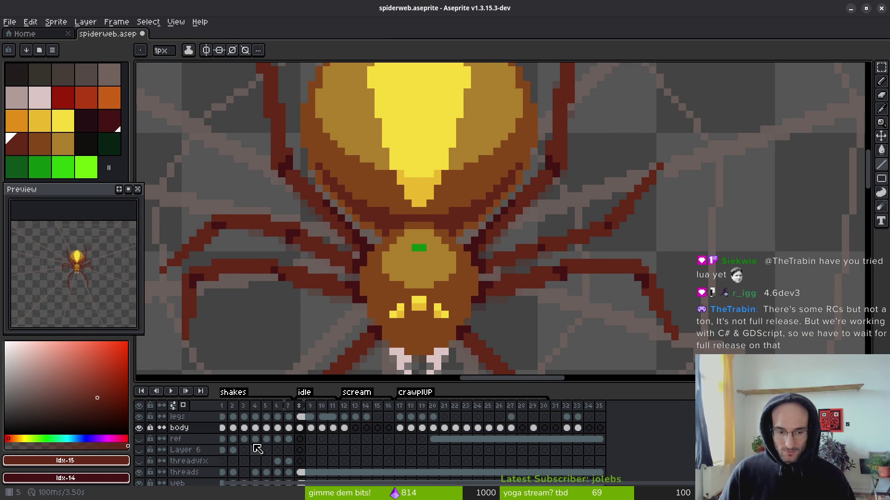
left_click(300, 416)
left_click_drag(533, 242, 512, 256)
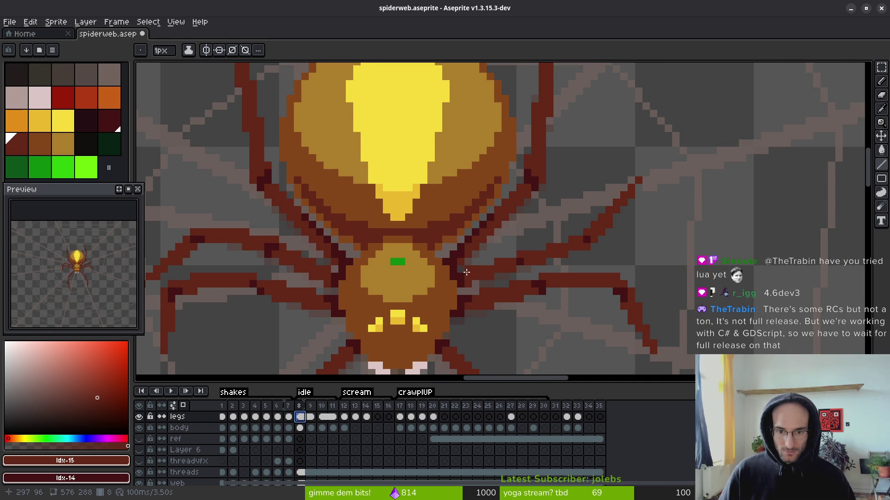
- Draw a straight dark-red leg line up-right, trim its upper part, and extend it
mouse_move(466, 272)
left_mouse_down()
mouse_move(521, 216)
mouse_move(508, 231)
mouse_move(568, 202)
mouse_move(550, 204)
left_mouse_up()
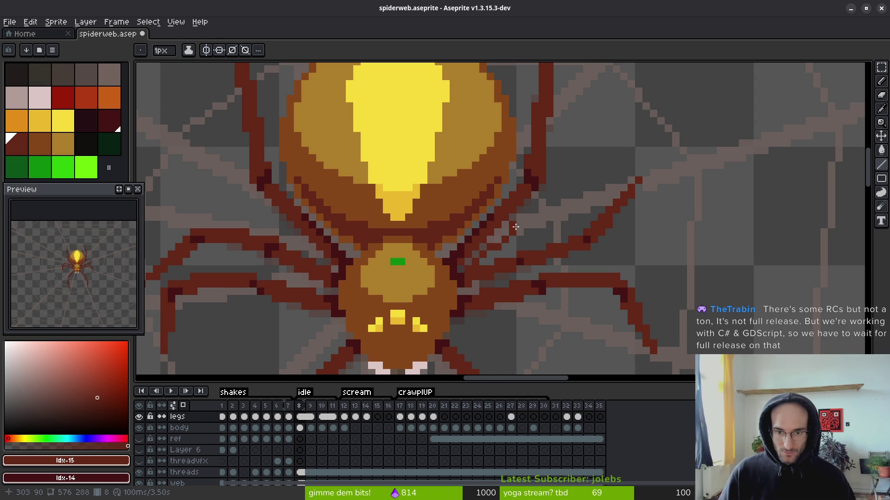
mouse_move(522, 225)
left_mouse_down()
mouse_move(568, 195)
mouse_move(616, 193)
mouse_move(616, 207)
left_mouse_up()
key("e")
key("l")
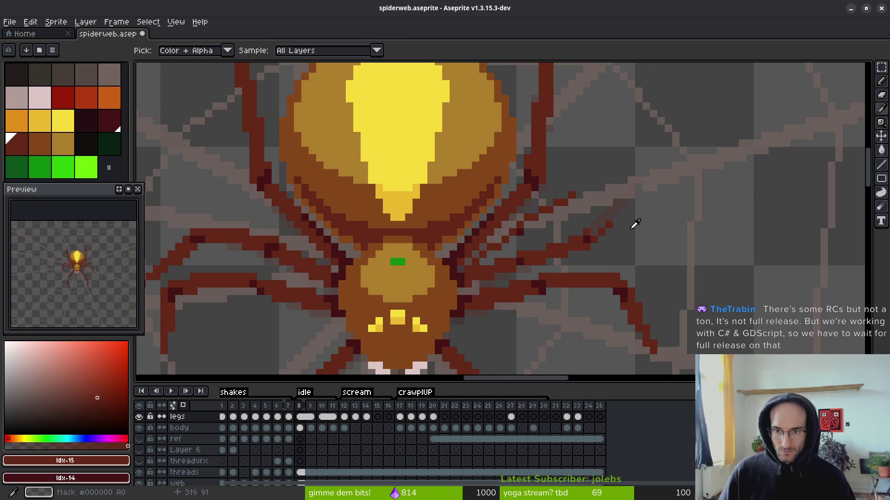
key("ctrl+z")
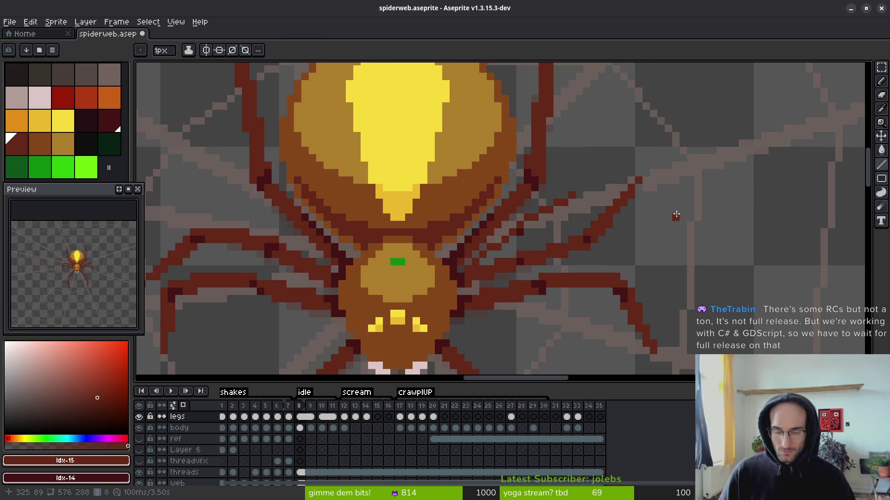
key("ctrl+y")
mouse_move(576, 194)
left_mouse_down()
mouse_move(640, 181)
mouse_move(568, 205)
left_mouse_up()
mouse_move(525, 232)
left_mouse_down()
mouse_move(568, 210)
mouse_move(583, 175)
left_mouse_up()
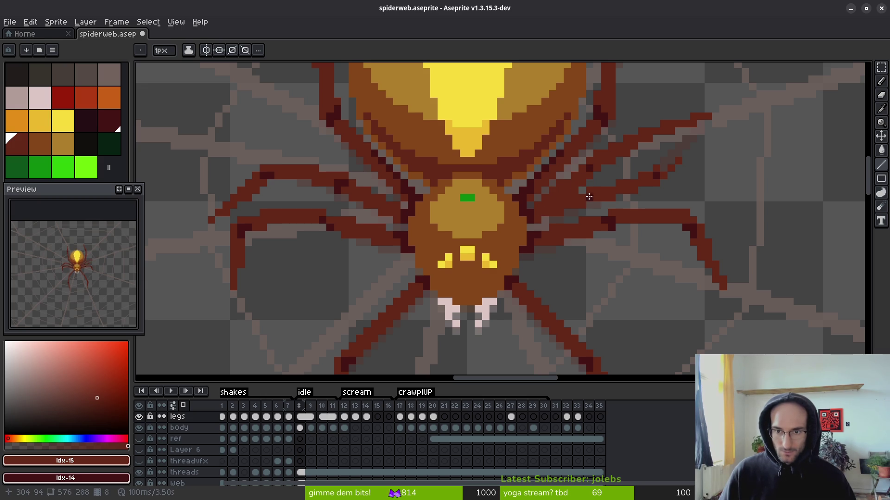
- Add a freehand dark-red stroke along the right leg, then set the pencil to shading ink
key("b")
left_click_drag(582, 204, 670, 184)
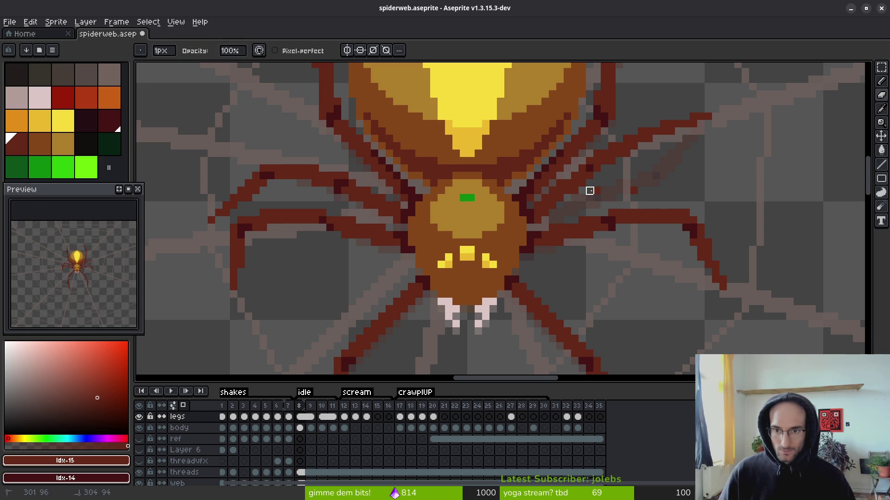
key("shift+b")
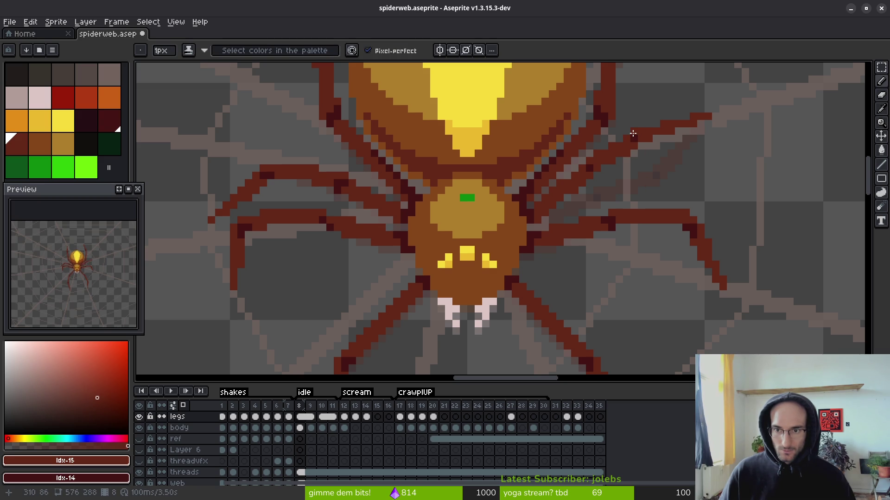
scroll(679, 175, "down", 5)
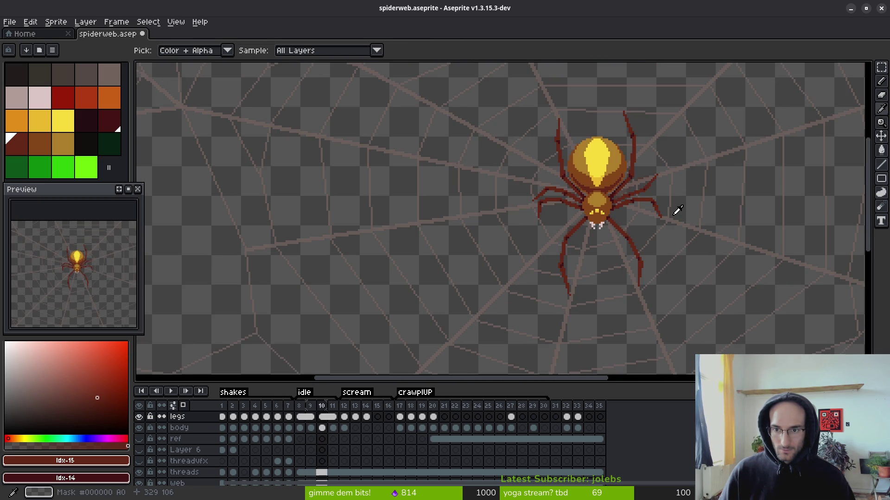
- Lasso-select the old upper right leg on frame 10 and delete it
scroll(648, 206, "up", 2)
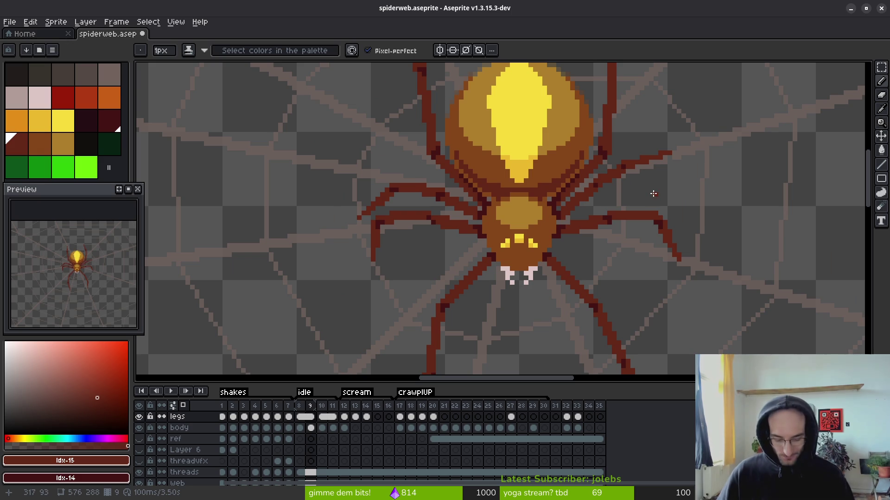
scroll(621, 199, "up", 2)
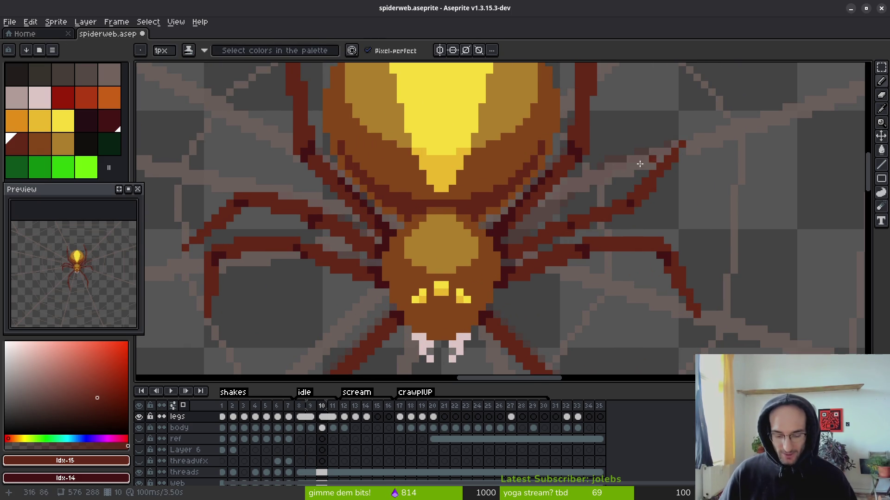
key("shift+q")
mouse_move(667, 128)
left_mouse_down()
mouse_move(504, 254)
mouse_move(596, 228)
mouse_move(671, 128)
left_mouse_up()
key("Delete")
key("comma")
key("period")
- Redraw the leg as a longer dark-red line to the body, then recolour single pixels red and maroon
key("b")
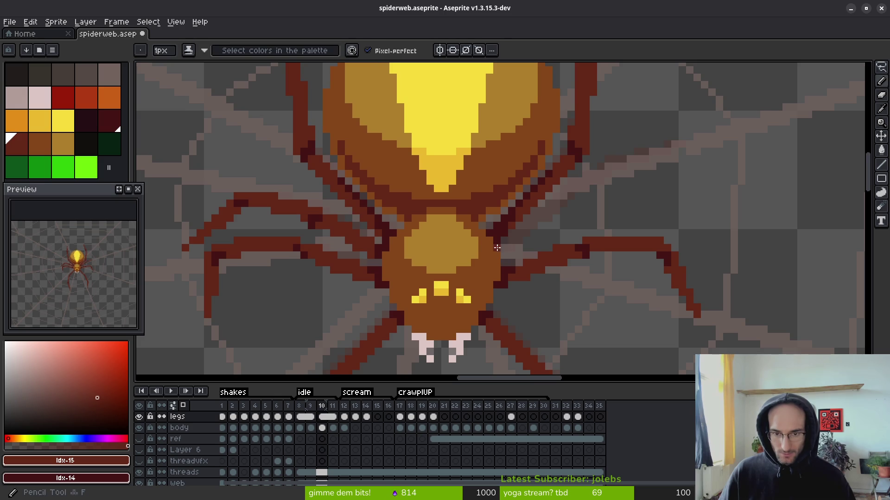
scroll(504, 254, "up", 1)
key("comma")
key("period")
key("comma")
key("period")
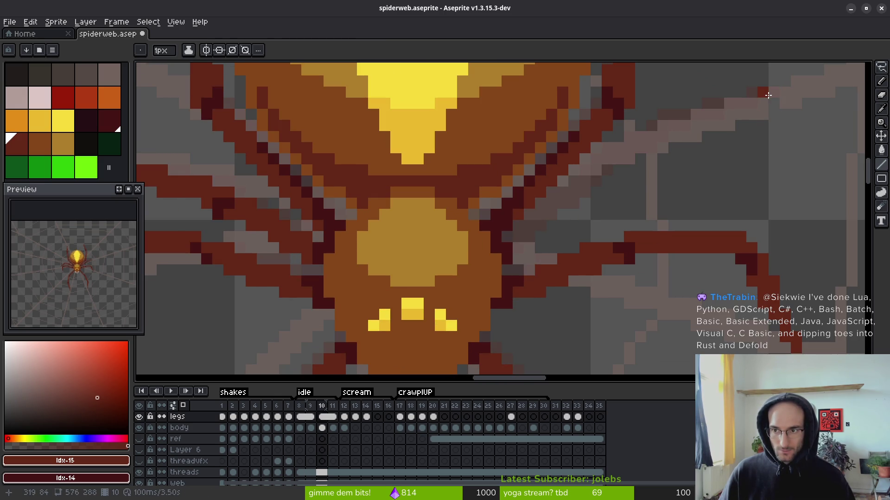
left_click(771, 93)
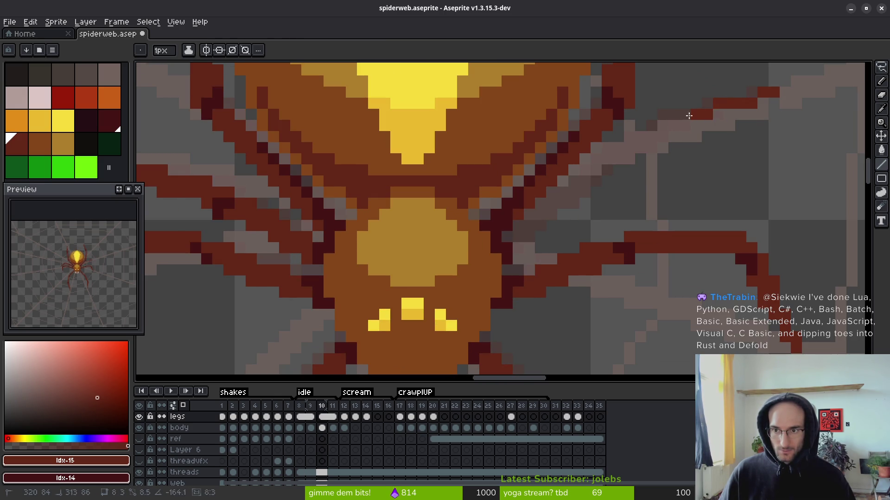
left_click(652, 124, "shift")
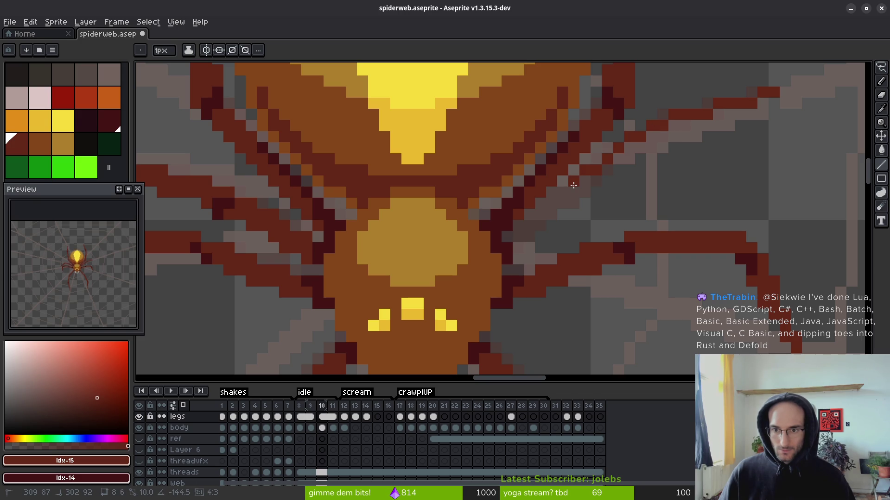
left_click(519, 234, "shift")
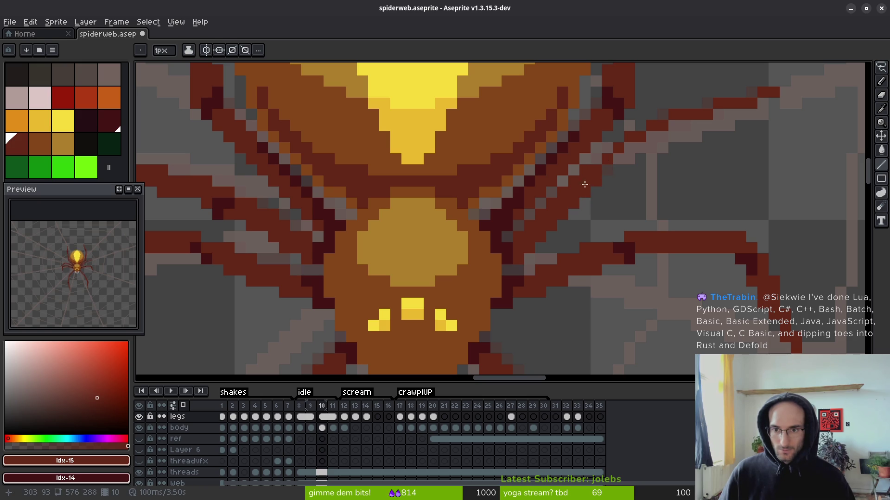
left_click(595, 174)
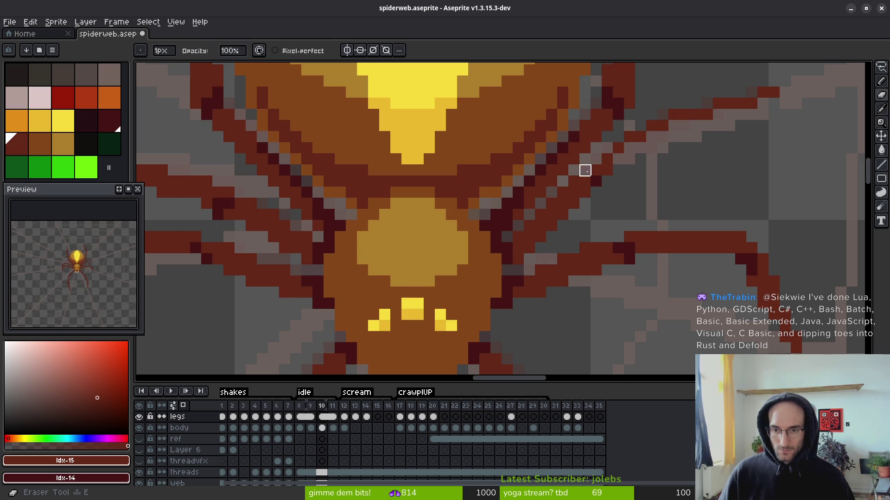
left_click(585, 181)
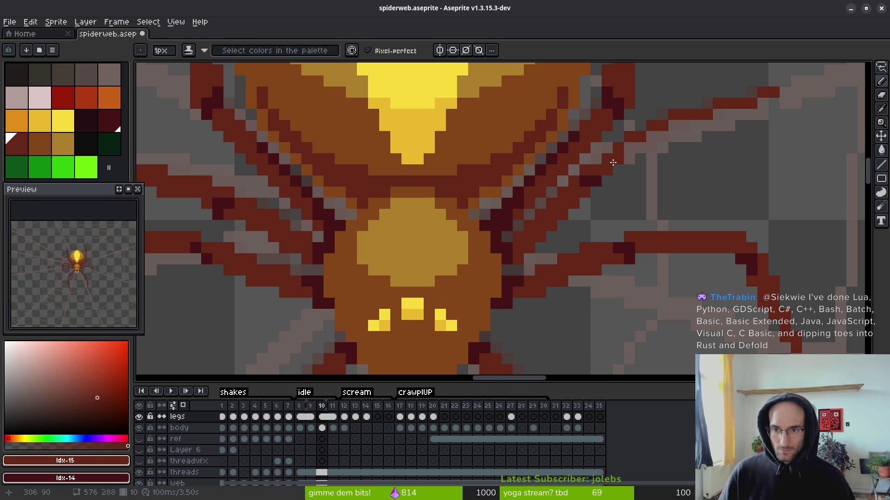